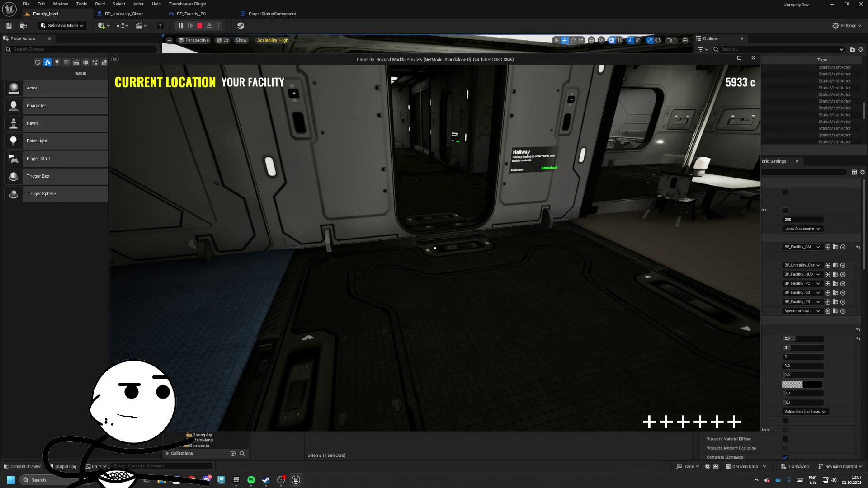
Paste a copy of the Is Sprinting setter after the StopSprinting event in BP_Unreality_Char.
{"action": "key", "text": "Escape"}
{"action": "left_click", "coordinate": [260, 13]}
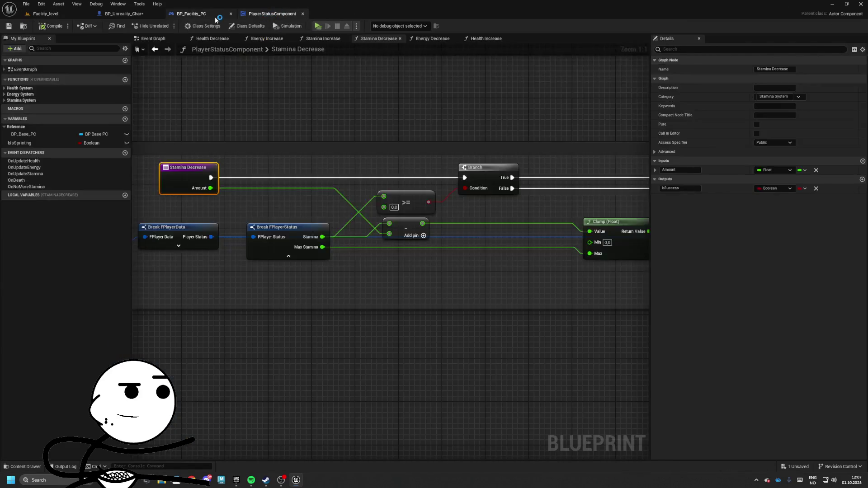
{"action": "left_click_drag", "start_coordinate": [463, 208], "coordinate": [241, 176]}
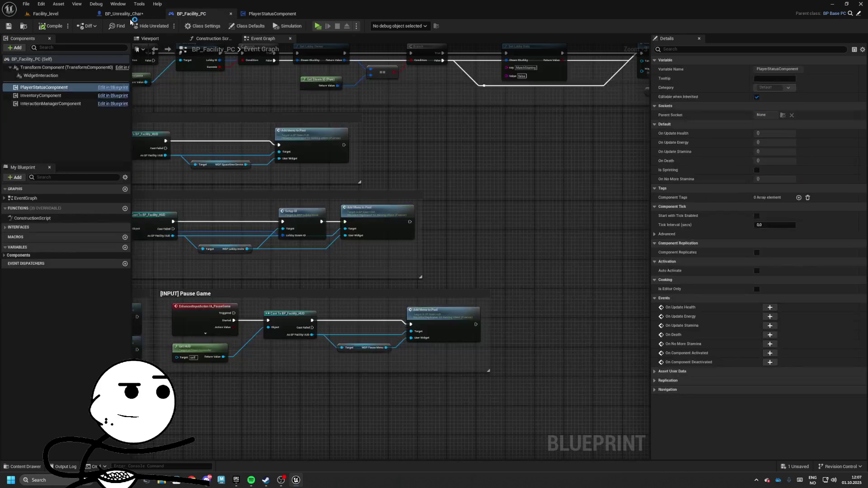
{"action": "left_click", "coordinate": [125, 14]}
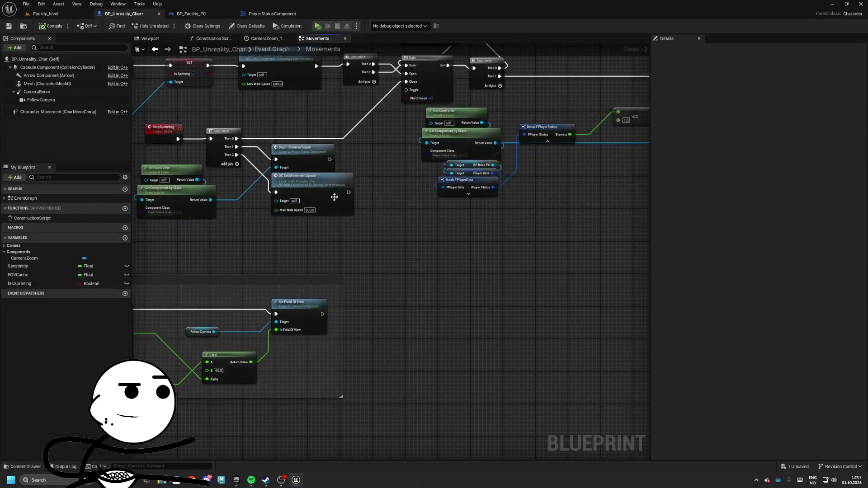
{"action": "mouse_move", "coordinate": [307, 107]}
{"action": "left_mouse_down"}
{"action": "mouse_move", "coordinate": [316, 176]}
{"action": "mouse_move", "coordinate": [341, 162]}
{"action": "left_mouse_up"}
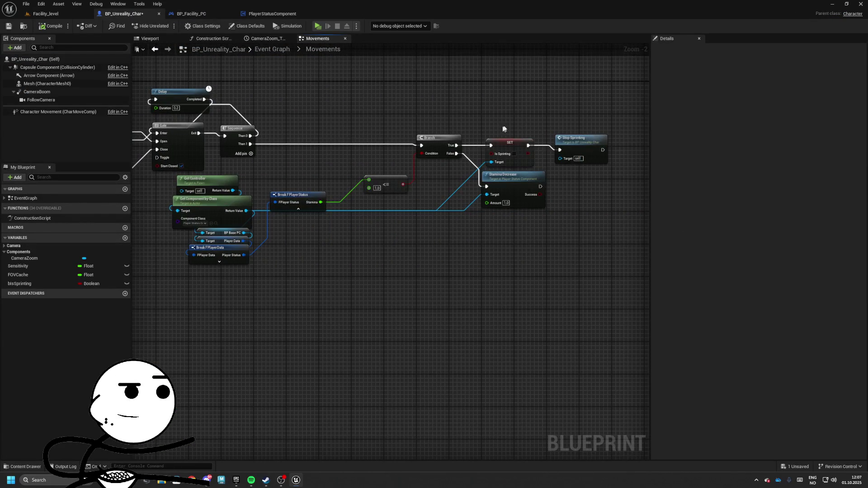
{"action": "left_click", "coordinate": [501, 147]}
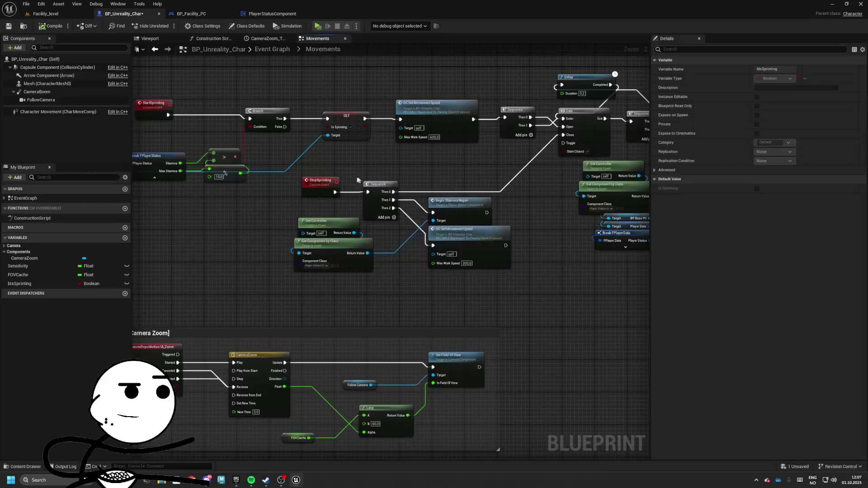
{"action": "left_click_drag", "start_coordinate": [317, 185], "coordinate": [284, 186]}
{"action": "key", "text": "ctrl+v"}
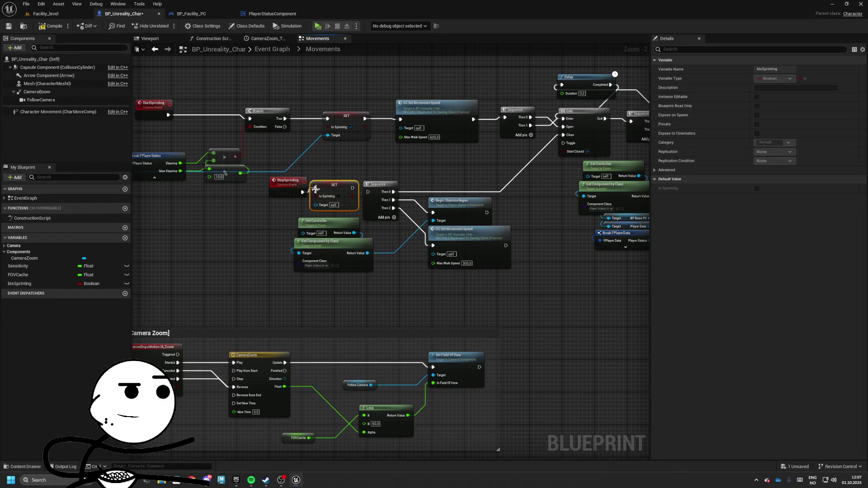
Wire the new setter's target, connect the Branch directly to Stop Sprinting, and save.
{"action": "left_click_drag", "start_coordinate": [322, 209], "coordinate": [367, 253]}
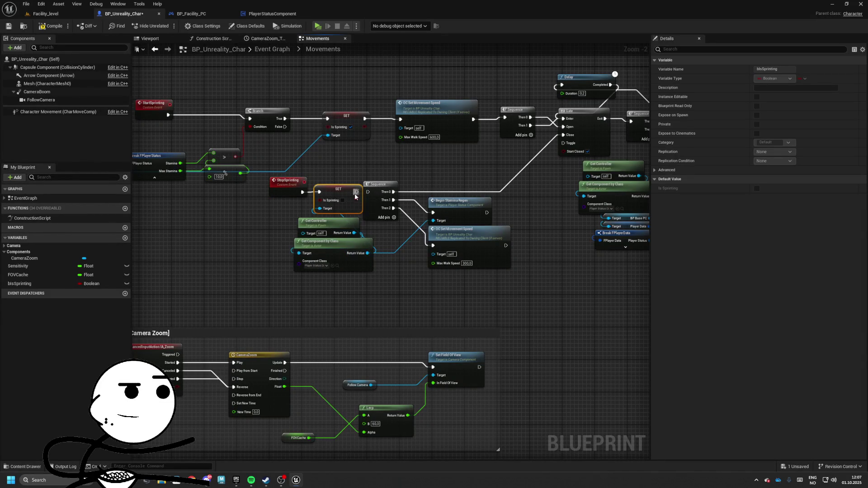
{"action": "left_click_drag", "start_coordinate": [380, 186], "coordinate": [388, 185]}
{"action": "mouse_move", "coordinate": [450, 172]}
{"action": "left_mouse_down"}
{"action": "mouse_move", "coordinate": [298, 172]}
{"action": "mouse_move", "coordinate": [469, 159]}
{"action": "left_mouse_up"}
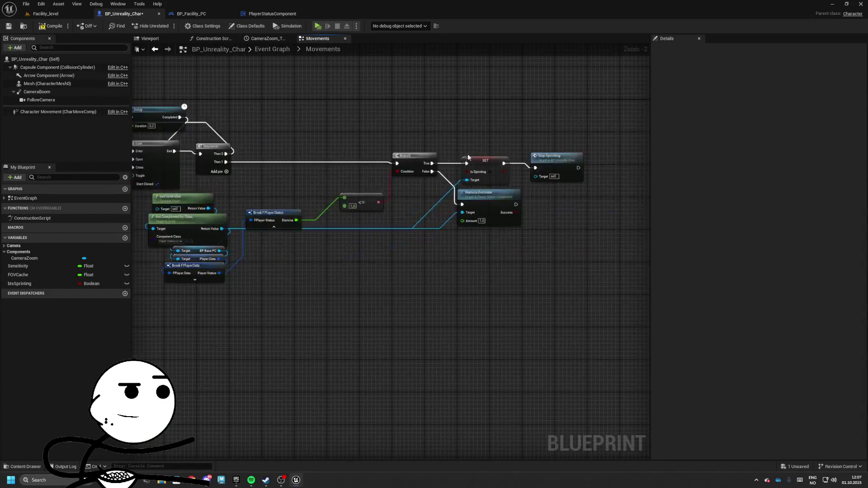
{"action": "left_click_drag", "start_coordinate": [551, 164], "coordinate": [476, 156]}
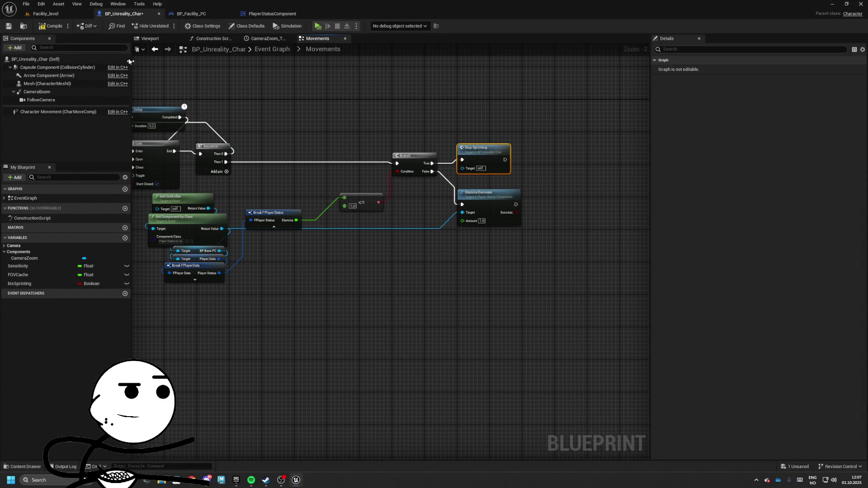
{"action": "key", "text": "ctrl+s"}
{"action": "left_click", "coordinate": [61, 18]}
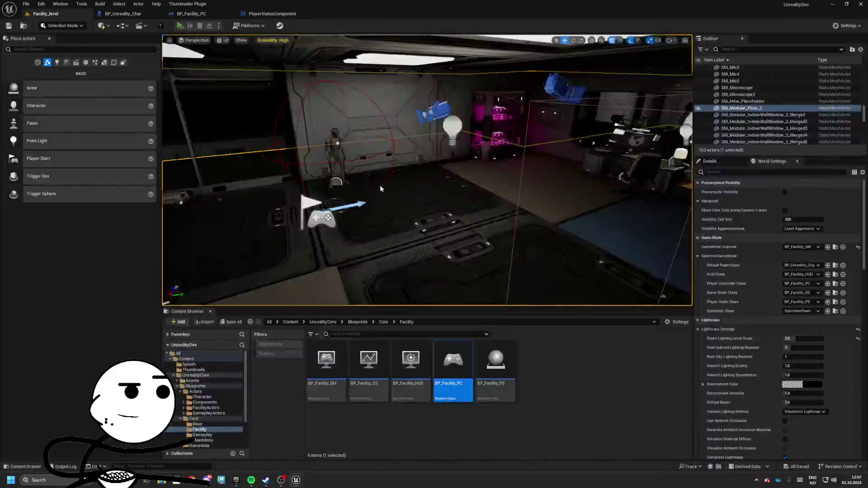
{"action": "key", "text": "alt+p"}
{"action": "key", "text": "w"}
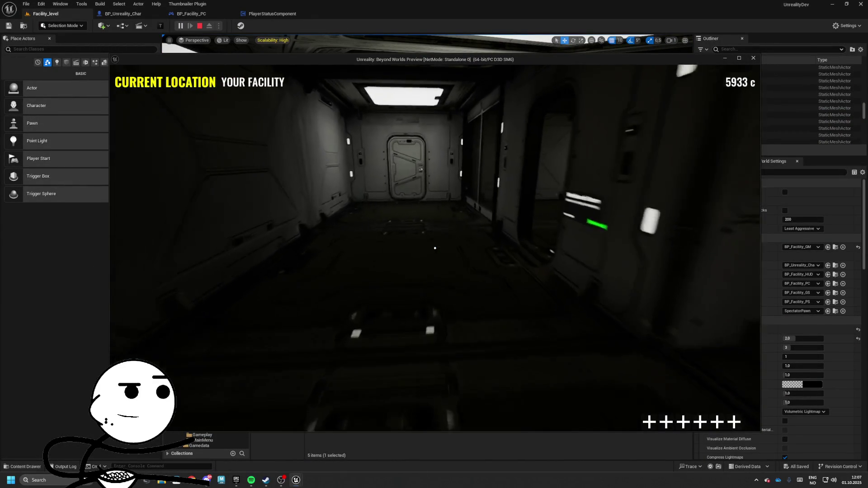
{"action": "key", "text": "w"}
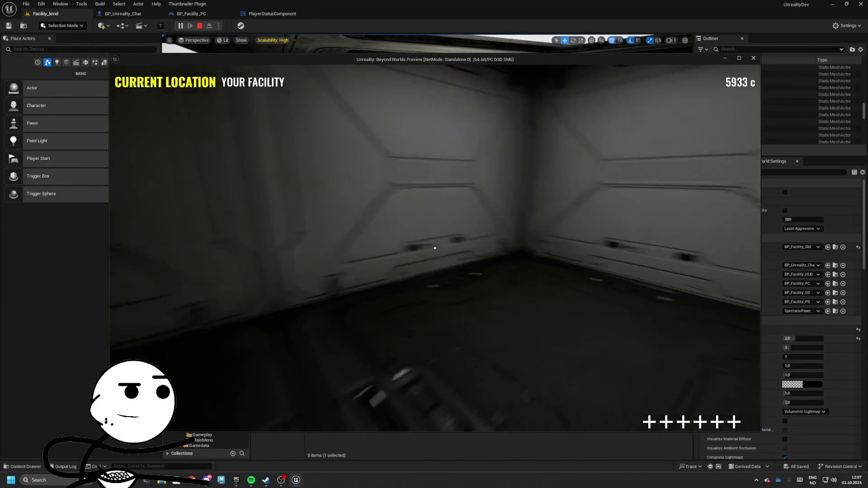
{"action": "key", "text": "w"}
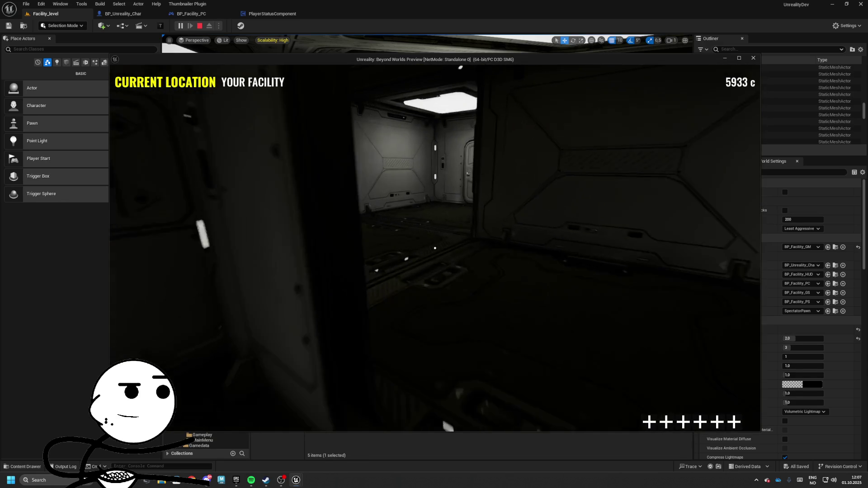
{"action": "key", "text": "w"}
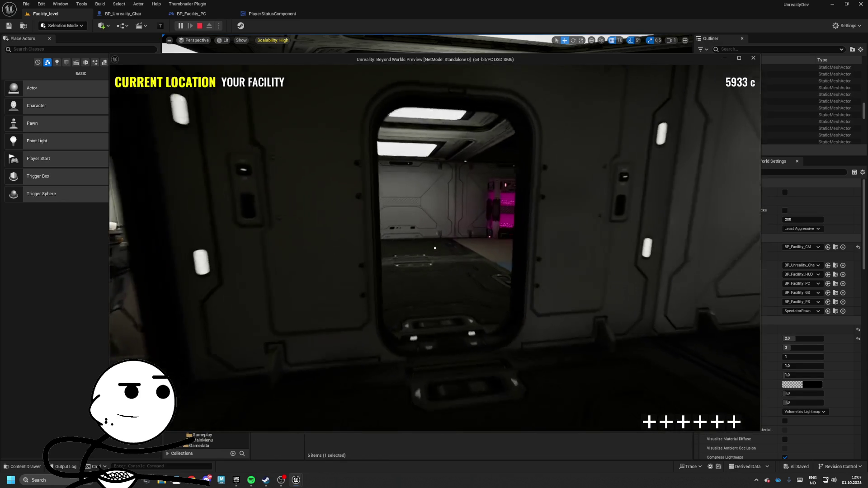
{"action": "key", "text": "w"}
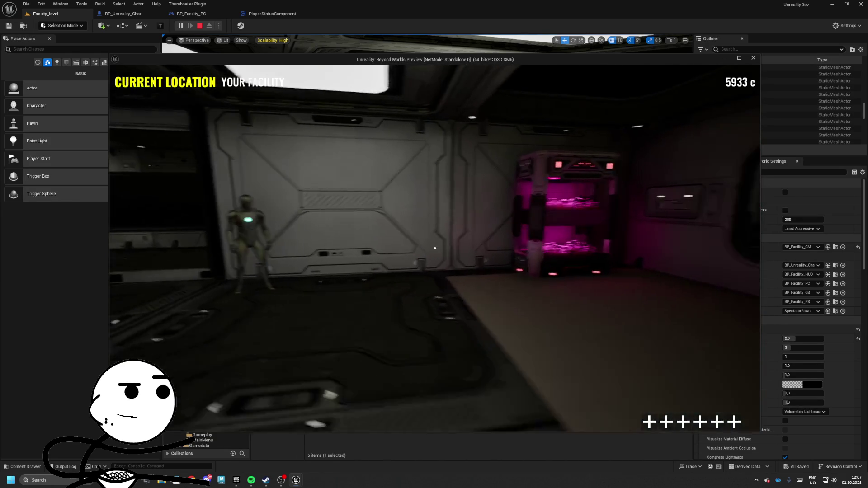
{"action": "key", "text": "w"}
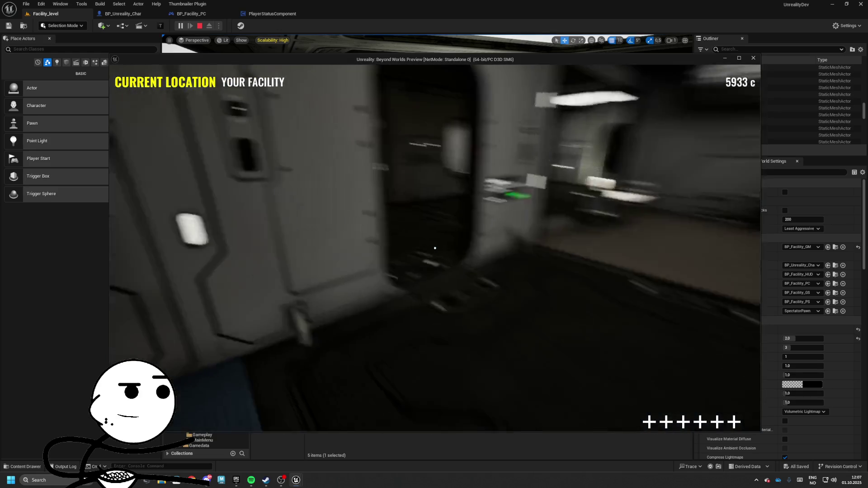
{"action": "key", "text": "w"}
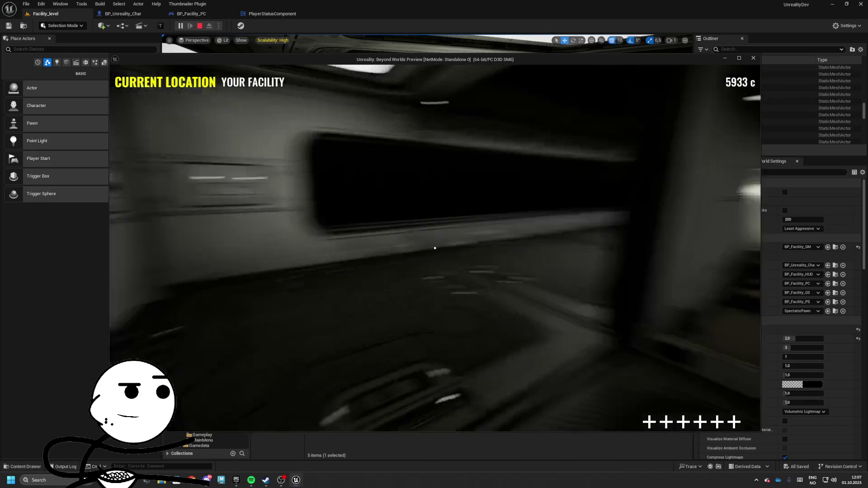
{"action": "key", "text": "w"}
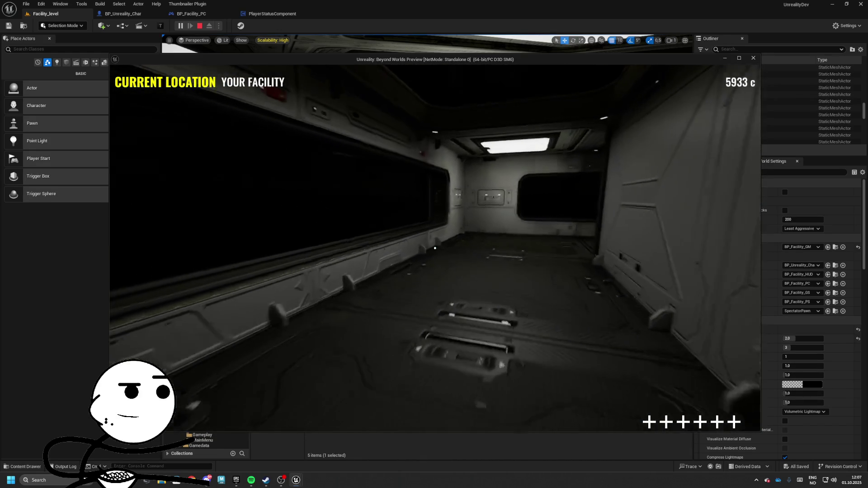
{"action": "key", "text": "w"}
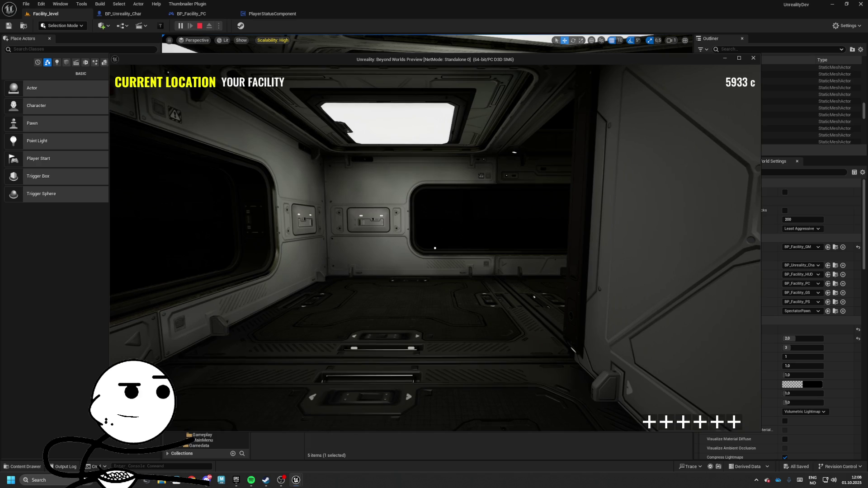
{"action": "mouse_move", "coordinate": [435, 248]}
{"action": "key", "text": "w"}
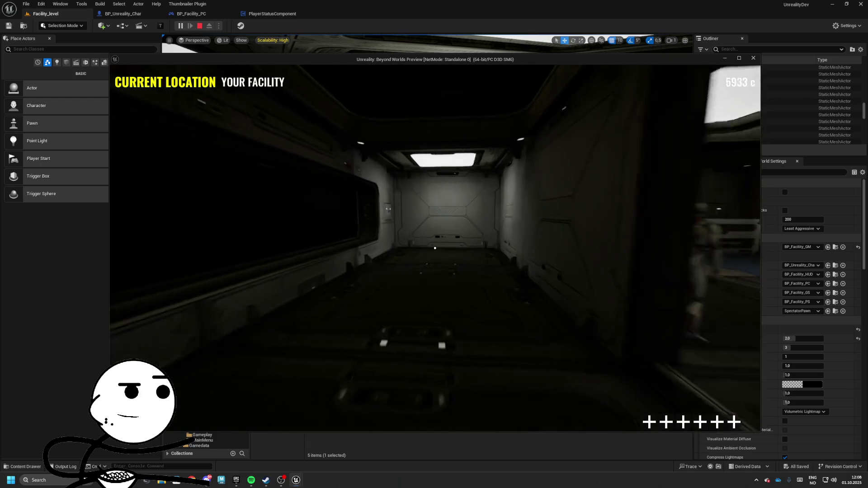
{"action": "key", "text": "Escape"}
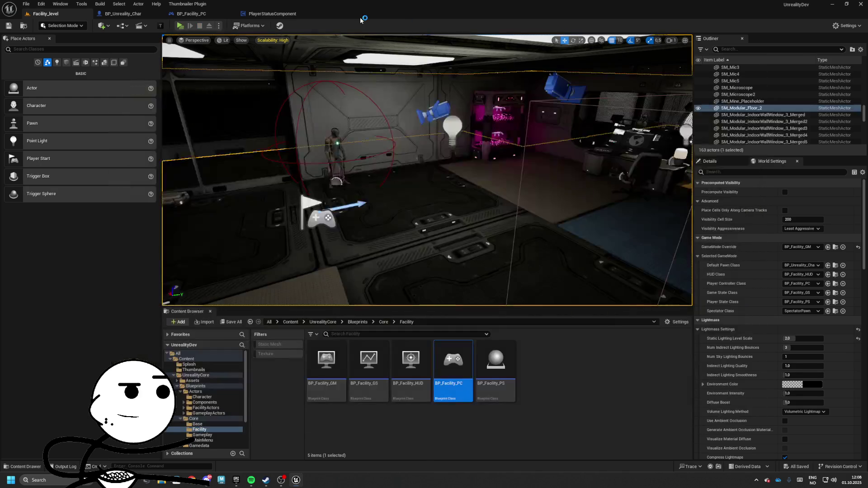
Set the Stamina Increase amount in the PlayerStatusComponent Event Graph to 2,5.
{"action": "left_click", "coordinate": [272, 13]}
{"action": "scroll", "coordinate": [388, 175], "scroll_direction": "down", "scroll_amount": 3}
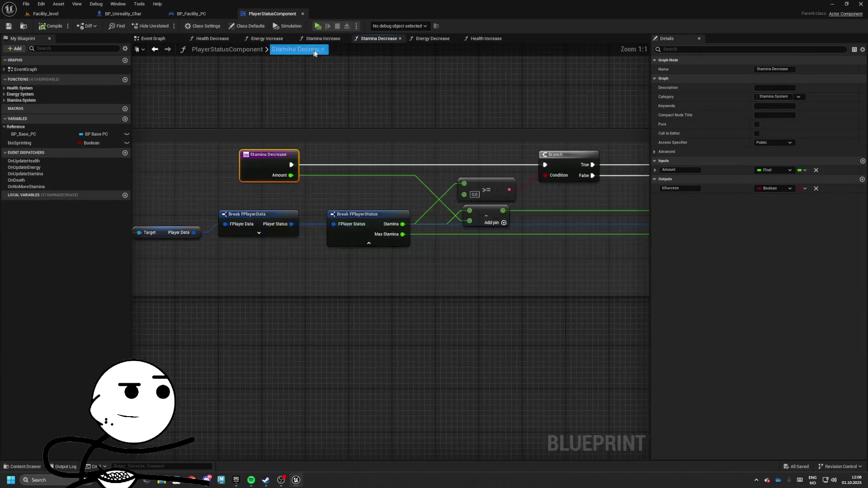
{"action": "left_click", "coordinate": [159, 40]}
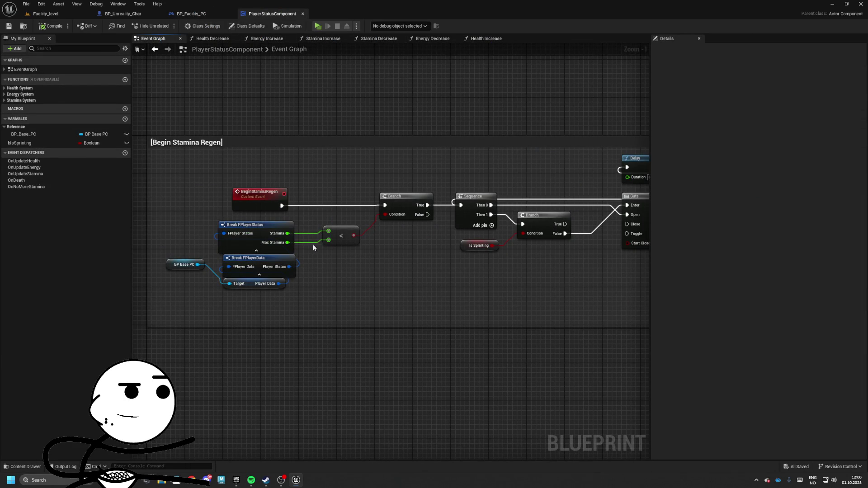
{"action": "mouse_move", "coordinate": [280, 229]}
{"action": "left_mouse_down"}
{"action": "mouse_move", "coordinate": [358, 196]}
{"action": "mouse_move", "coordinate": [308, 205]}
{"action": "left_mouse_up"}
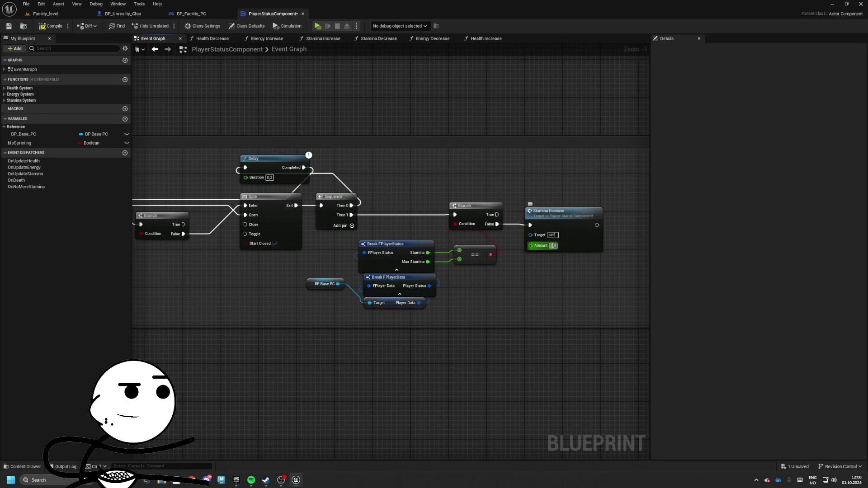
{"action": "type", "text": ",5"}
{"action": "key", "text": "Return"}
Open the Stamina Increase function graph and bring its nodes into view.
{"action": "left_click_drag", "start_coordinate": [219, 90], "coordinate": [158, 93]}
{"action": "mouse_move", "coordinate": [136, 66]}
{"action": "left_mouse_down"}
{"action": "mouse_move", "coordinate": [413, 171]}
{"action": "mouse_move", "coordinate": [419, 187]}
{"action": "mouse_move", "coordinate": [464, 197]}
{"action": "left_mouse_up"}
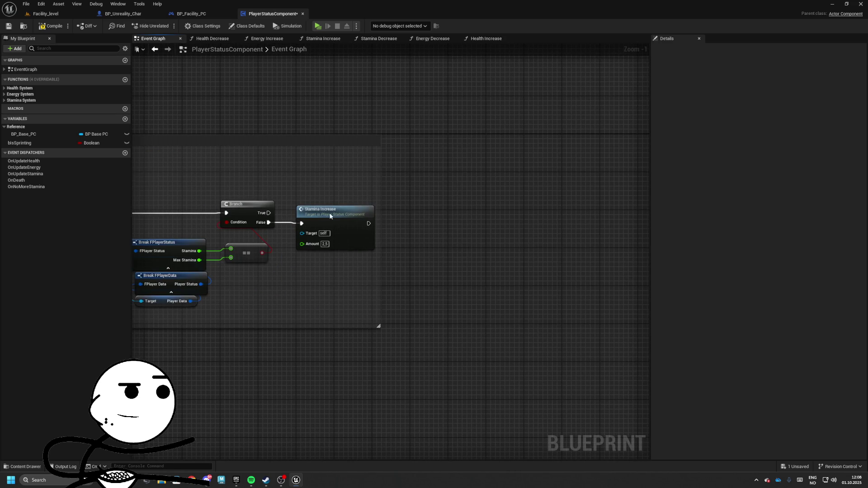
{"action": "double_click", "coordinate": [335, 210]}
{"action": "left_click_drag", "start_coordinate": [378, 232], "coordinate": [230, 127]}
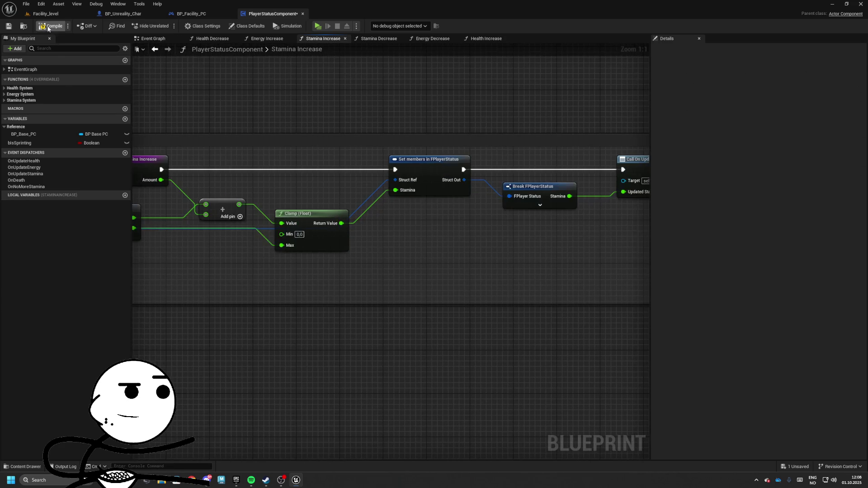
{"action": "left_click", "coordinate": [45, 14]}
Playtest walking into the Workbench Room and mannequin room, then save PlayerStatusComponent via Save Selected.
{"action": "left_click", "coordinate": [179, 25]}
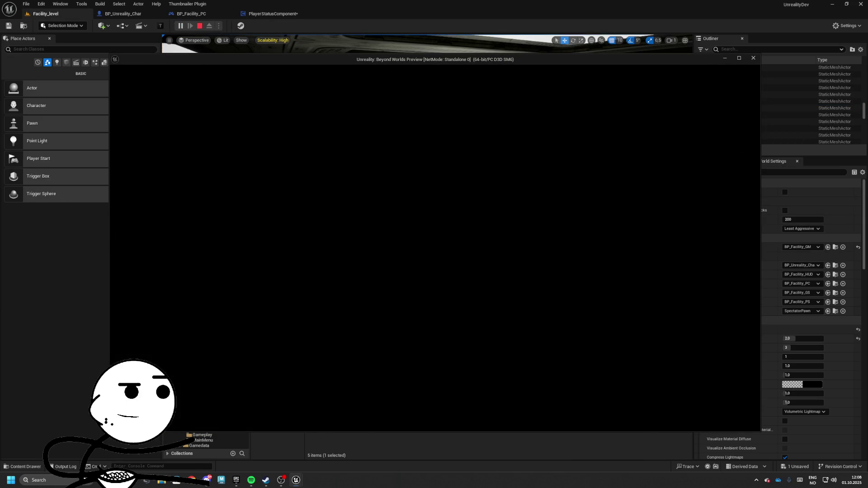
{"action": "key", "text": "w"}
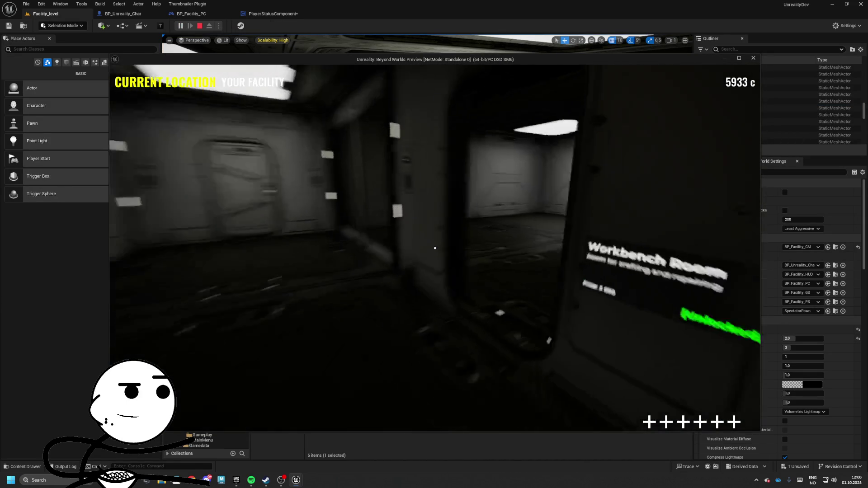
{"action": "key", "text": "w"}
{"action": "key", "text": "w"}
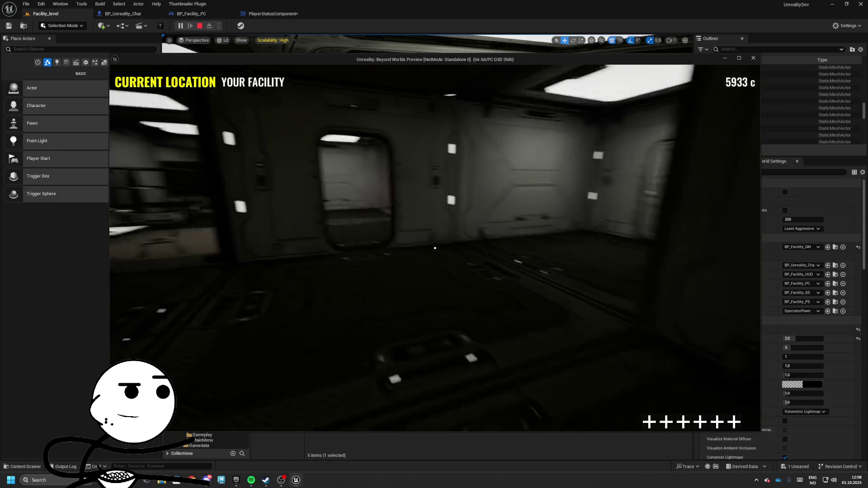
{"action": "key", "text": "w"}
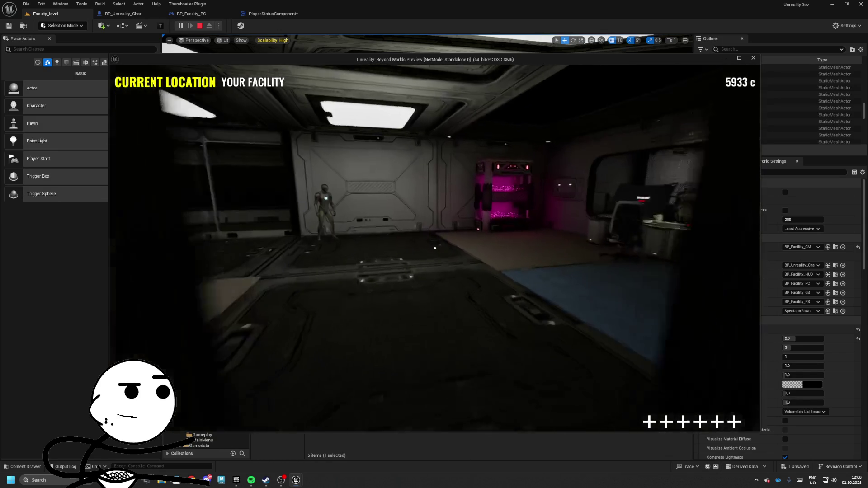
{"action": "key", "text": "Escape"}
{"action": "key", "text": "ctrl+shift+s"}
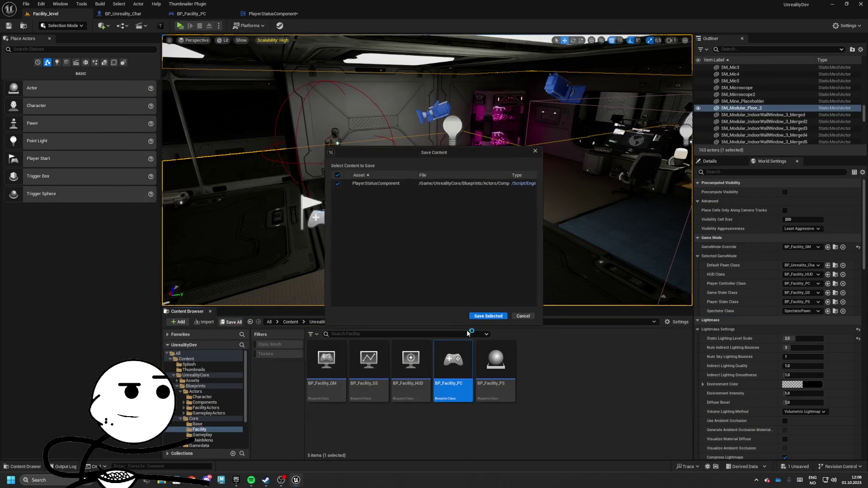
{"action": "left_click", "coordinate": [487, 317]}
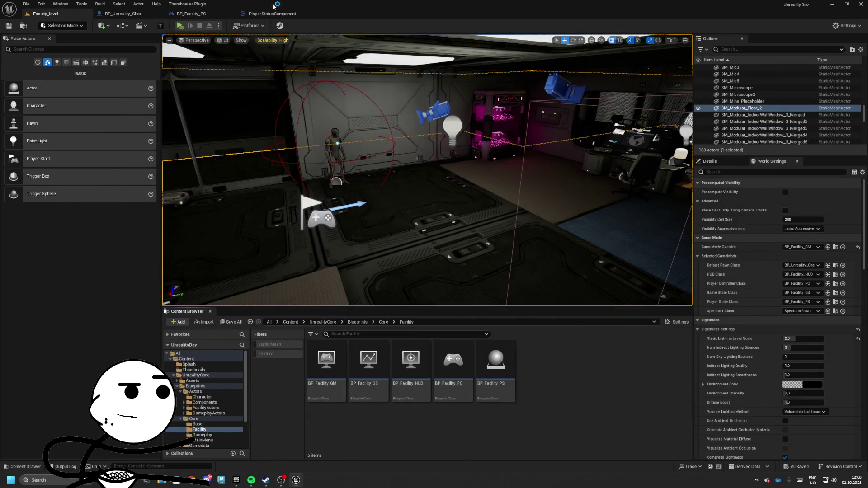
Review the PlayerStatusComponent function graphs and make room after Set members in Stamina Increase.
{"action": "left_click", "coordinate": [271, 14]}
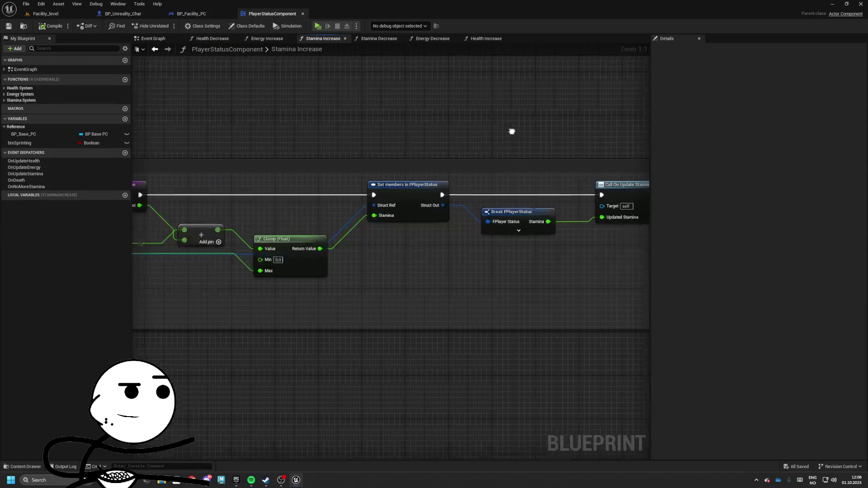
{"action": "left_click", "coordinate": [192, 14]}
{"action": "left_click", "coordinate": [264, 15]}
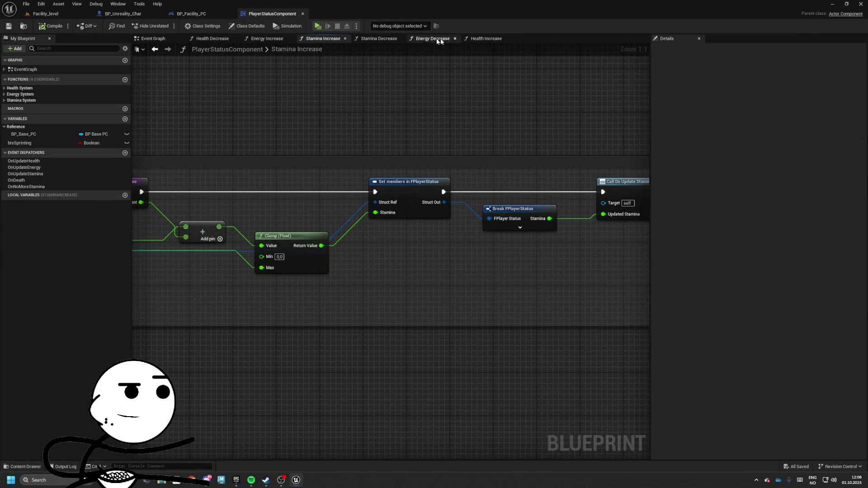
{"action": "left_click", "coordinate": [479, 40]}
{"action": "left_click", "coordinate": [440, 40]}
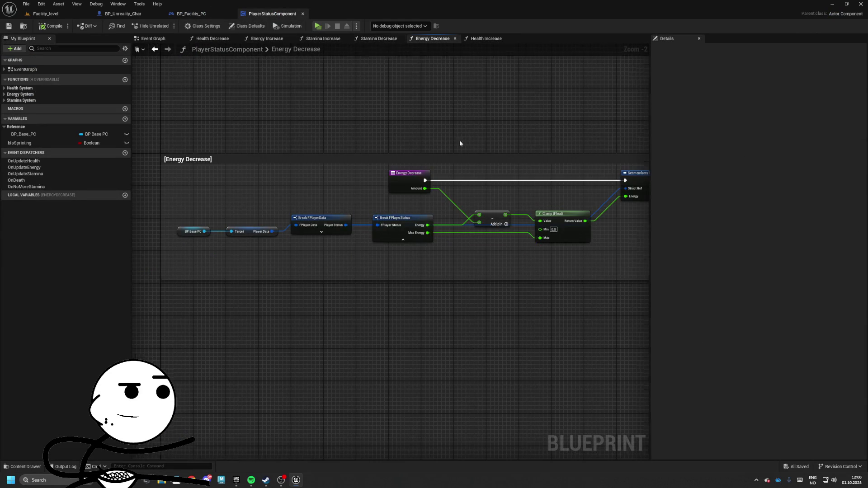
{"action": "left_click", "coordinate": [362, 39]}
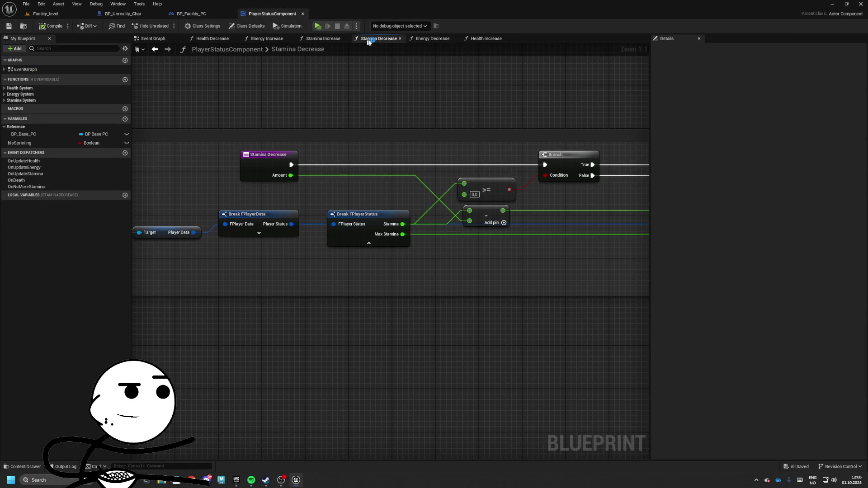
{"action": "left_click", "coordinate": [327, 40]}
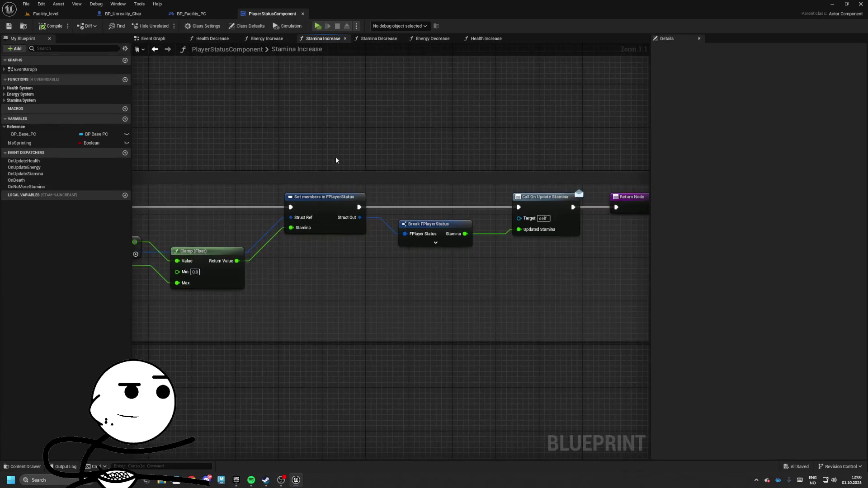
{"action": "mouse_move", "coordinate": [375, 158]}
{"action": "left_mouse_down"}
{"action": "mouse_move", "coordinate": [331, 217]}
{"action": "mouse_move", "coordinate": [549, 189]}
{"action": "mouse_move", "coordinate": [326, 195]}
{"action": "mouse_move", "coordinate": [407, 217]}
{"action": "mouse_move", "coordinate": [382, 242]}
{"action": "left_mouse_up"}
{"action": "left_click", "coordinate": [361, 256]}
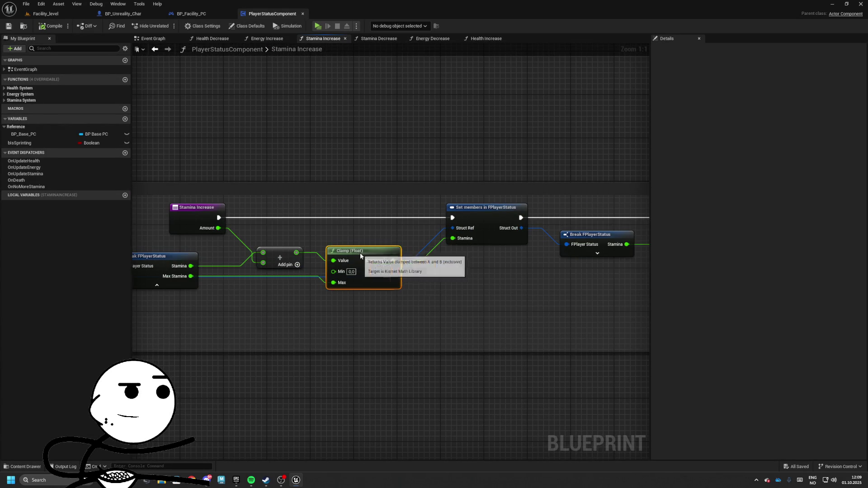
{"action": "mouse_move", "coordinate": [520, 234]}
{"action": "left_mouse_down"}
{"action": "mouse_move", "coordinate": [400, 223]}
{"action": "mouse_move", "coordinate": [517, 246]}
{"action": "mouse_move", "coordinate": [347, 244]}
{"action": "left_mouse_up"}
{"action": "mouse_move", "coordinate": [331, 190]}
{"action": "left_mouse_down"}
{"action": "mouse_move", "coordinate": [433, 189]}
{"action": "mouse_move", "coordinate": [494, 172]}
{"action": "mouse_move", "coordinate": [609, 182]}
{"action": "left_mouse_up"}
Add an Energy Decrease call with Amount 0.05 after Set members, then start a playtest.
{"action": "left_click_drag", "start_coordinate": [301, 208], "coordinate": [334, 211]}
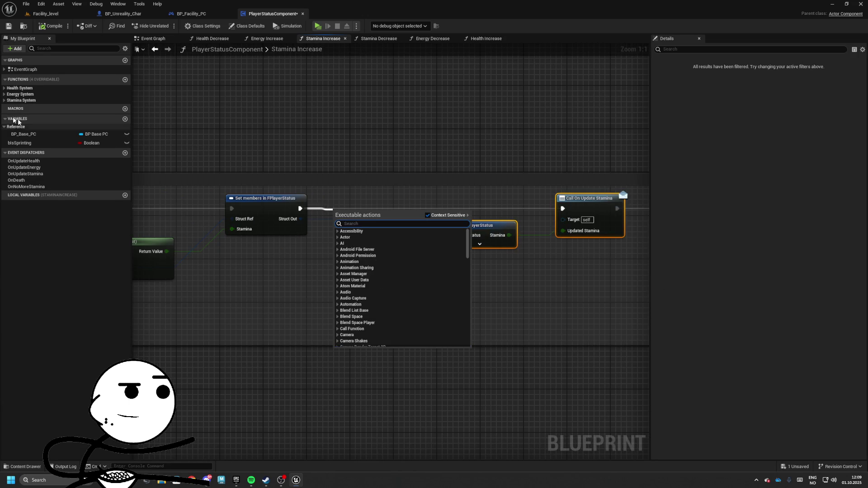
{"action": "left_click", "coordinate": [4, 100]}
{"action": "left_click", "coordinate": [4, 94]}
{"action": "mouse_move", "coordinate": [42, 111]}
{"action": "left_mouse_down"}
{"action": "mouse_move", "coordinate": [312, 209]}
{"action": "mouse_move", "coordinate": [351, 215]}
{"action": "left_mouse_up"}
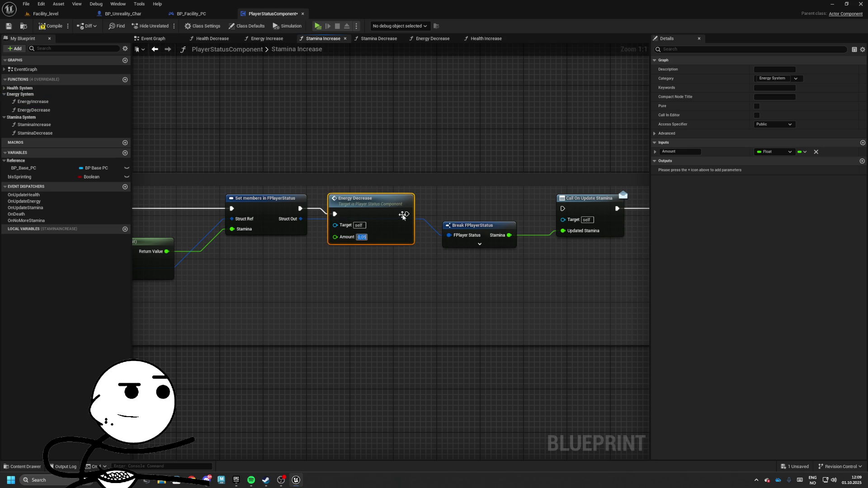
{"action": "left_click_drag", "start_coordinate": [384, 218], "coordinate": [389, 212]}
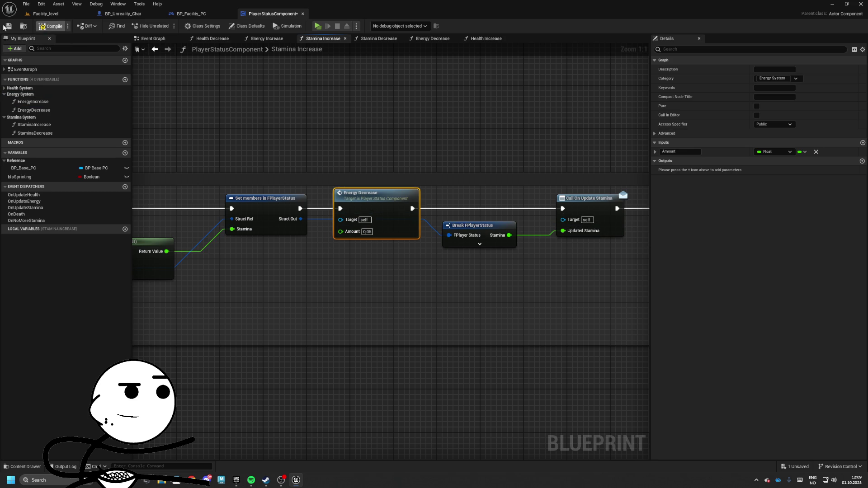
{"action": "left_click", "coordinate": [45, 13]}
{"action": "left_click", "coordinate": [177, 27]}
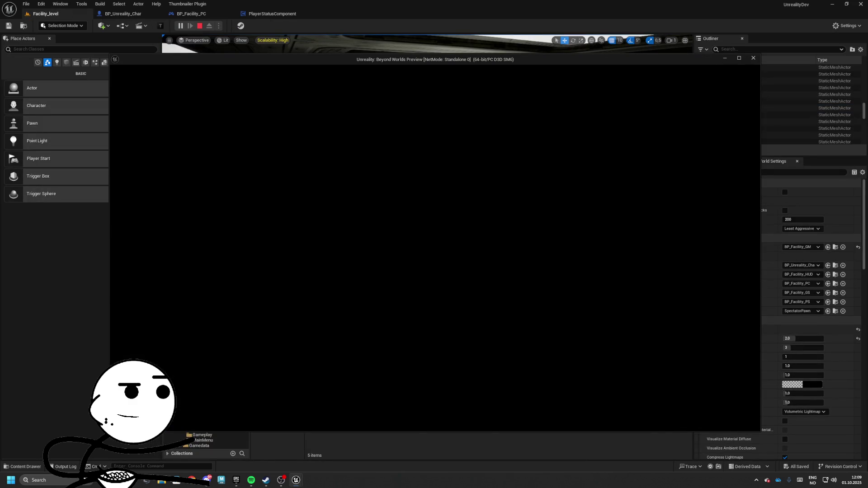
Walk down the corridor, through the lit room toward the window and back, then stop the playtest.
{"action": "key", "text": "w"}
{"action": "key", "text": "w"}
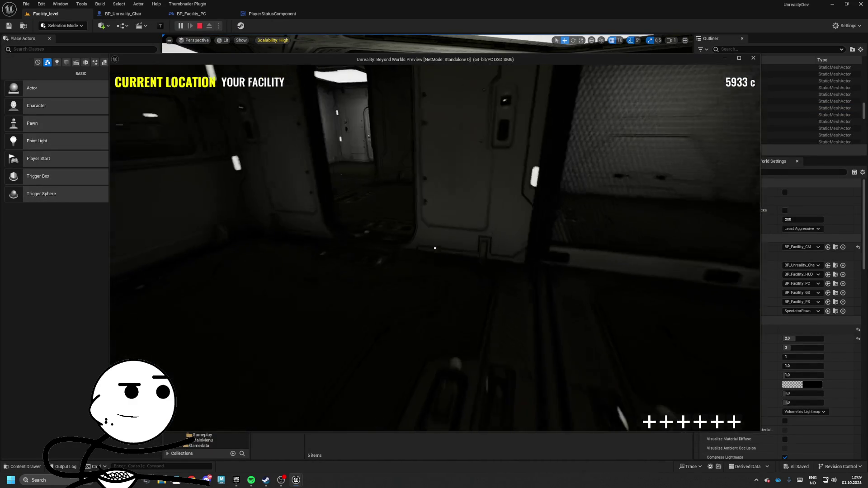
{"action": "key", "text": "w"}
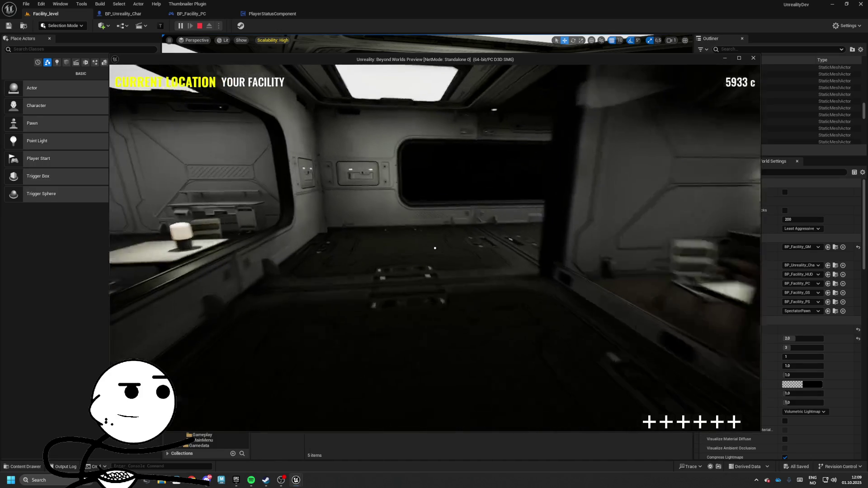
{"action": "key", "text": "w"}
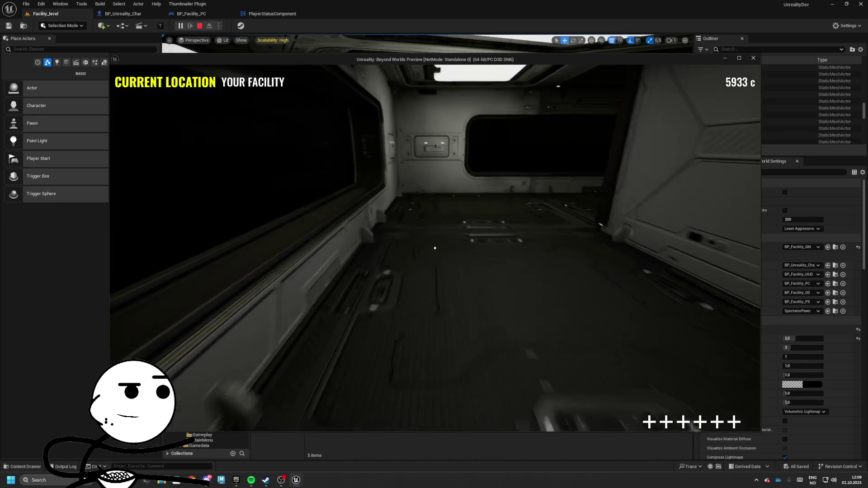
{"action": "key", "text": "w"}
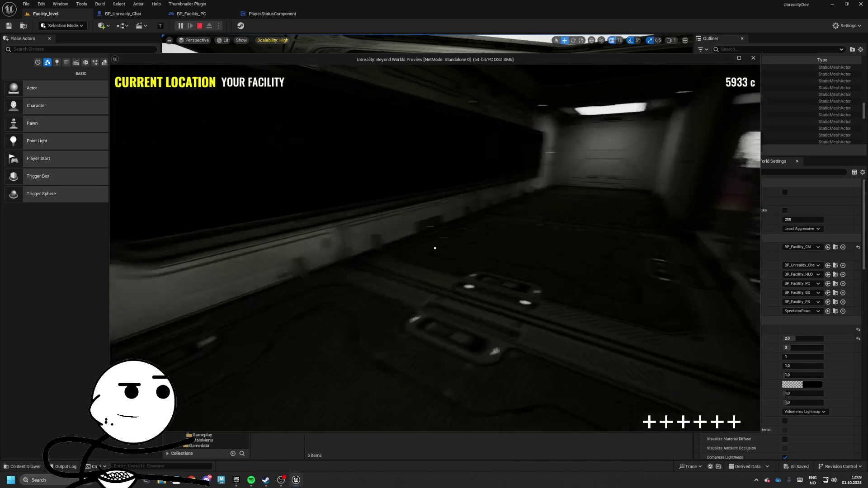
{"action": "key", "text": "w"}
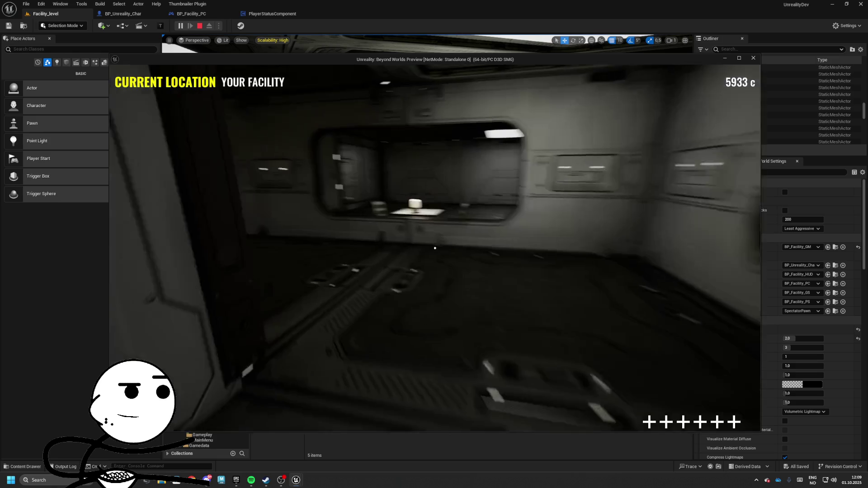
{"action": "key", "text": "Escape"}
Remove the Energy Decrease node from the Stamina Increase chain.
{"action": "left_click", "coordinate": [277, 16]}
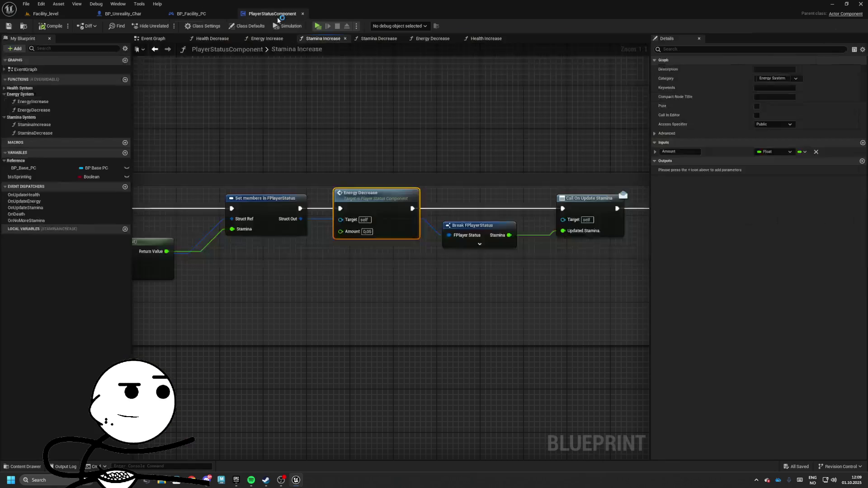
{"action": "mouse_move", "coordinate": [386, 207]}
{"action": "left_mouse_down"}
{"action": "mouse_move", "coordinate": [374, 208]}
{"action": "mouse_move", "coordinate": [383, 273]}
{"action": "left_mouse_up"}
{"action": "left_click_drag", "start_coordinate": [288, 210], "coordinate": [554, 211]}
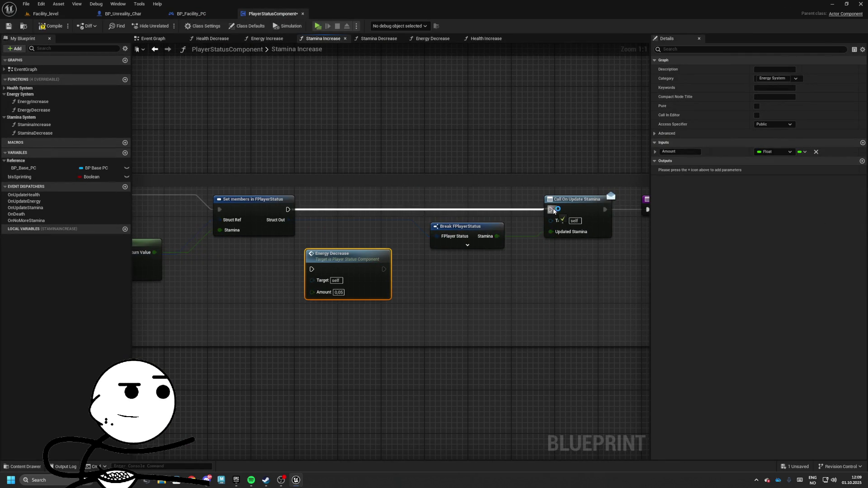
{"action": "key", "text": "Delete"}
Paste Energy Decrease after the Branch True output in Stamina Decrease, then playtest with Alt+P.
{"action": "left_click", "coordinate": [383, 39]}
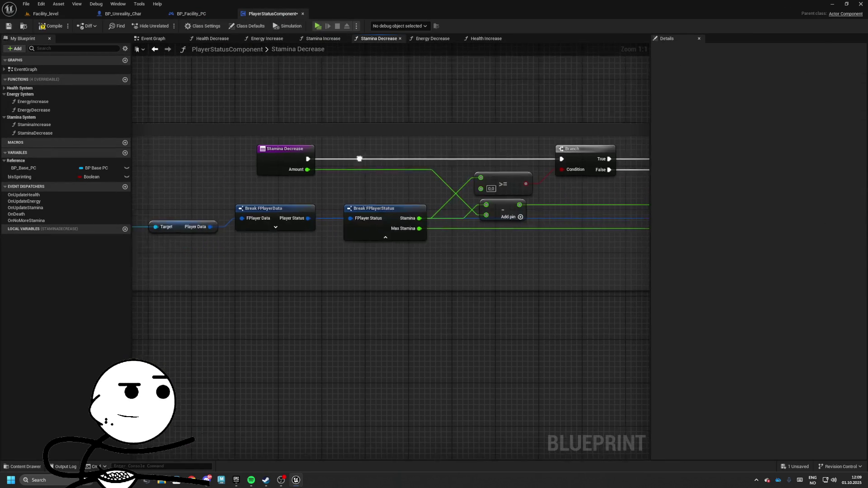
{"action": "key", "text": "ctrl+v"}
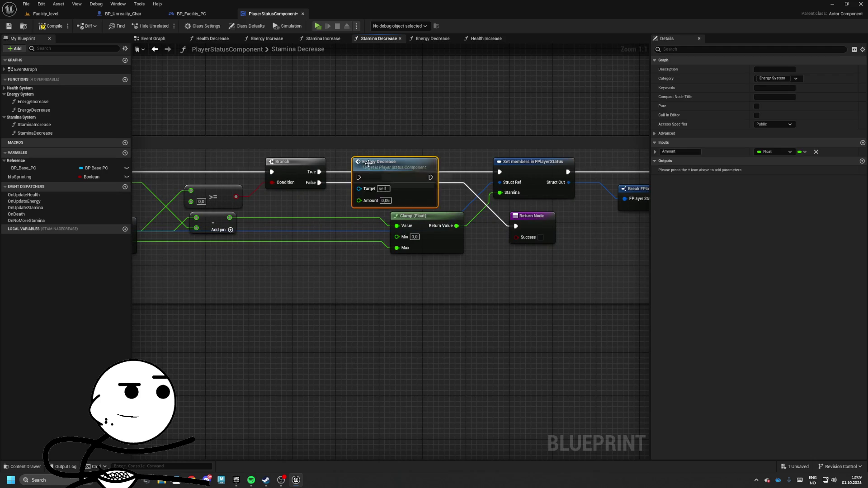
{"action": "left_click_drag", "start_coordinate": [430, 172], "coordinate": [499, 172]}
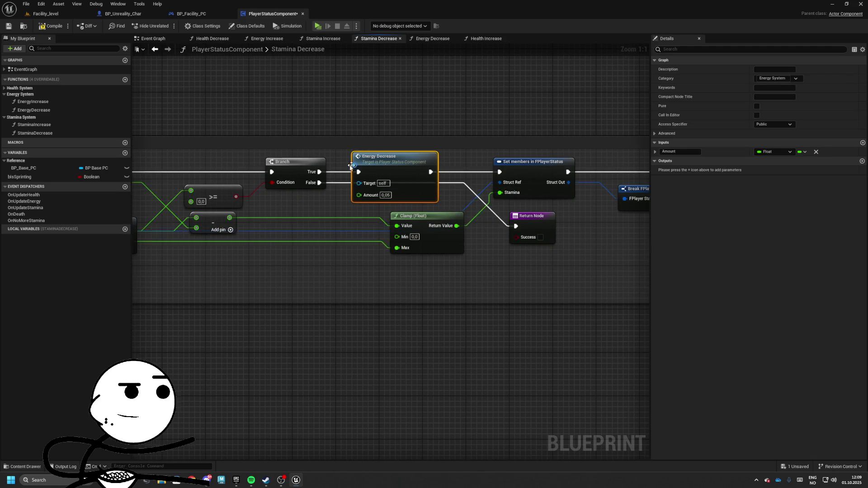
{"action": "left_click_drag", "start_coordinate": [446, 177], "coordinate": [381, 181]}
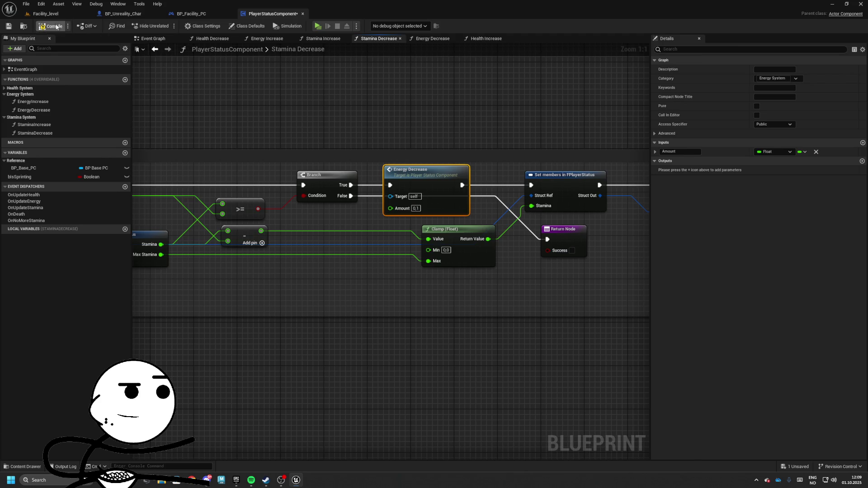
{"action": "left_click", "coordinate": [45, 14]}
{"action": "key", "text": "alt+p"}
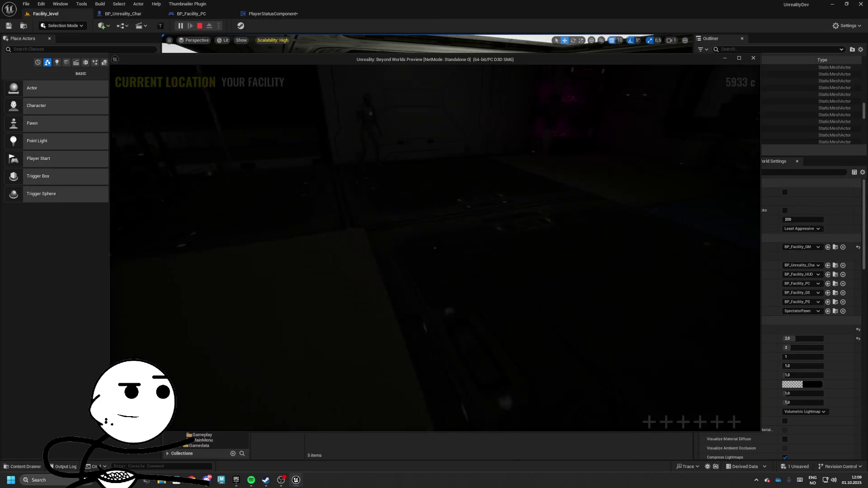
Walk into the room, end the playtest, and return to the PlayerStatusComponent blueprint.
{"action": "key", "text": "w"}
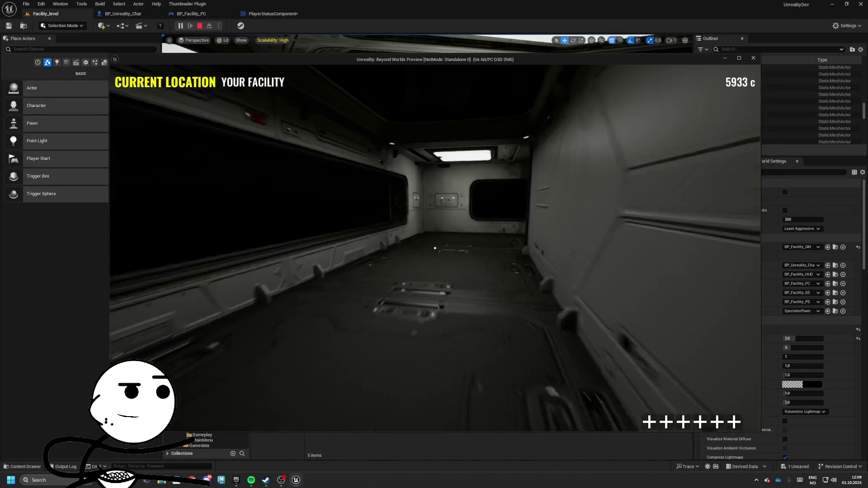
{"action": "key", "text": "Escape"}
{"action": "left_click", "coordinate": [289, 14]}
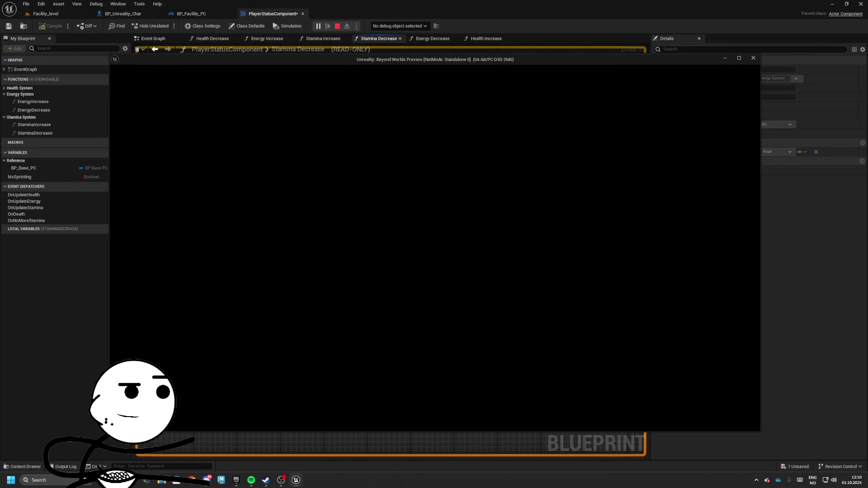
Walk through the corridor into the lit room with pink shelves, approach the character, then stop the preview.
{"action": "key", "text": "w"}
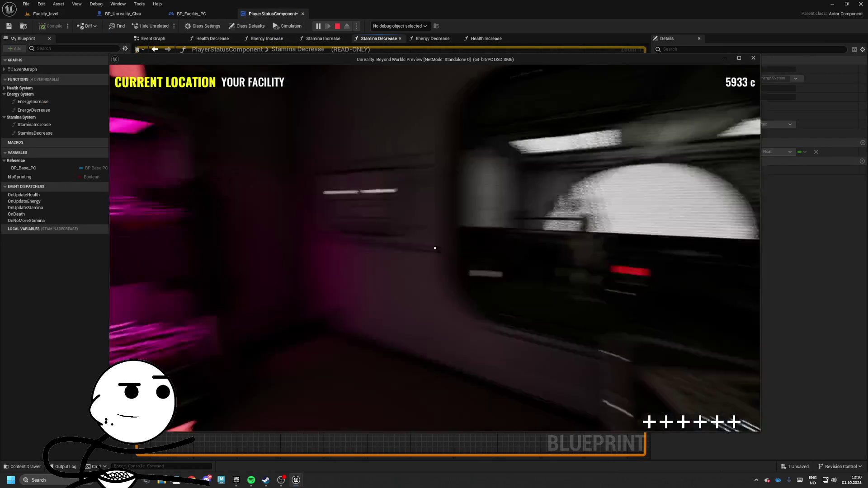
{"action": "key", "text": "w"}
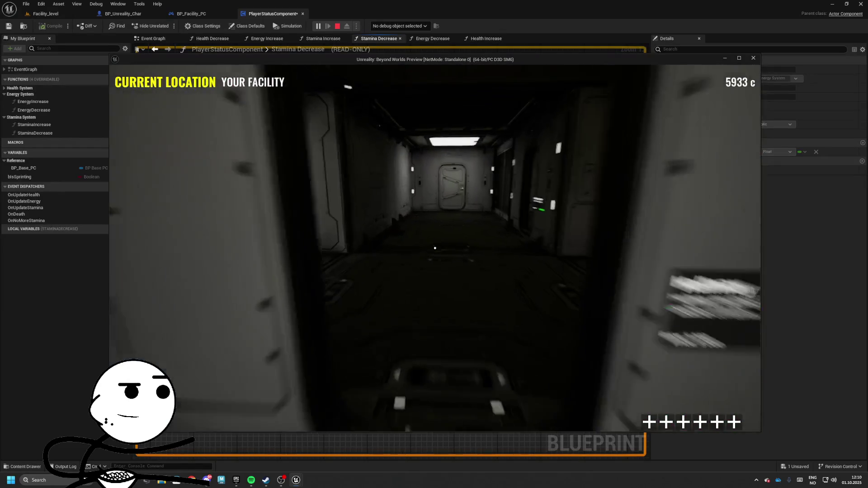
{"action": "key", "text": "w"}
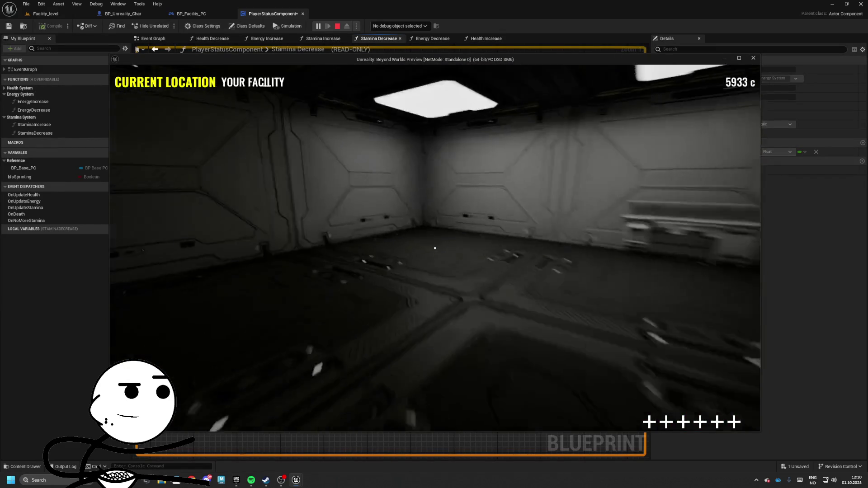
{"action": "key", "text": "w"}
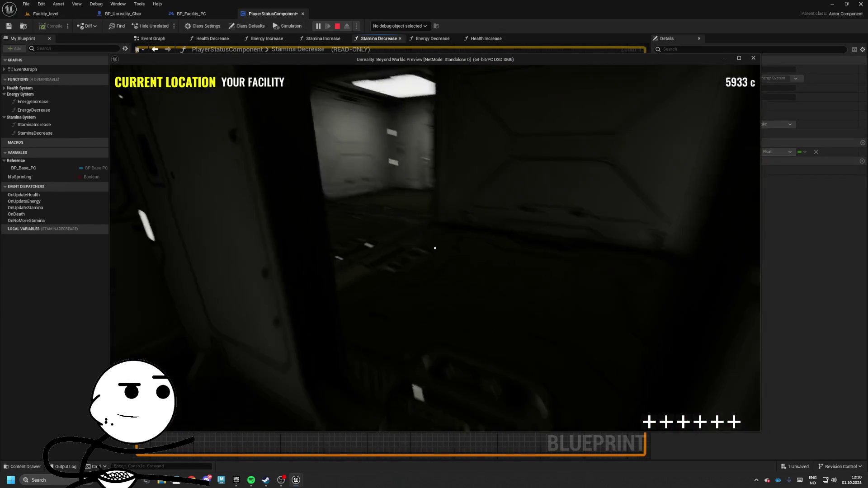
{"action": "key", "text": "w"}
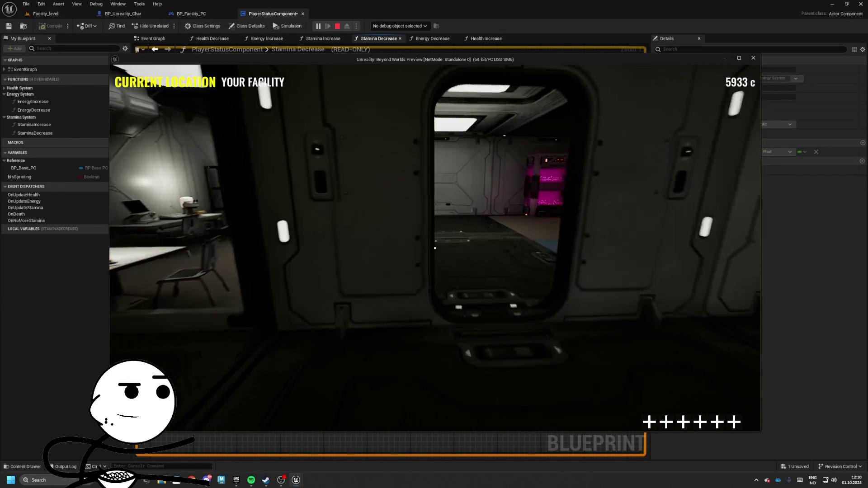
{"action": "key", "text": "w"}
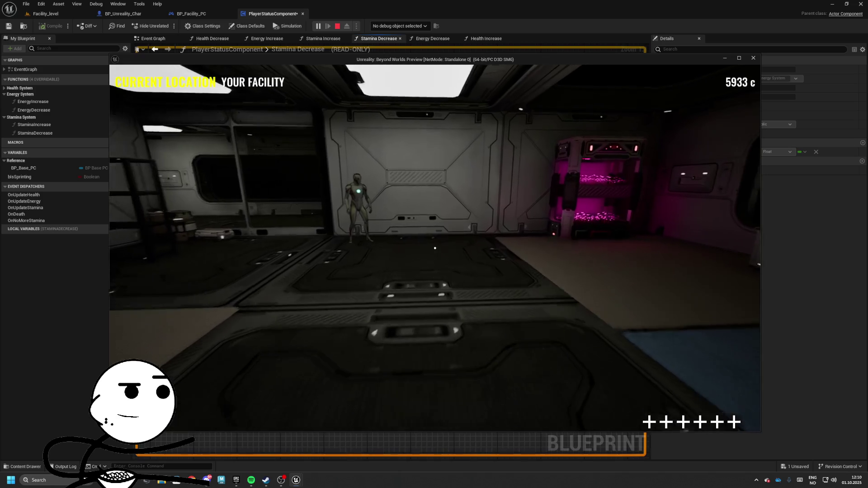
{"action": "key", "text": "w"}
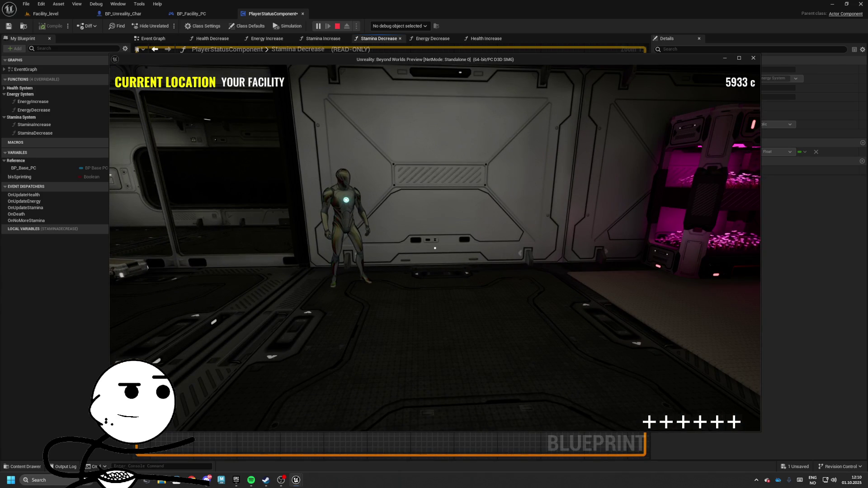
{"action": "mouse_move", "coordinate": [435, 248]}
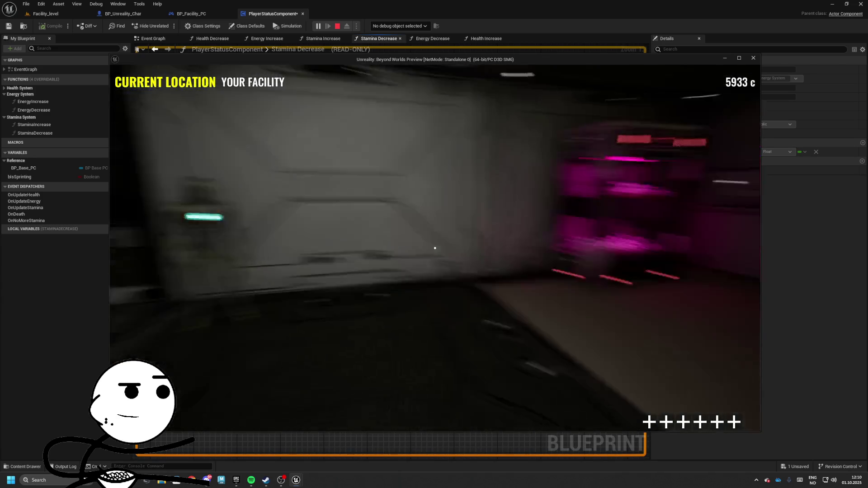
{"action": "key", "text": "Escape"}
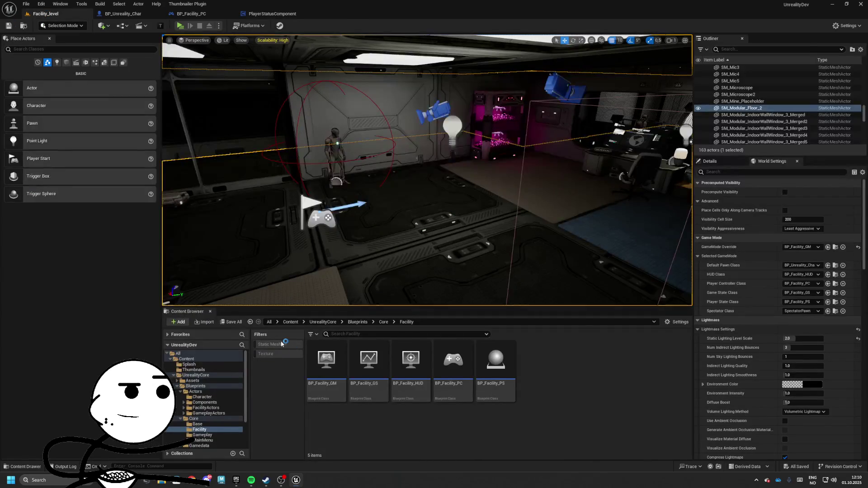
Navigate the Content Browser to UnrealityCore > Blueprints > Actors > FacilityActors.
{"action": "left_click", "coordinate": [357, 322]}
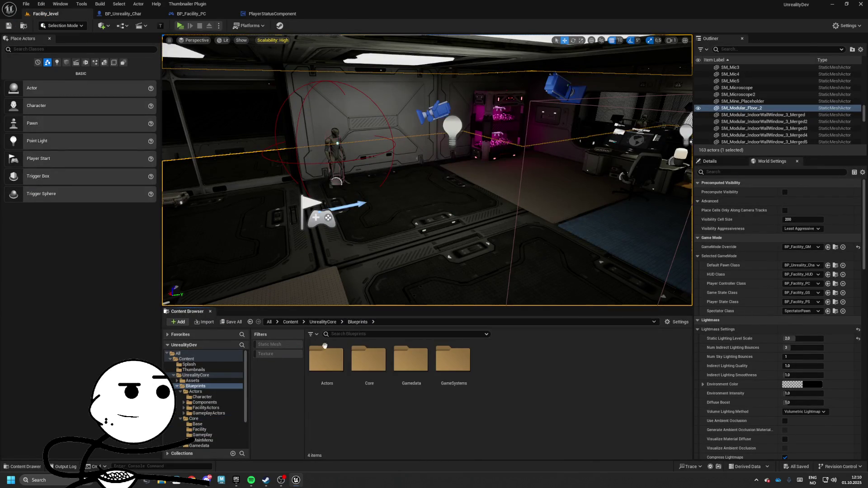
{"action": "left_click", "coordinate": [322, 322]}
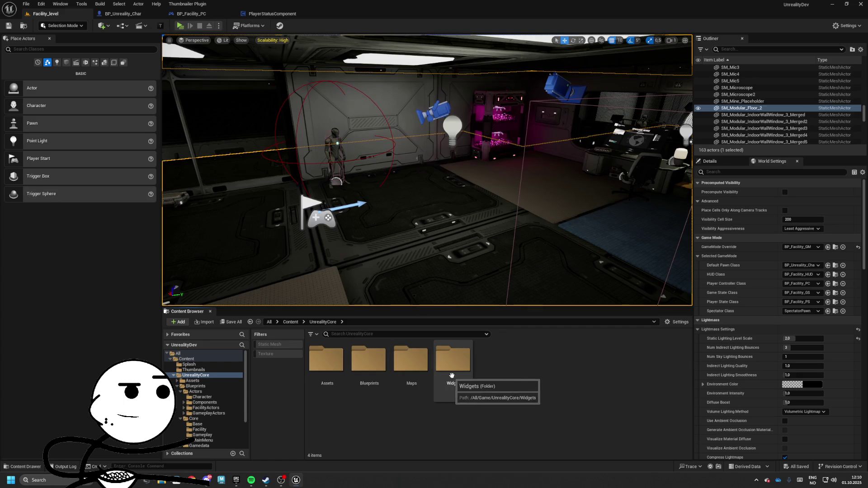
{"action": "double_click", "coordinate": [369, 361]}
{"action": "double_click", "coordinate": [327, 361]}
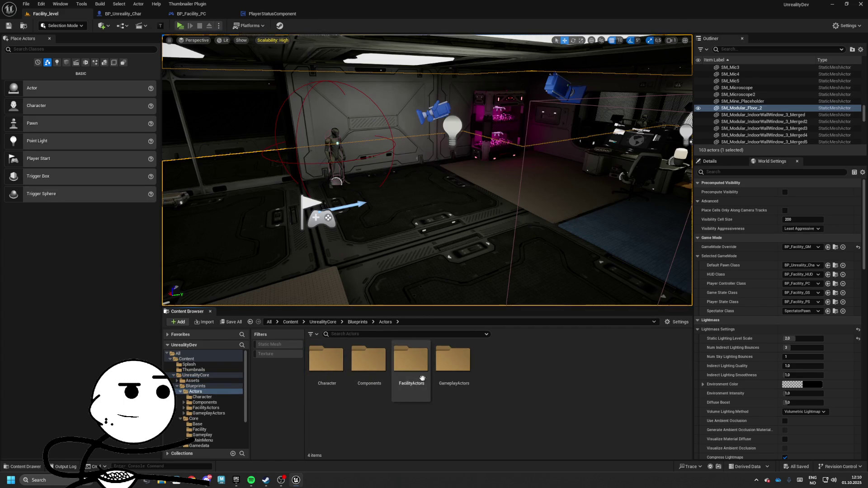
{"action": "double_click", "coordinate": [399, 377]}
Create an Actor blueprint class named BP_MedicalMachine there and open it.
{"action": "right_click", "coordinate": [556, 382]}
{"action": "left_click", "coordinate": [608, 181]}
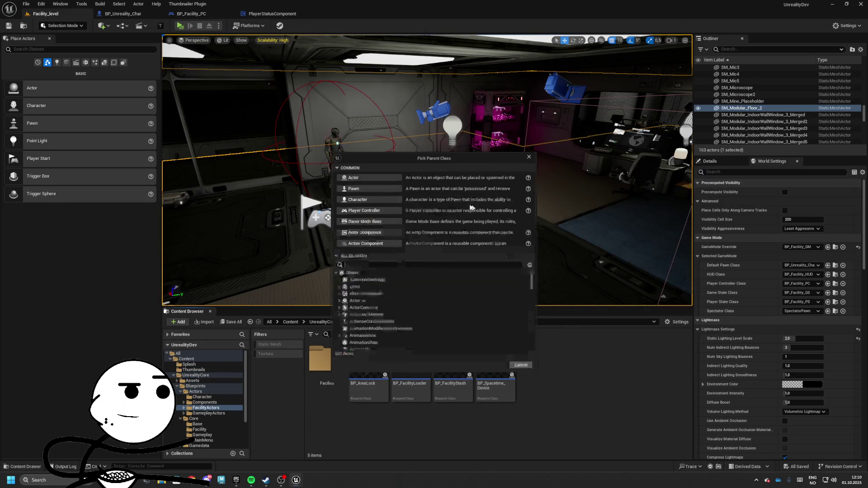
{"action": "left_click", "coordinate": [365, 179]}
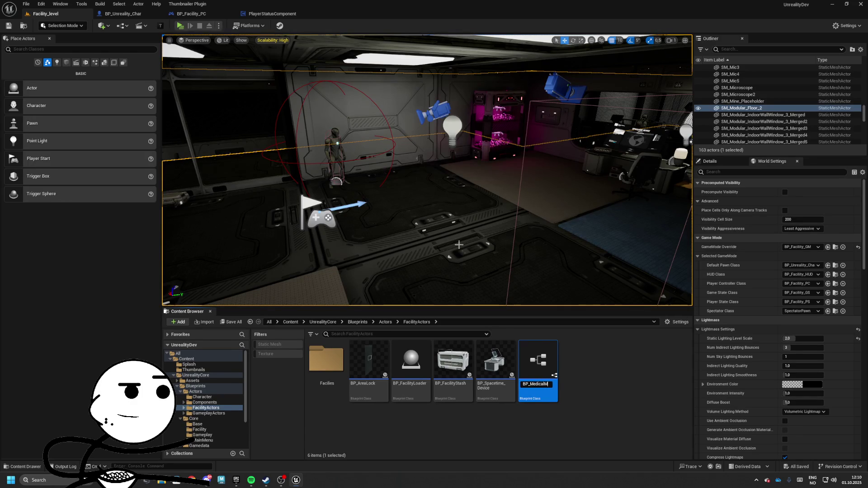
{"action": "type", "text": "achine"}
{"action": "key", "text": "Return"}
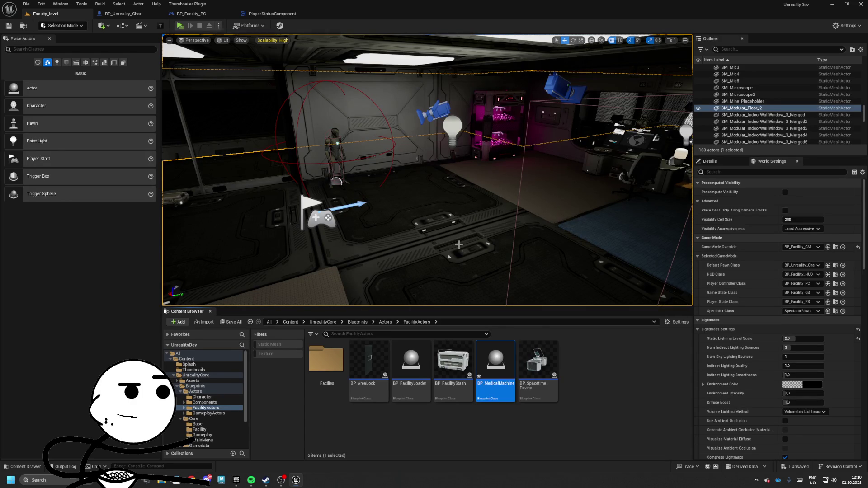
{"action": "double_click", "coordinate": [496, 370]}
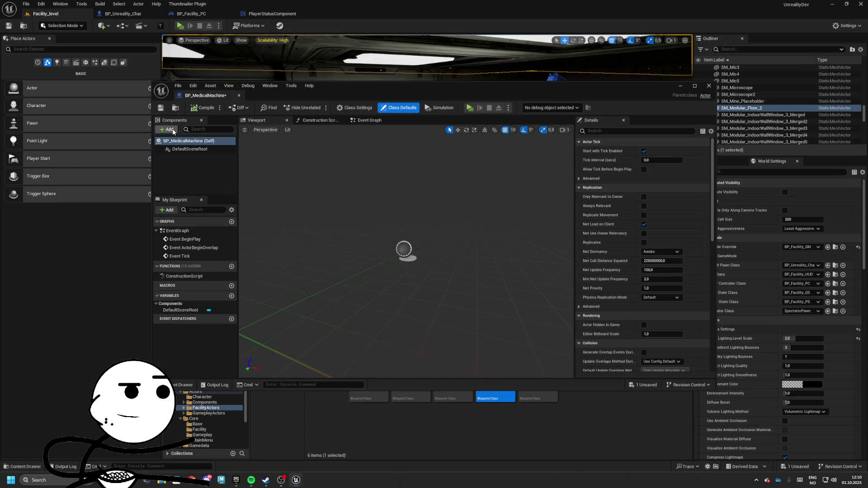
Add a StaticMesh and an InteractTargetComponent to BP_MedicalMachine and save.
{"action": "left_click", "coordinate": [173, 132]}
{"action": "type", "text": "sta"}
{"action": "key", "text": "Escape"}
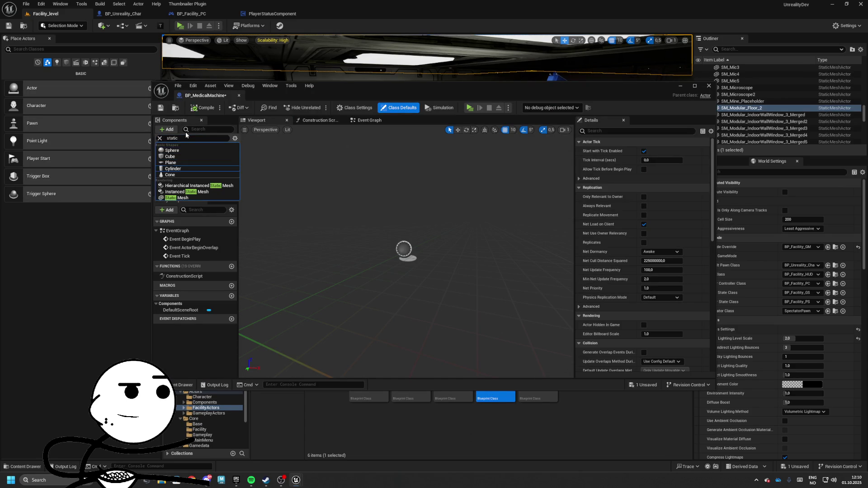
{"action": "key", "text": "Return"}
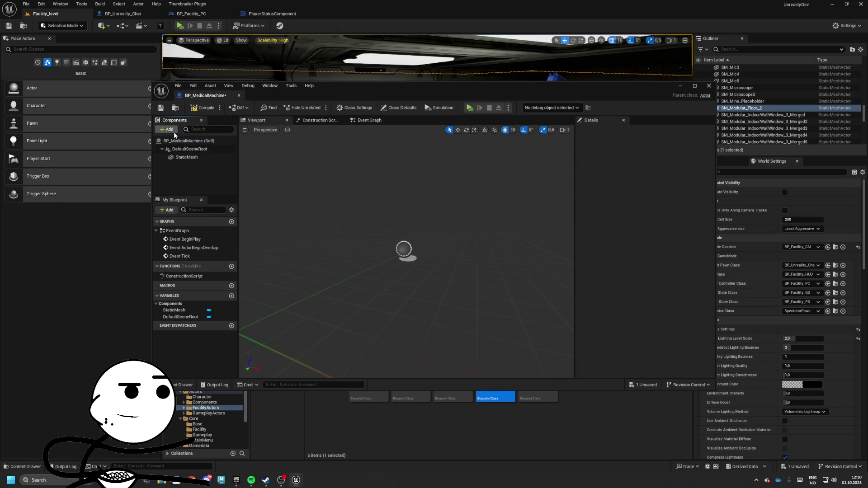
{"action": "left_click", "coordinate": [174, 131]}
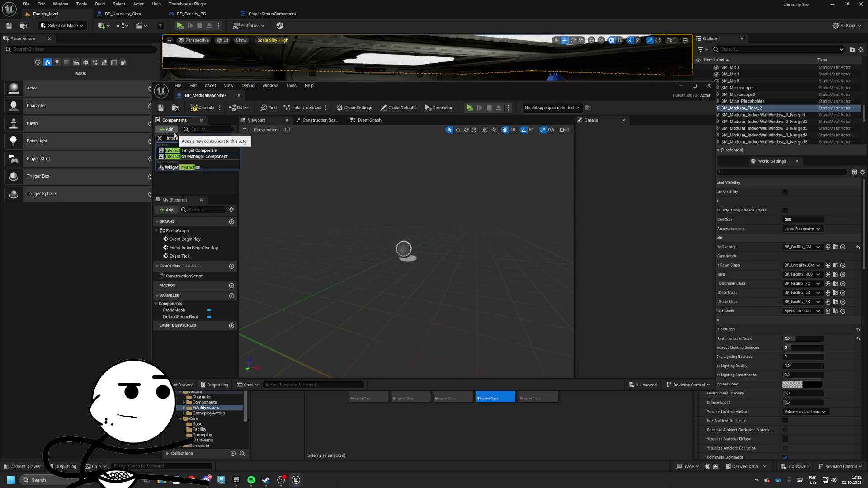
{"action": "key", "text": "Return"}
{"action": "left_click", "coordinate": [221, 189]}
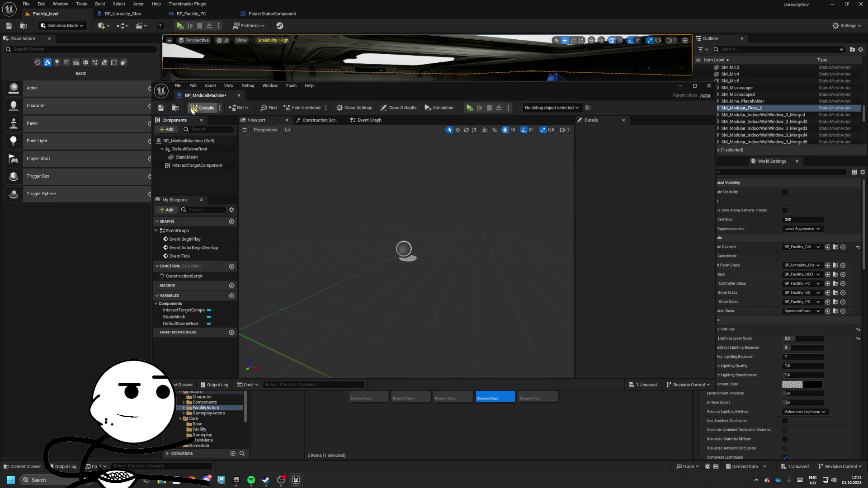
{"action": "left_click", "coordinate": [160, 109]}
Set the StaticMesh component's mesh to SM_Med_Pack.
{"action": "left_click", "coordinate": [194, 158]}
{"action": "left_click", "coordinate": [675, 262]}
{"action": "type", "text": "medica"}
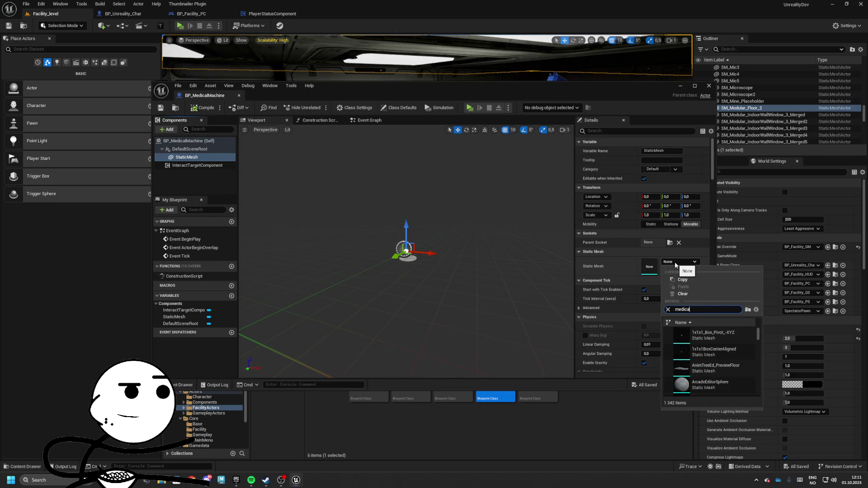
{"action": "type", "text": "l"}
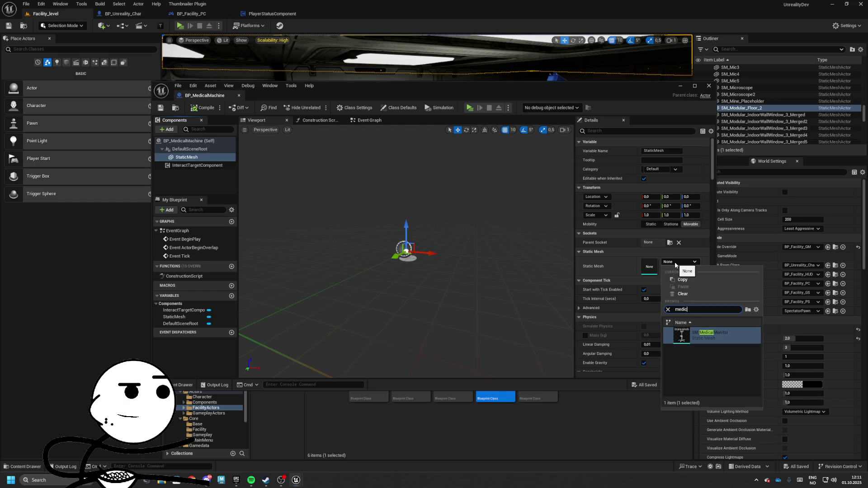
{"action": "key", "text": "BackSpace"}
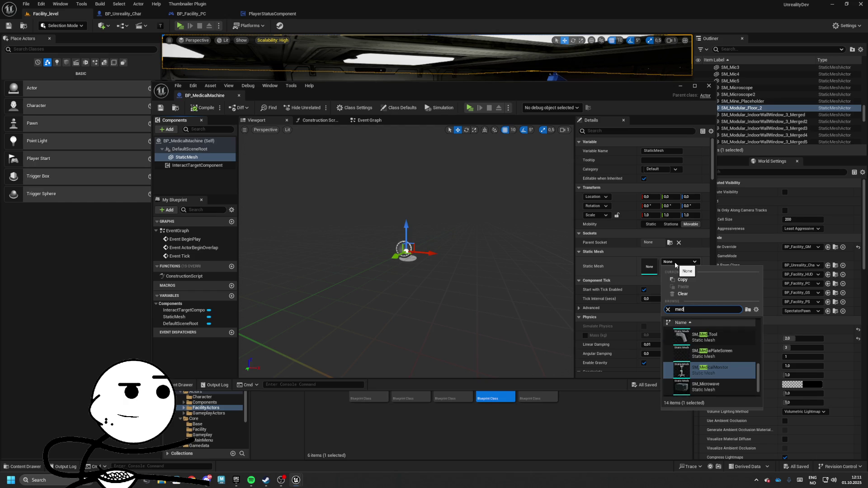
{"action": "scroll", "coordinate": [721, 353], "scroll_direction": "up", "scroll_amount": 3}
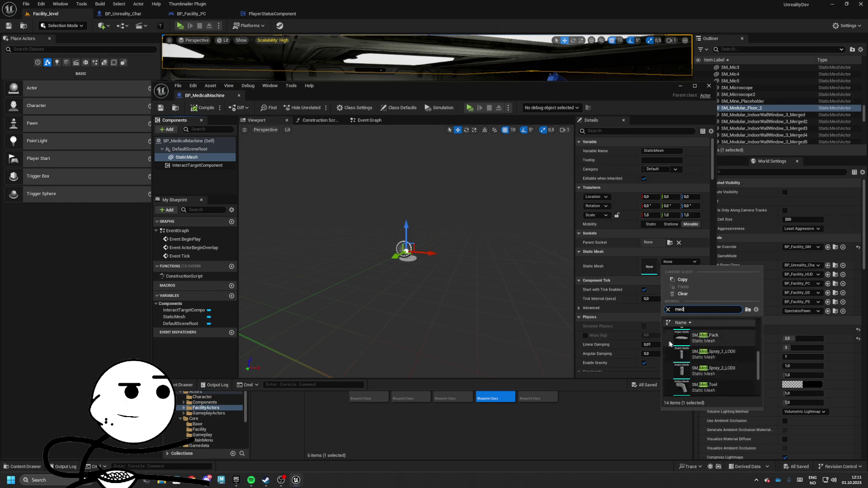
{"action": "scroll", "coordinate": [678, 347], "scroll_direction": "up", "scroll_amount": 3}
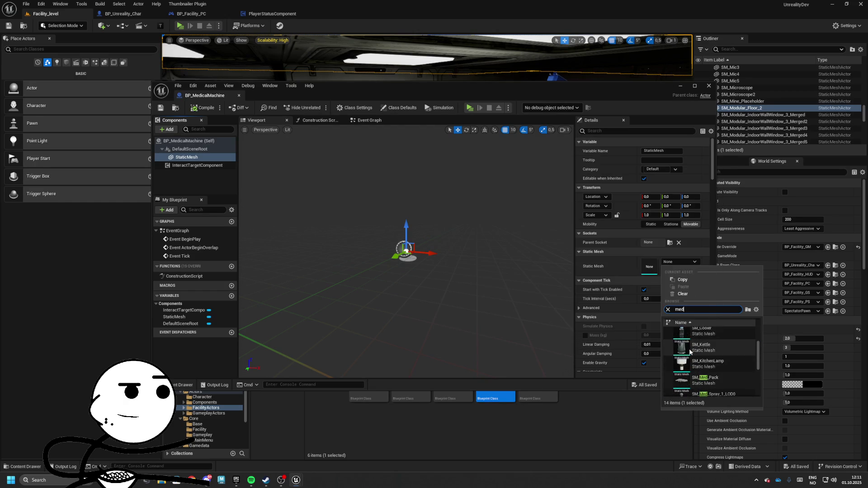
{"action": "left_click", "coordinate": [695, 375]}
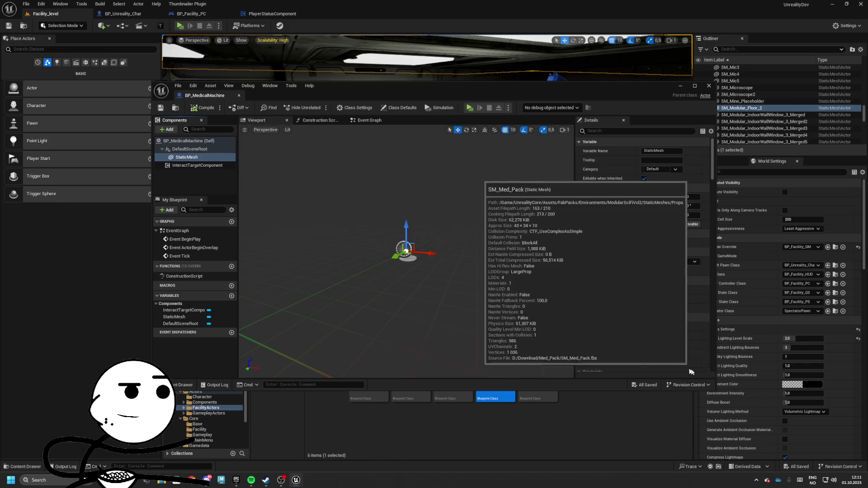
{"action": "scroll", "coordinate": [449, 266], "scroll_direction": "up", "scroll_amount": 5}
{"action": "mouse_move", "coordinate": [450, 266]}
{"action": "left_mouse_down"}
{"action": "mouse_move", "coordinate": [430, 226]}
{"action": "mouse_move", "coordinate": [432, 248]}
{"action": "left_mouse_up"}
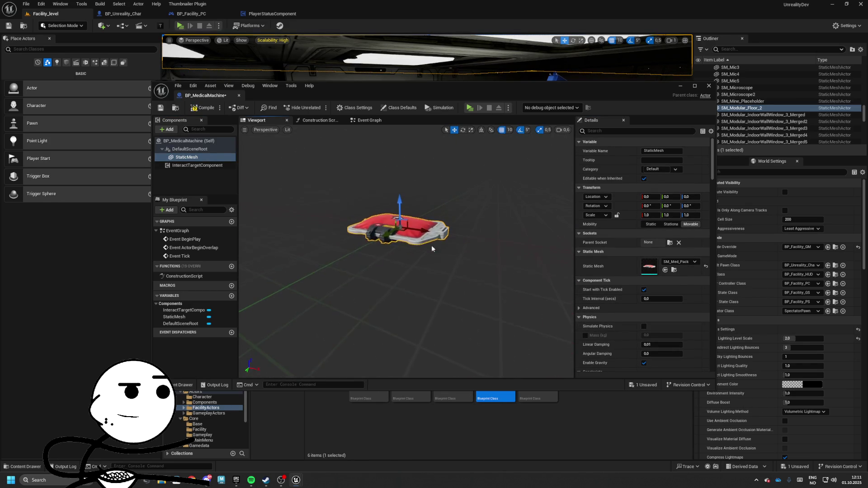
Give the InteractTargetComponent a Hold Duration of 5.0 and interaction type Hold.
{"action": "left_click", "coordinate": [196, 166]}
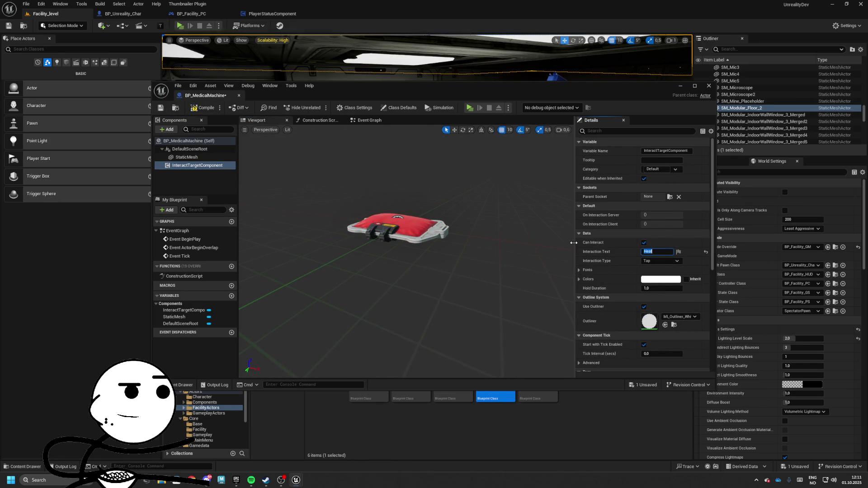
{"action": "left_click", "coordinate": [666, 289]}
{"action": "type", "text": "5"}
{"action": "key", "text": "Return"}
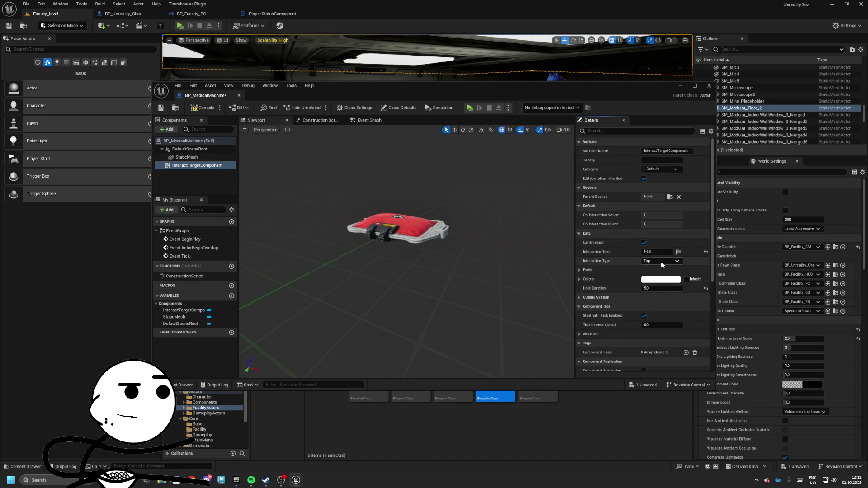
{"action": "left_click", "coordinate": [651, 274]}
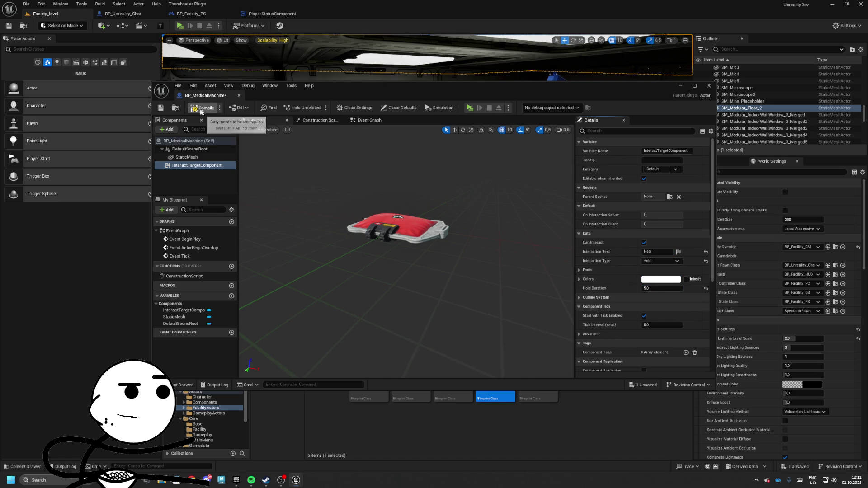
Compile the Blueprint and add an On Interaction Client event for the InteractTargetComponent.
{"action": "left_click", "coordinate": [202, 110]}
{"action": "left_click", "coordinate": [369, 121]}
{"action": "left_click", "coordinate": [206, 167]}
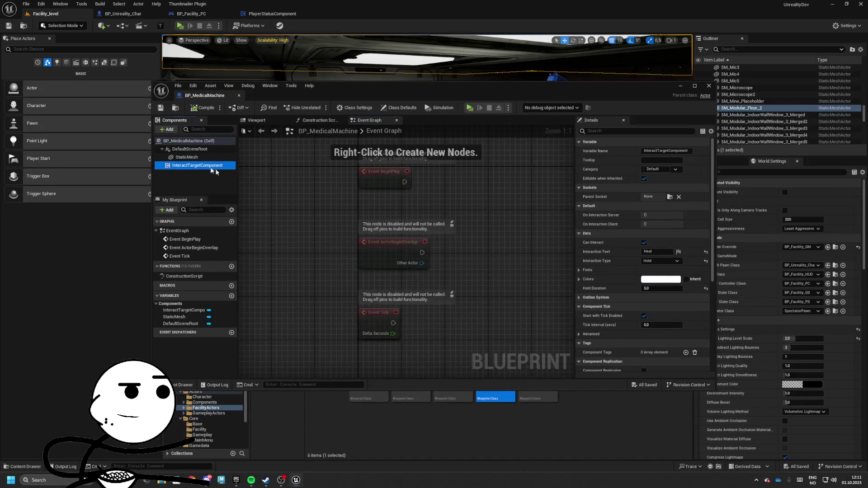
{"action": "scroll", "coordinate": [644, 283], "scroll_direction": "down", "scroll_amount": 5}
{"action": "left_click", "coordinate": [653, 283]}
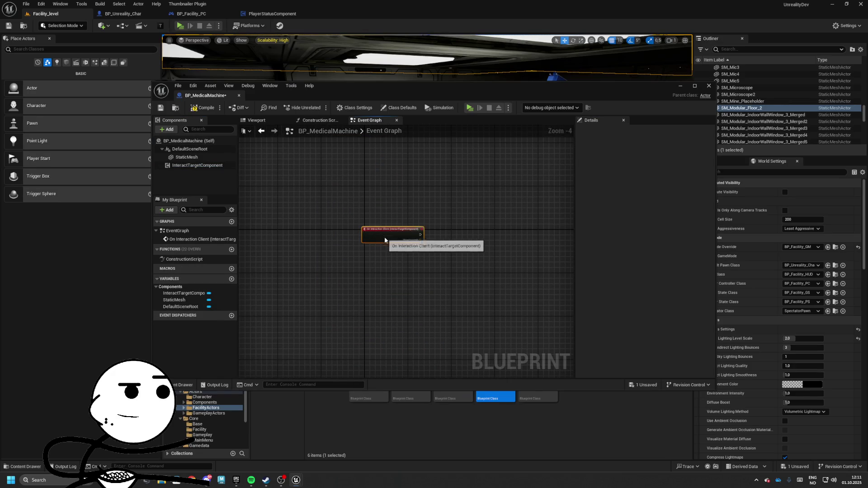
{"action": "scroll", "coordinate": [384, 235], "scroll_direction": "up", "scroll_amount": 4}
Add a Get Component by Class node from Player Controller, set to Player Status Component.
{"action": "left_click_drag", "start_coordinate": [451, 246], "coordinate": [487, 260]}
{"action": "type", "text": "getr"}
{"action": "key", "text": "BackSpace"}
{"action": "type", "text": "player c"}
{"action": "key", "text": "BackSpace"}
{"action": "key", "text": "BackSpace"}
{"action": "key", "text": "BackSpace"}
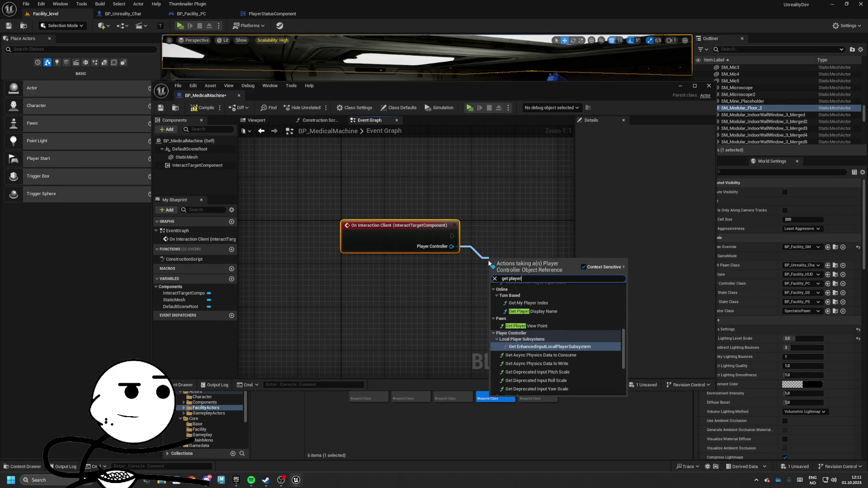
{"action": "type", "text": "control"}
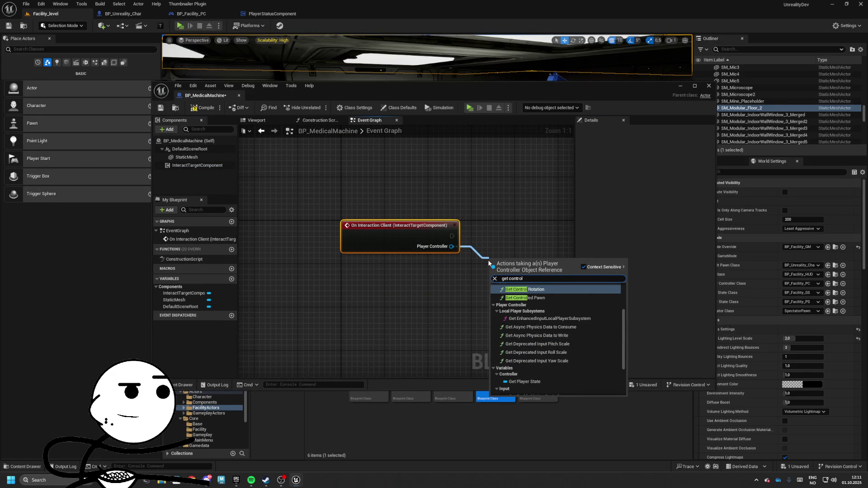
{"action": "key", "text": "BackSpace"}
{"action": "key", "text": "BackSpace"}
{"action": "key", "text": "BackSpace"}
{"action": "type", "text": "mpo"}
{"action": "key", "text": "Up"}
{"action": "key", "text": "Up"}
{"action": "key", "text": "Up"}
{"action": "key", "text": "Return"}
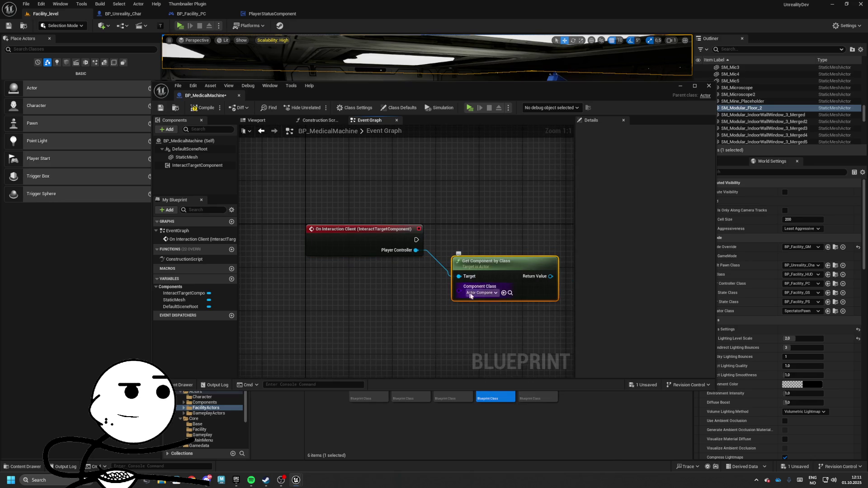
{"action": "left_click", "coordinate": [480, 293]}
{"action": "type", "text": "playerstatus"}
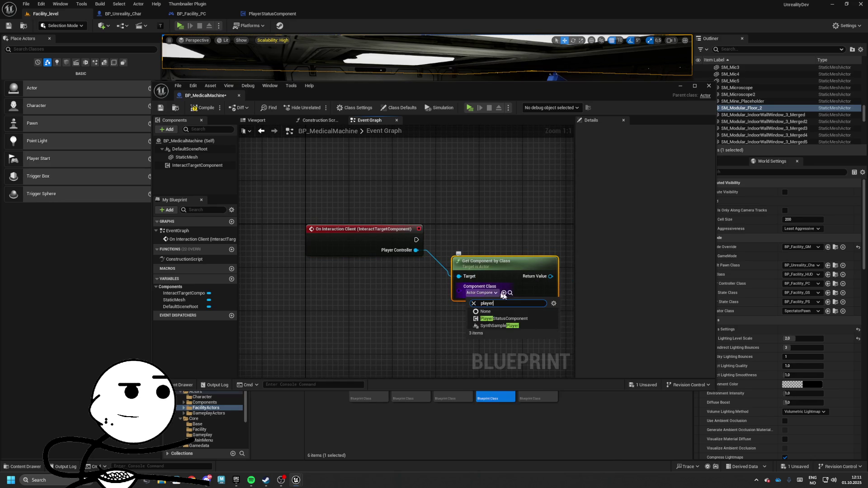
{"action": "key", "text": "Return"}
Wire the event into a Health Increase node with amount 100 and arrange the three nodes.
{"action": "mouse_move", "coordinate": [462, 275]}
{"action": "left_mouse_down"}
{"action": "mouse_move", "coordinate": [498, 263]}
{"action": "mouse_move", "coordinate": [469, 237]}
{"action": "left_mouse_up"}
{"action": "type", "text": "health"}
{"action": "key", "text": "Return"}
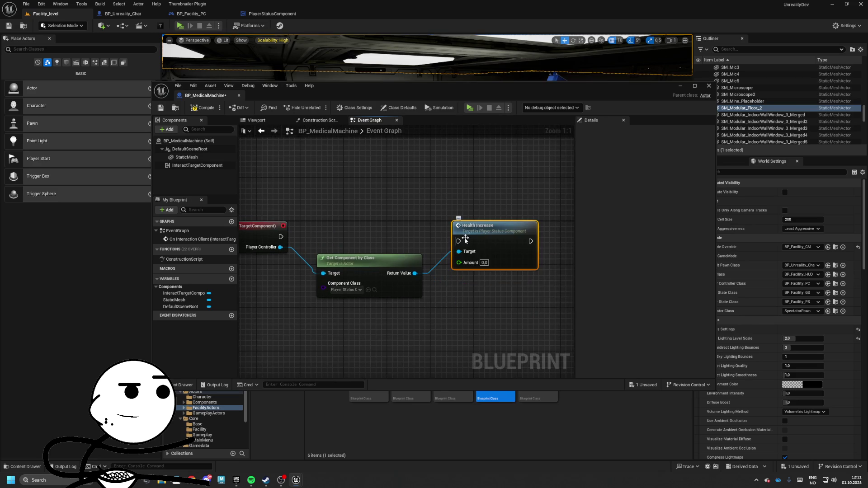
{"action": "left_click_drag", "start_coordinate": [273, 237], "coordinate": [467, 244]}
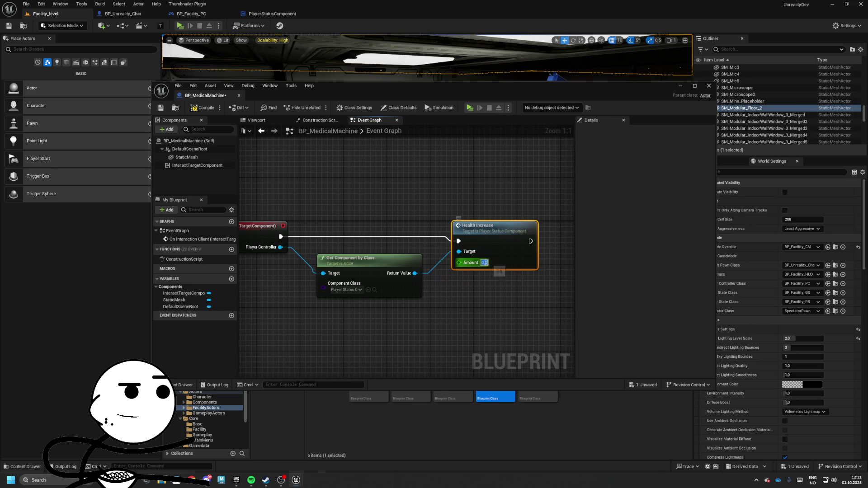
{"action": "type", "text": "10"}
{"action": "scroll", "coordinate": [528, 289], "scroll_direction": "down", "scroll_amount": 3}
{"action": "left_click_drag", "start_coordinate": [335, 203], "coordinate": [496, 260]}
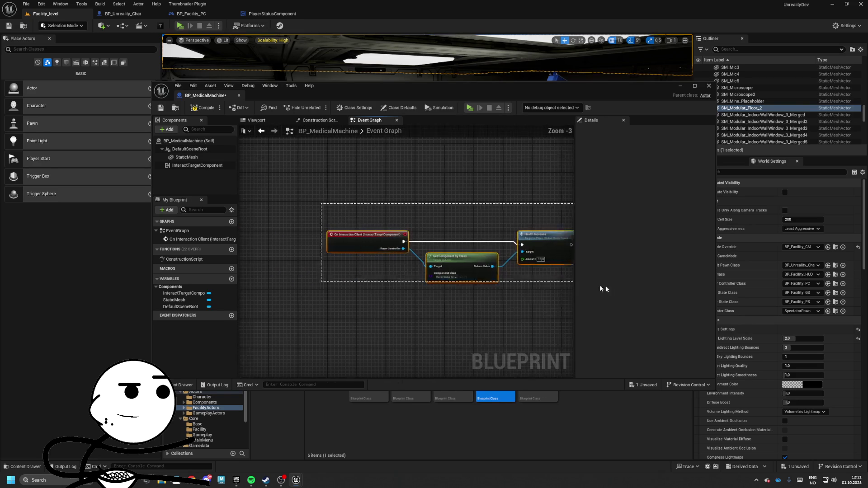
{"action": "left_click_drag", "start_coordinate": [555, 262], "coordinate": [468, 261]}
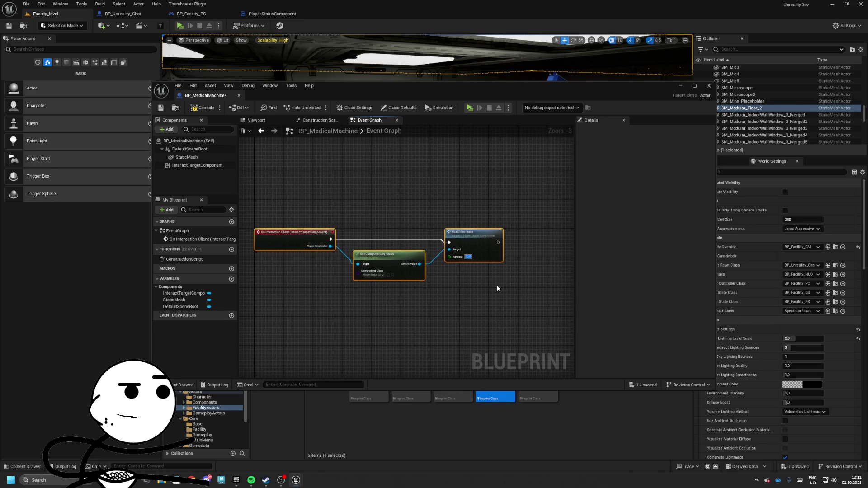
{"action": "key", "text": "Return"}
Wrap the three nodes in a '[CLIENT] Interact' comment and dock the Blueprint editor.
{"action": "key", "text": "c"}
{"action": "type", "text": "[CLIENT] Inte"}
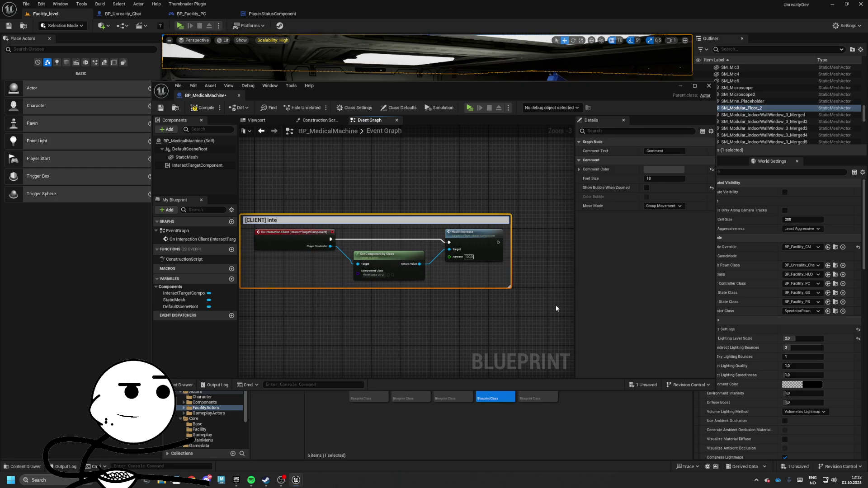
{"action": "type", "text": "ract"}
{"action": "key", "text": "Return"}
{"action": "mouse_move", "coordinate": [292, 220]}
{"action": "left_mouse_down"}
{"action": "mouse_move", "coordinate": [394, 235]}
{"action": "mouse_move", "coordinate": [277, 199]}
{"action": "left_mouse_up"}
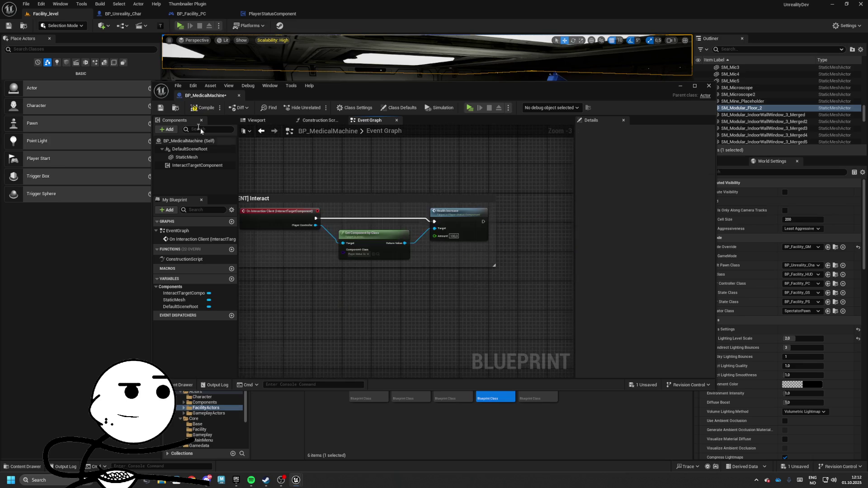
{"action": "left_click_drag", "start_coordinate": [204, 95], "coordinate": [340, 13]}
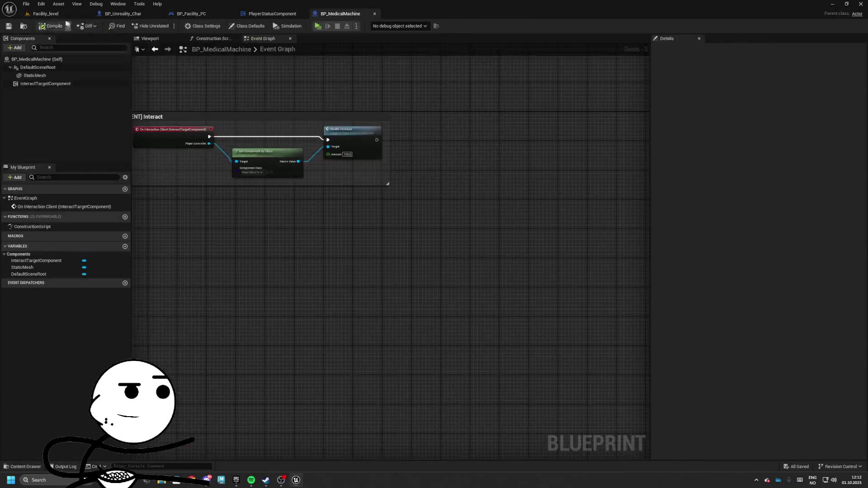
Back in Facility_level, rename BP_MedicalMachine to BP_HealthPack.
{"action": "left_click", "coordinate": [46, 14]}
{"action": "scroll", "coordinate": [193, 259], "scroll_direction": "up", "scroll_amount": 3}
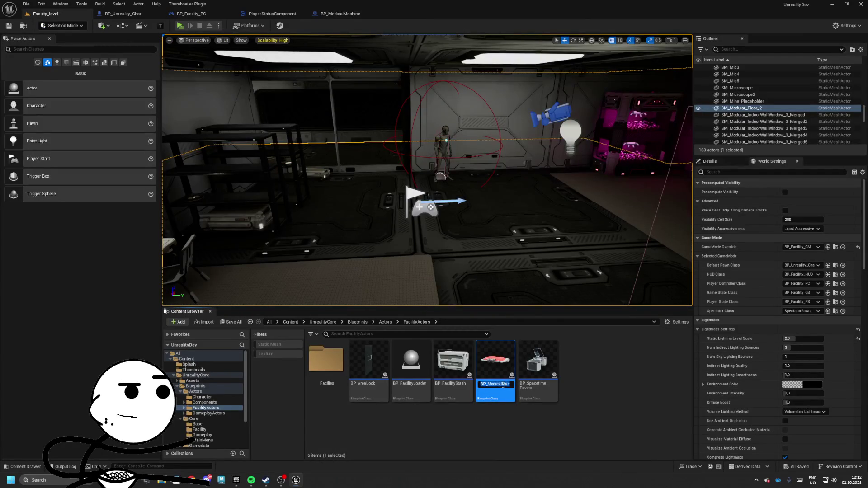
{"action": "left_click_drag", "start_coordinate": [502, 385], "coordinate": [552, 377]}
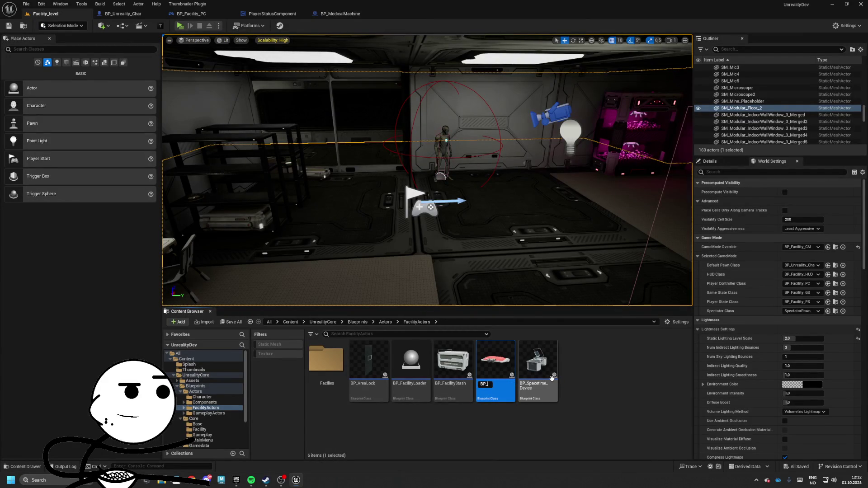
{"action": "type", "text": "HealthPack"}
{"action": "key", "text": "Return"}
Place BP_HealthPack copies on the desk and the white table, then start a play test.
{"action": "mouse_move", "coordinate": [543, 145]}
{"action": "left_mouse_down"}
{"action": "mouse_move", "coordinate": [563, 108]}
{"action": "mouse_move", "coordinate": [506, 190]}
{"action": "left_mouse_up"}
{"action": "mouse_move", "coordinate": [495, 362]}
{"action": "left_mouse_down"}
{"action": "mouse_move", "coordinate": [394, 246]}
{"action": "mouse_move", "coordinate": [409, 238]}
{"action": "left_mouse_up"}
{"action": "key", "text": "e"}
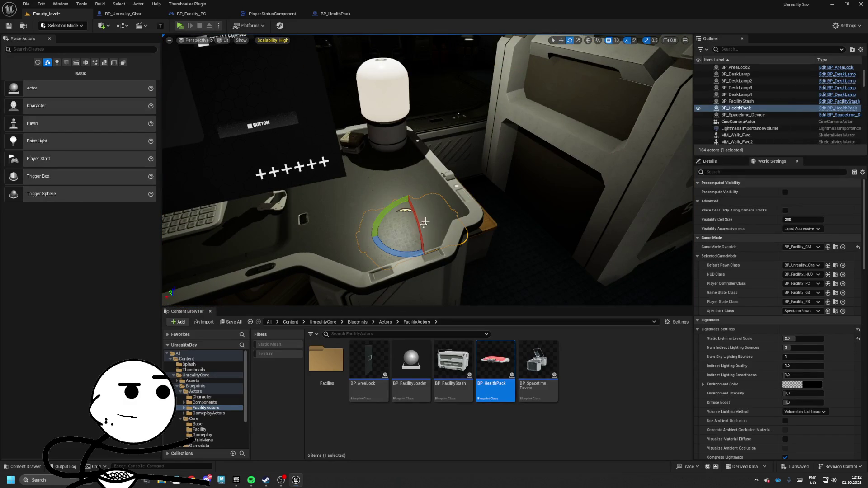
{"action": "key", "text": "Delete"}
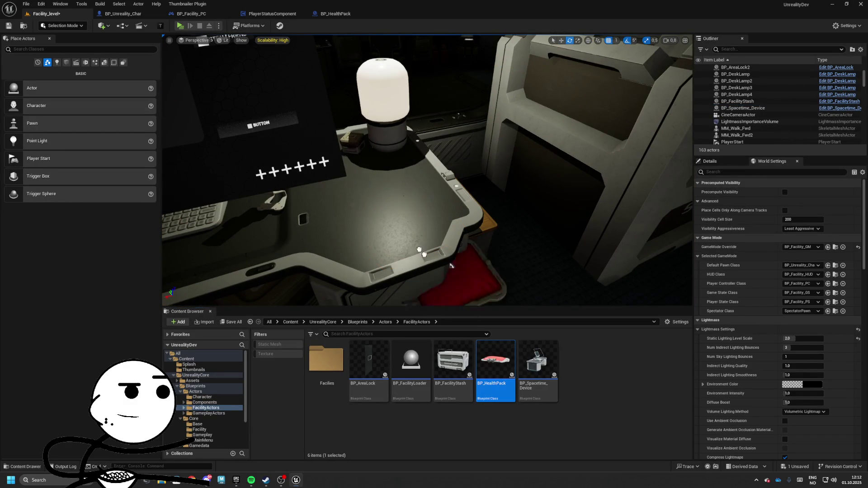
{"action": "key", "text": "ctrl+z"}
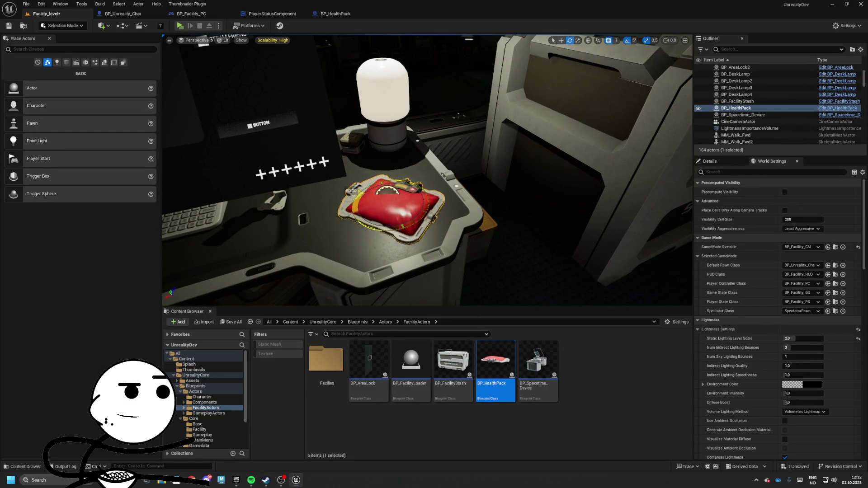
{"action": "left_click_drag", "start_coordinate": [400, 225], "coordinate": [429, 67]}
{"action": "mouse_move", "coordinate": [495, 362]}
{"action": "left_mouse_down"}
{"action": "mouse_move", "coordinate": [428, 235]}
{"action": "mouse_move", "coordinate": [403, 253]}
{"action": "mouse_move", "coordinate": [294, 266]}
{"action": "mouse_move", "coordinate": [398, 258]}
{"action": "mouse_move", "coordinate": [266, 104]}
{"action": "left_mouse_up"}
{"action": "key", "text": "alt+p"}
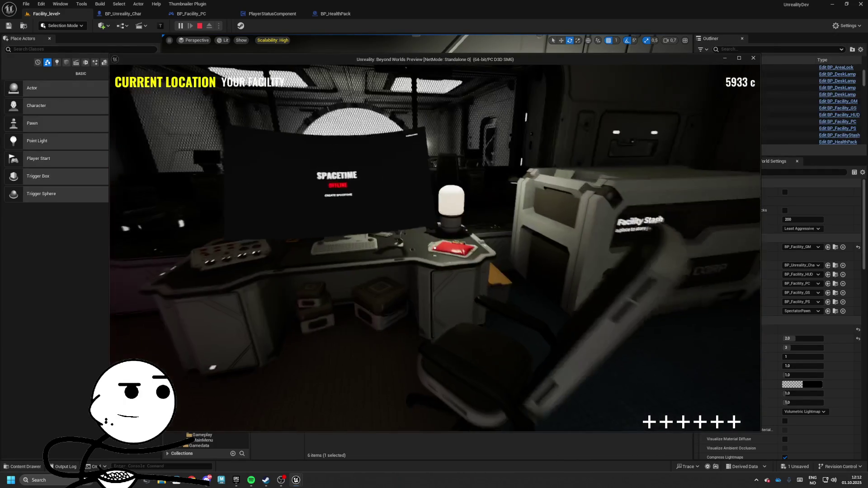
Stop play and set the InteractTargetComponent Hold Duration in BP_HealthPack to 1.5.
{"action": "key", "text": "Escape"}
{"action": "left_click", "coordinate": [327, 15]}
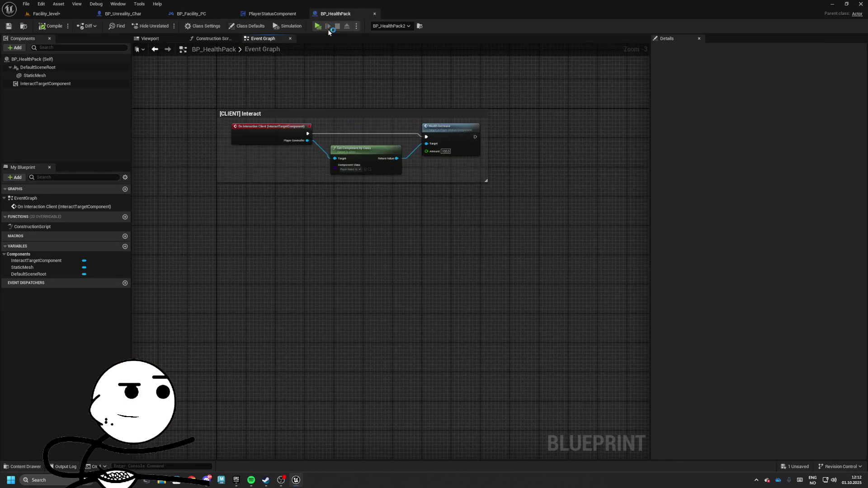
{"action": "left_click", "coordinate": [61, 84]}
{"action": "left_click", "coordinate": [770, 207]}
{"action": "type", "text": "1.5"}
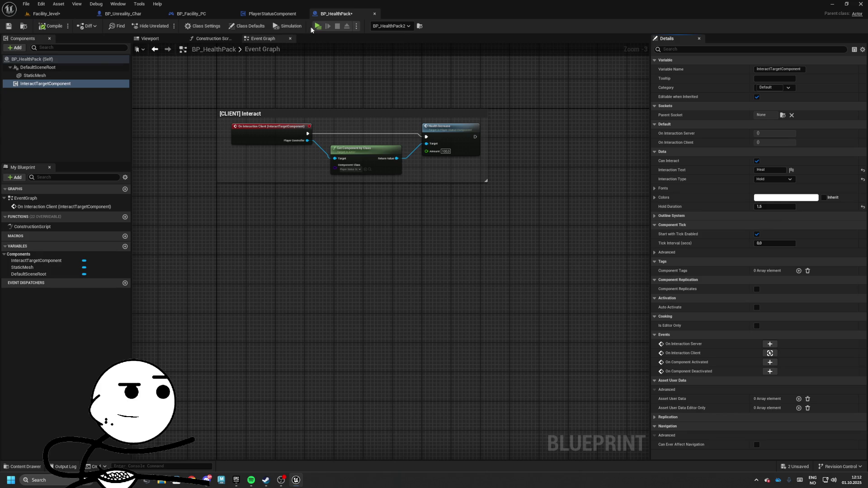
Play test using the health pack and walking through the facility rooms, then return to Facility_level.
{"action": "left_click", "coordinate": [318, 27]}
{"action": "key", "text": "w"}
{"action": "key", "text": "e"}
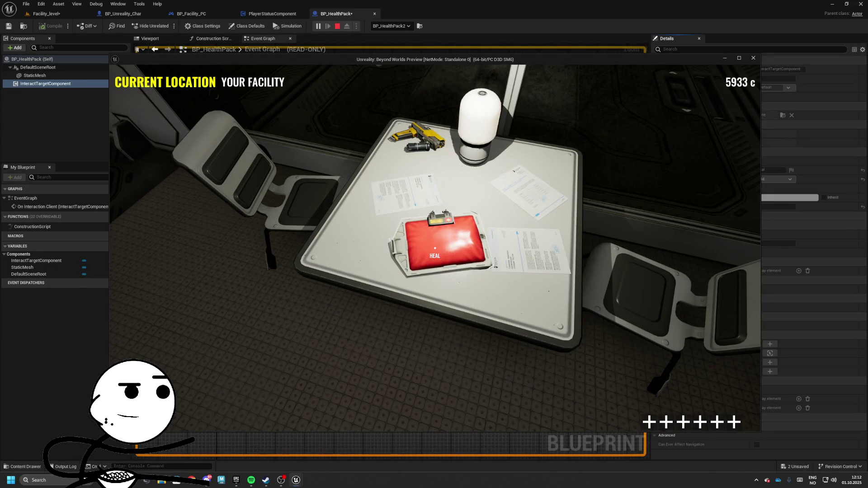
{"action": "key", "text": "w"}
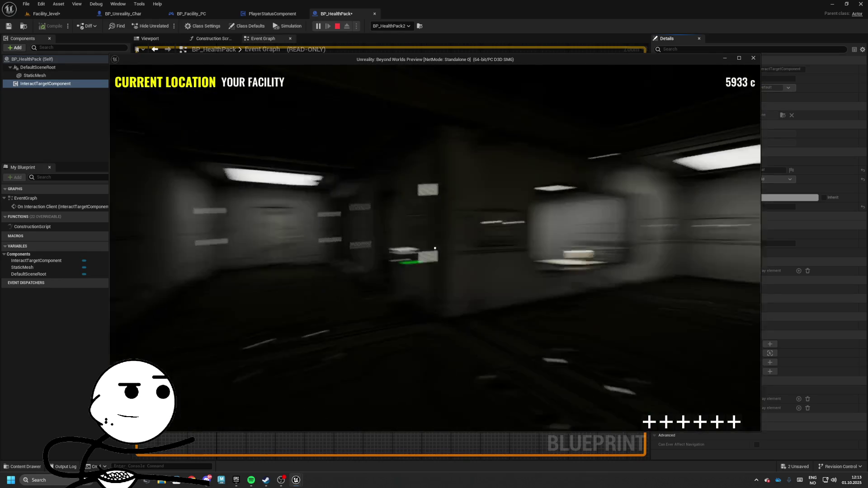
{"action": "key", "text": "w"}
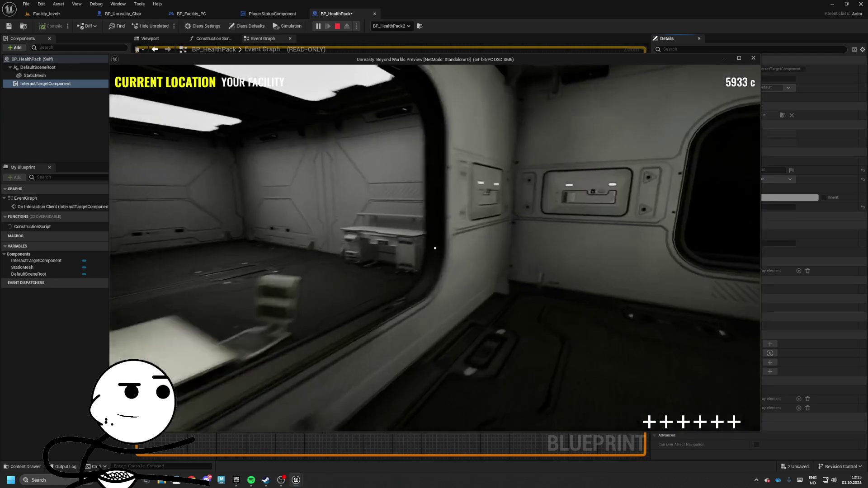
{"action": "key", "text": "w"}
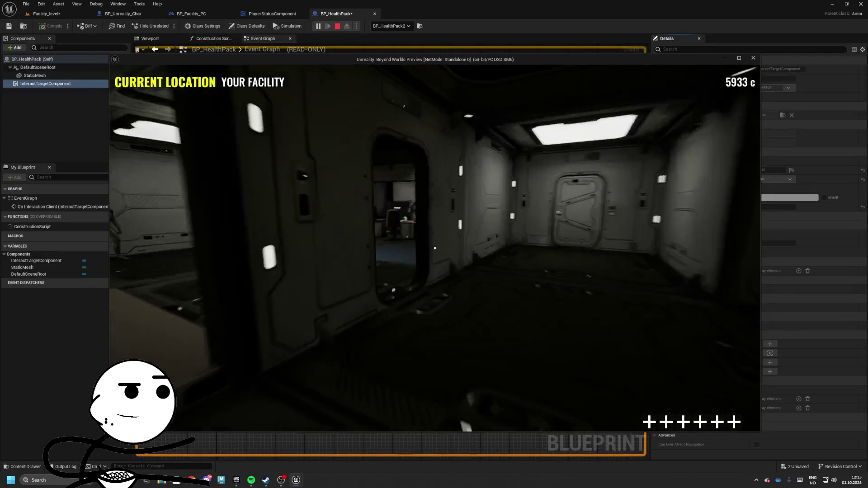
{"action": "key", "text": "w"}
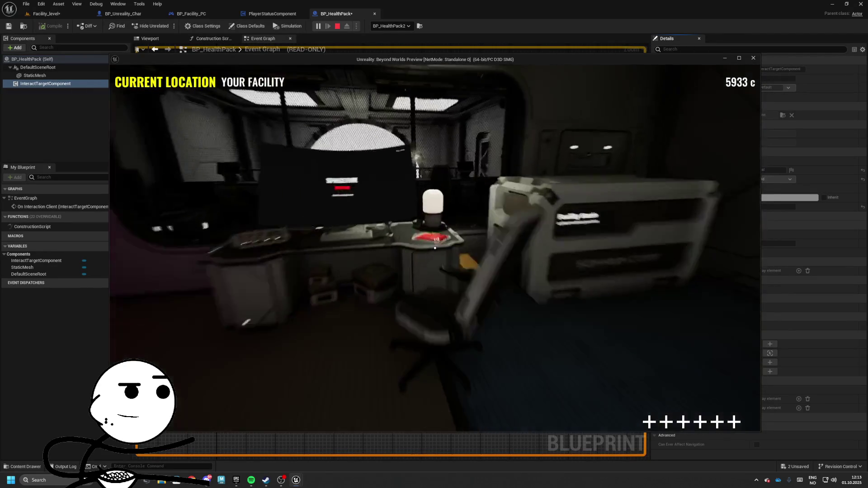
{"action": "key", "text": "w"}
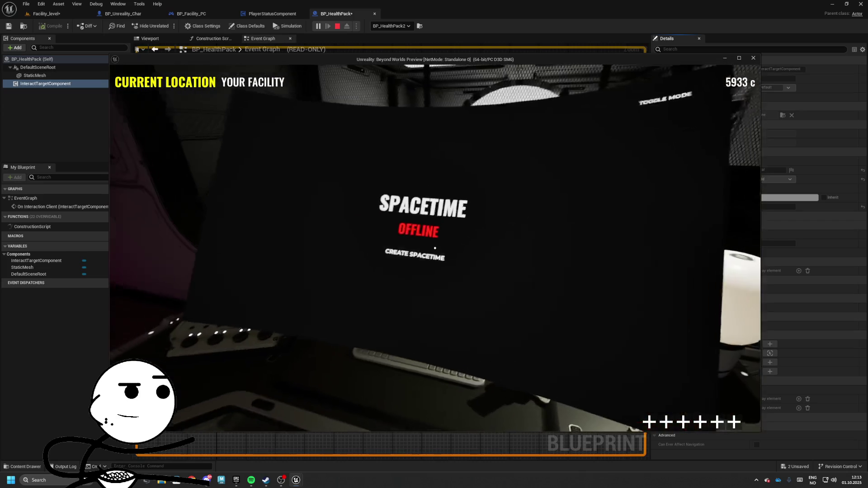
{"action": "key", "text": "w"}
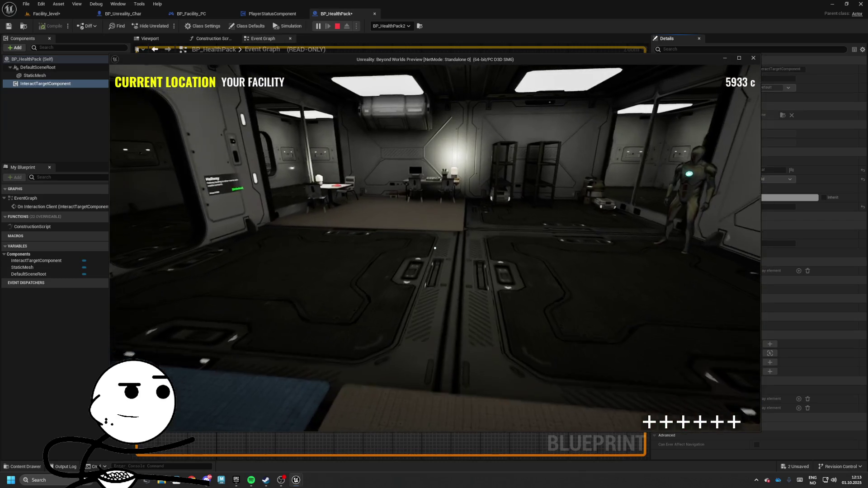
{"action": "key", "text": "w"}
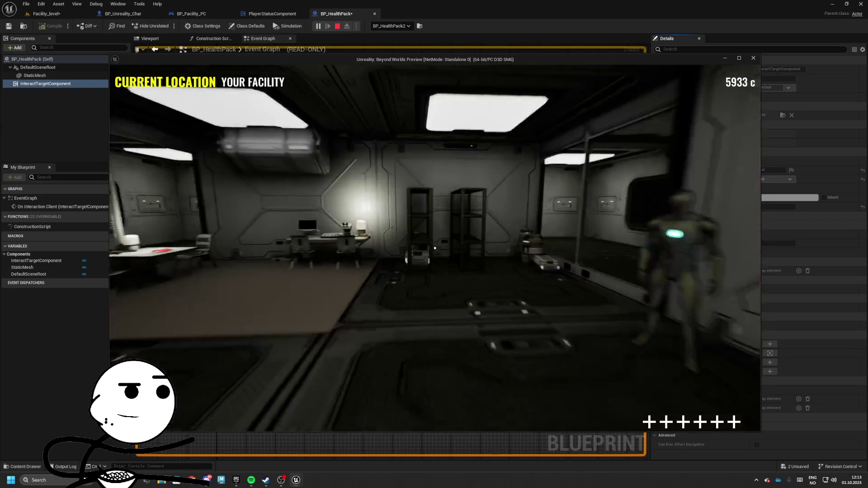
{"action": "key", "text": "w"}
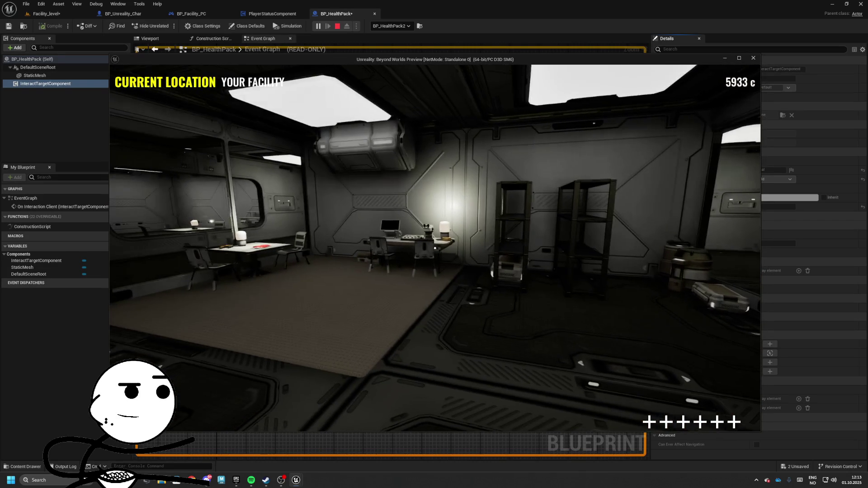
{"action": "key", "text": "Escape"}
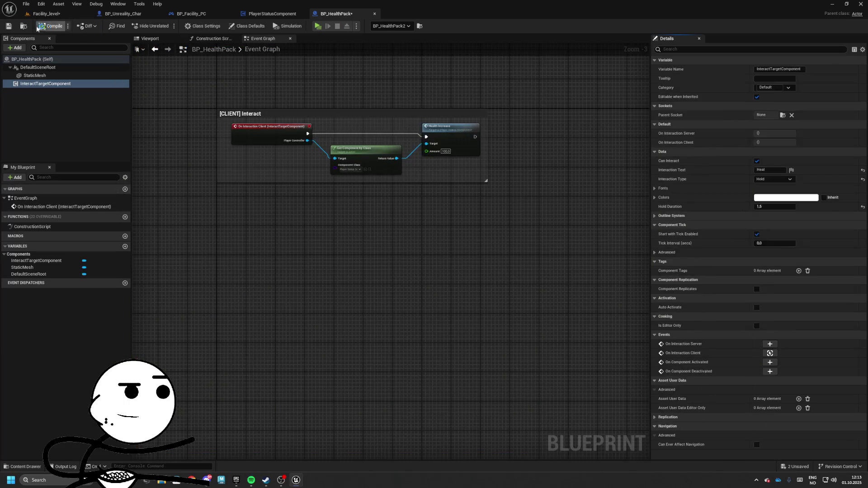
{"action": "left_click", "coordinate": [24, 26]}
Save all, close BP_HealthPack, and open Deadmall_level from Maps > GameplayMaps.
{"action": "key", "text": "Return"}
{"action": "left_click", "coordinate": [25, 26]}
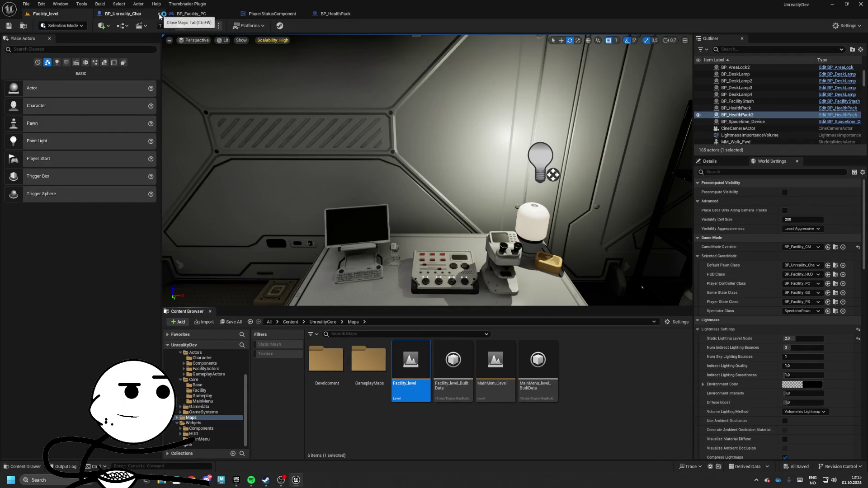
{"action": "left_click", "coordinate": [159, 16]}
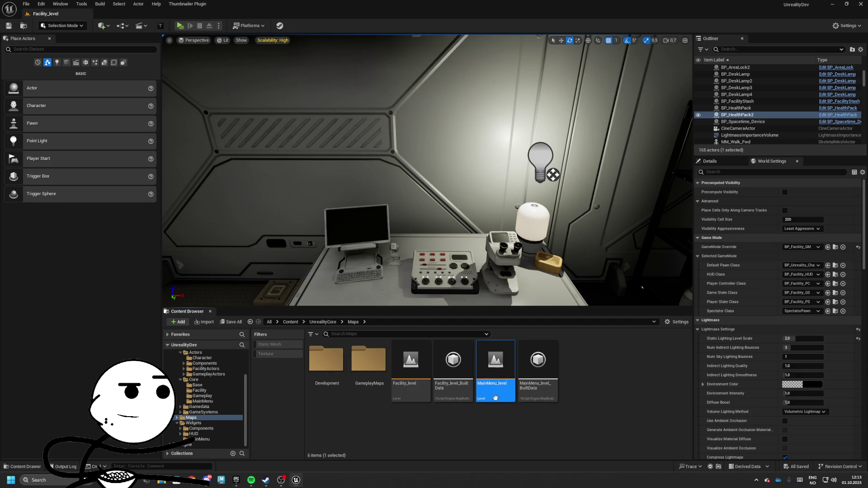
{"action": "double_click", "coordinate": [369, 361]}
{"action": "double_click", "coordinate": [310, 383]}
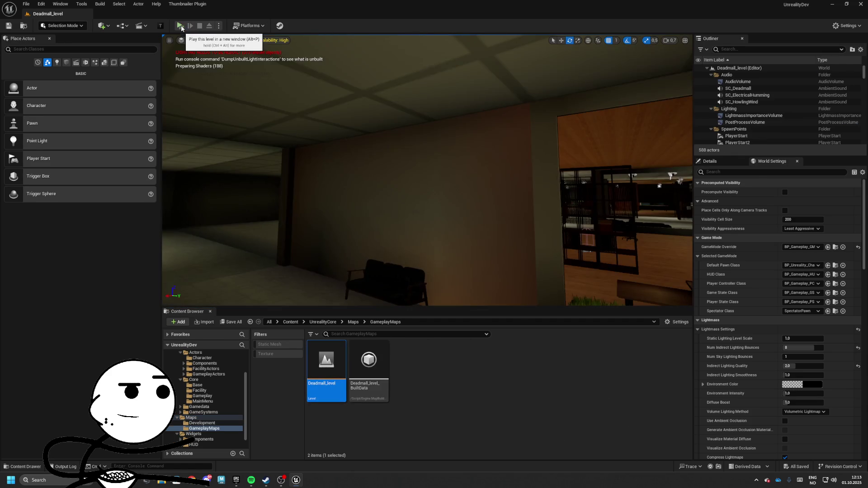
Play Deadmall_level and move sideways to watch the enemy through the lounge.
{"action": "left_click", "coordinate": [181, 28]}
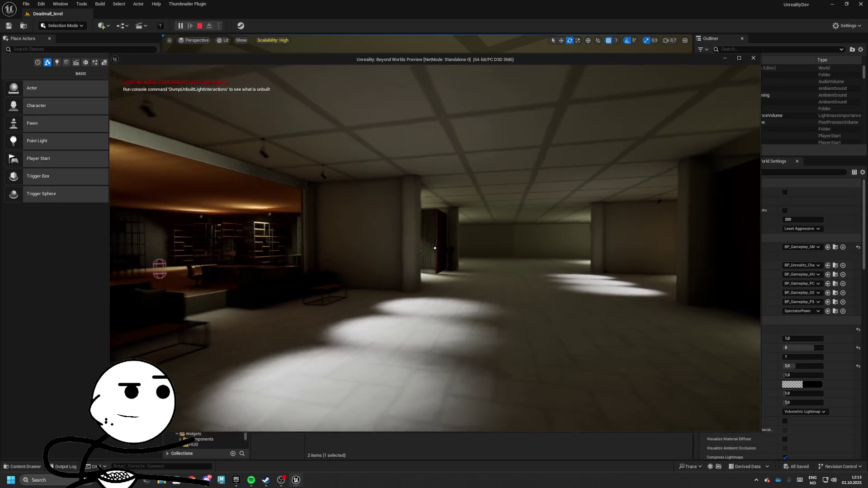
{"action": "key", "text": "d"}
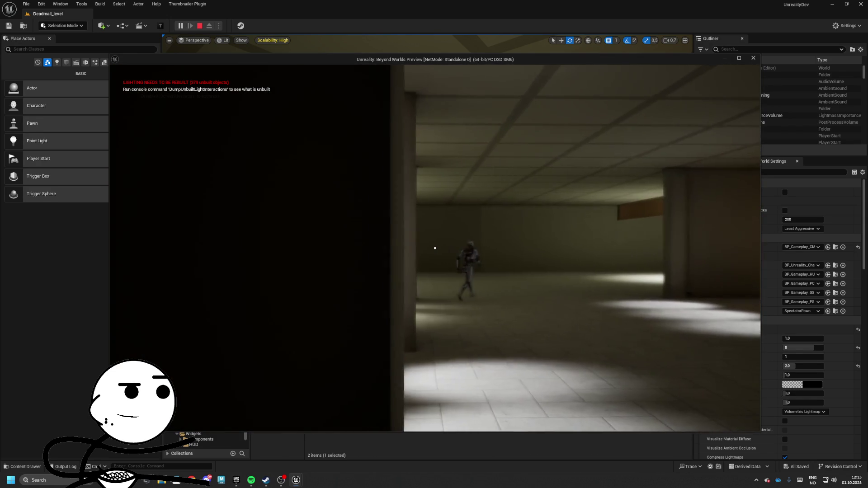
{"action": "key", "text": "a"}
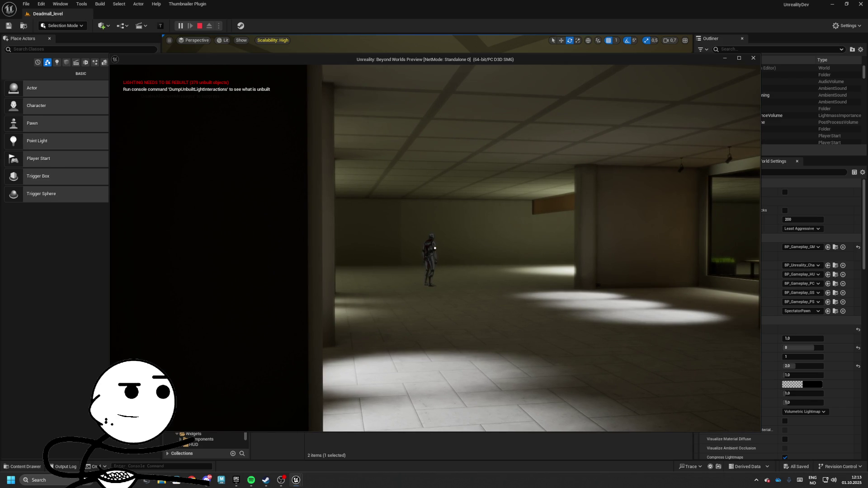
{"action": "mouse_move", "coordinate": [436, 247]}
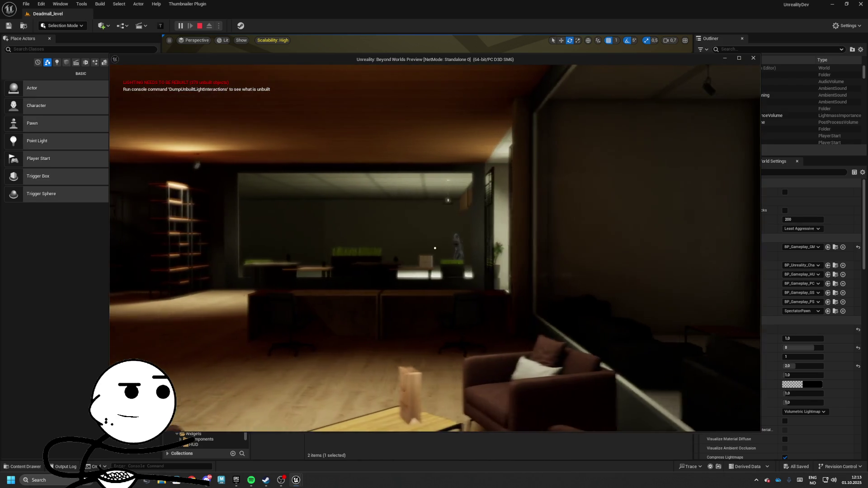
{"action": "key", "text": "a"}
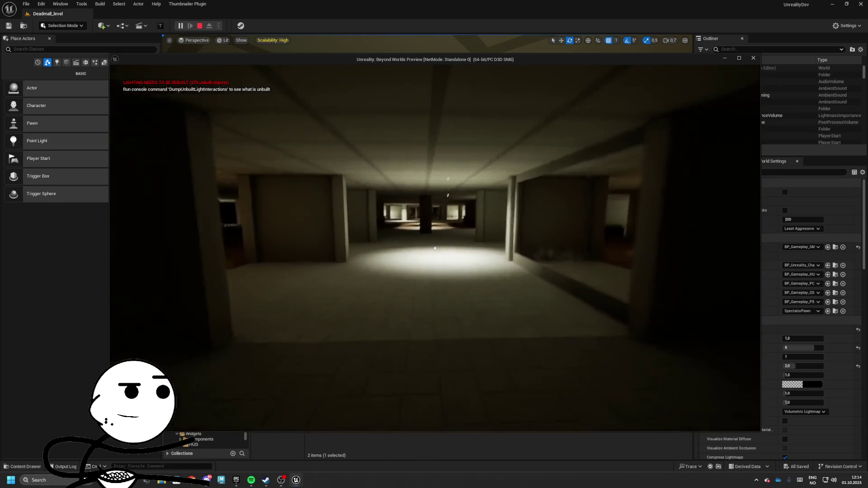
Explore the dark corridors, then stop the play session.
{"action": "key", "text": "w"}
{"action": "key", "text": "w"}
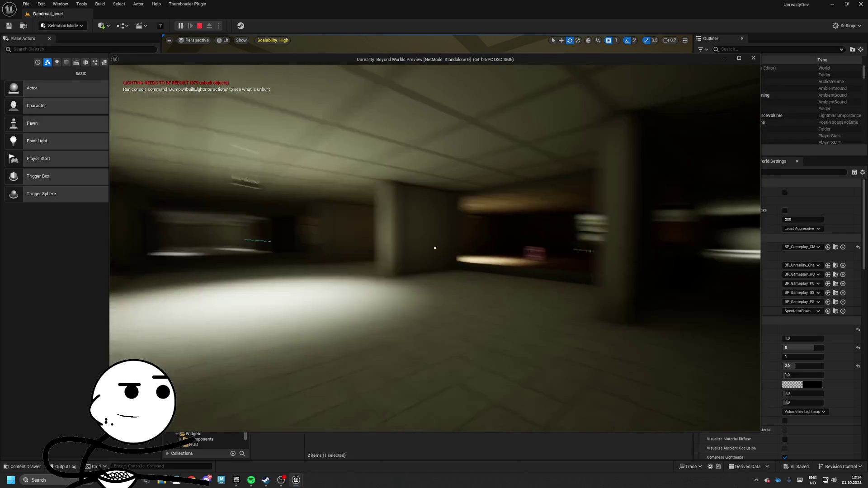
{"action": "key", "text": "w"}
{"action": "key", "text": "w"}
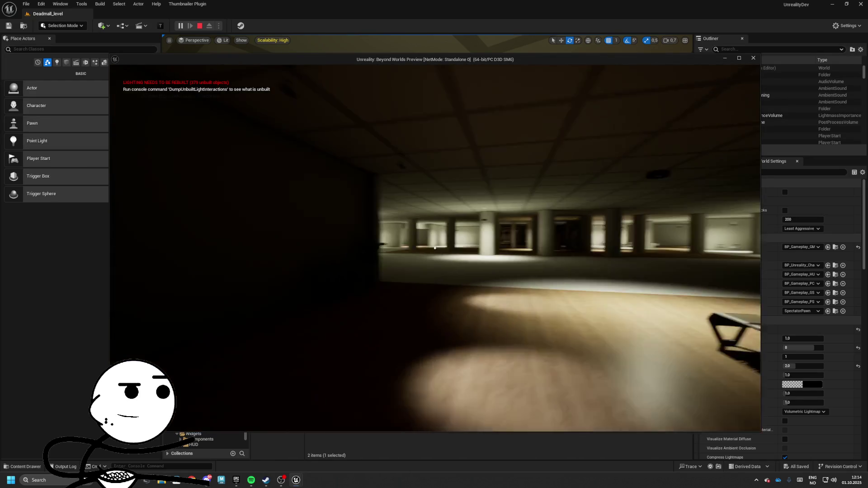
{"action": "key", "text": "Escape"}
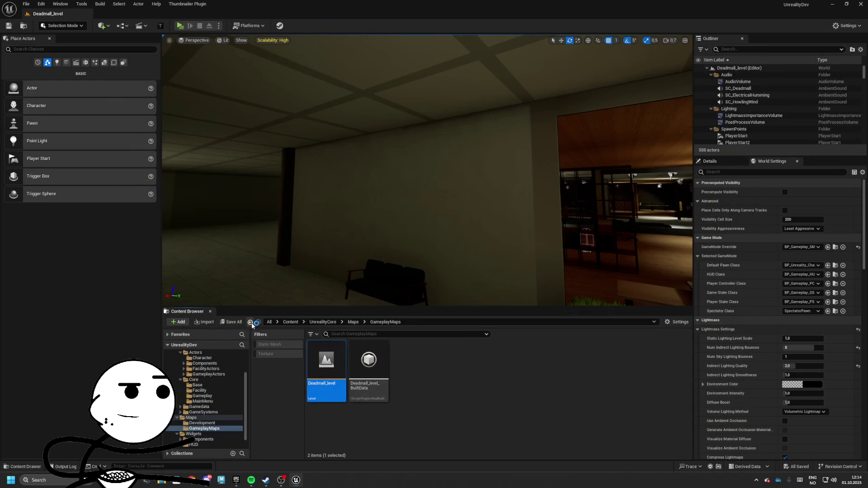
{"action": "left_click", "coordinate": [236, 480]}
Search the Fab Library for 'monster' and 'creature', then clear the search and maximize the launcher.
{"action": "scroll", "coordinate": [777, 229], "scroll_direction": "down", "scroll_amount": 5}
{"action": "left_click", "coordinate": [778, 229]}
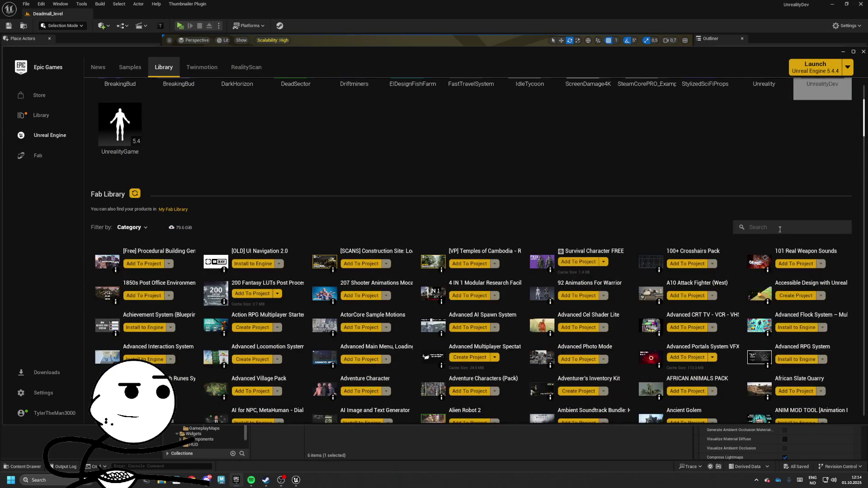
{"action": "type", "text": "enem,y"}
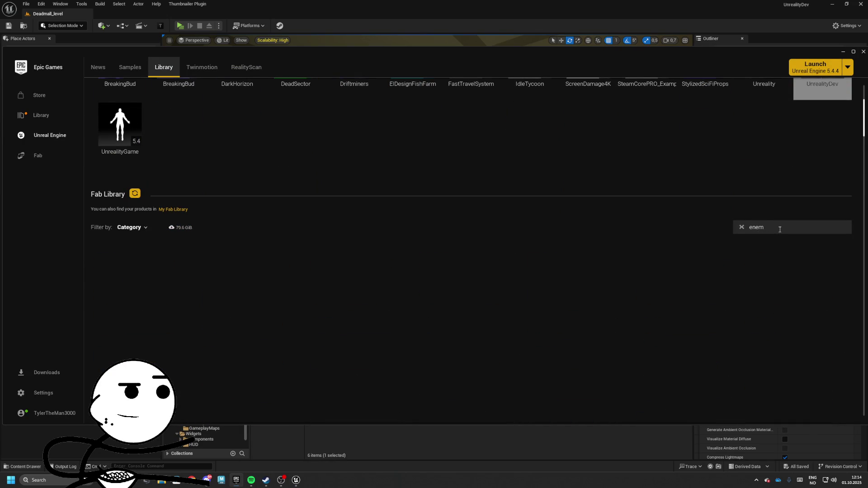
{"action": "type", "text": "monster"}
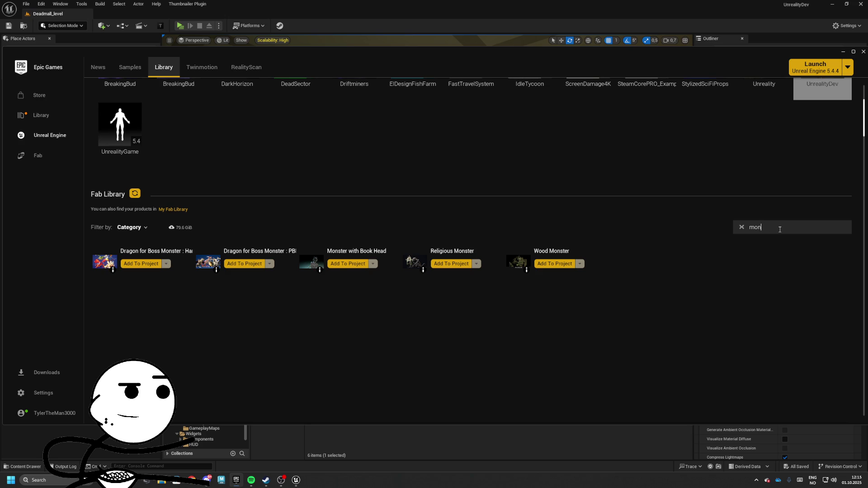
{"action": "type", "text": "creature"}
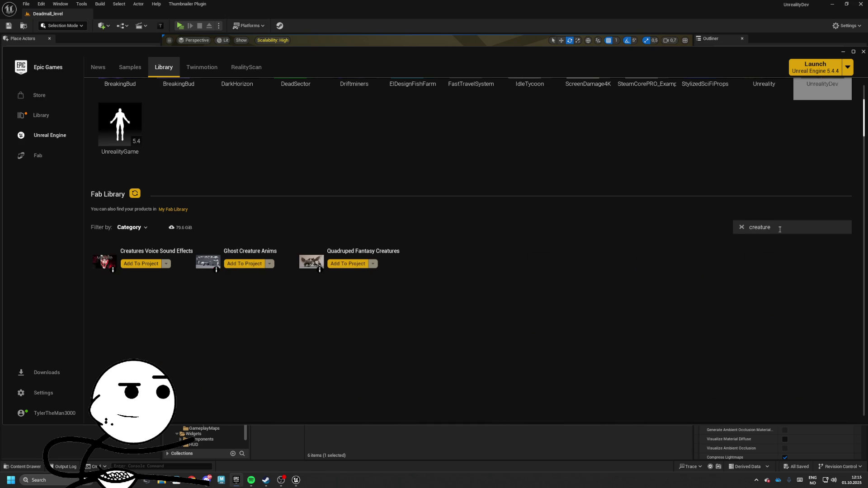
{"action": "key", "text": "ctrl+a"}
{"action": "key", "text": "BackSpace"}
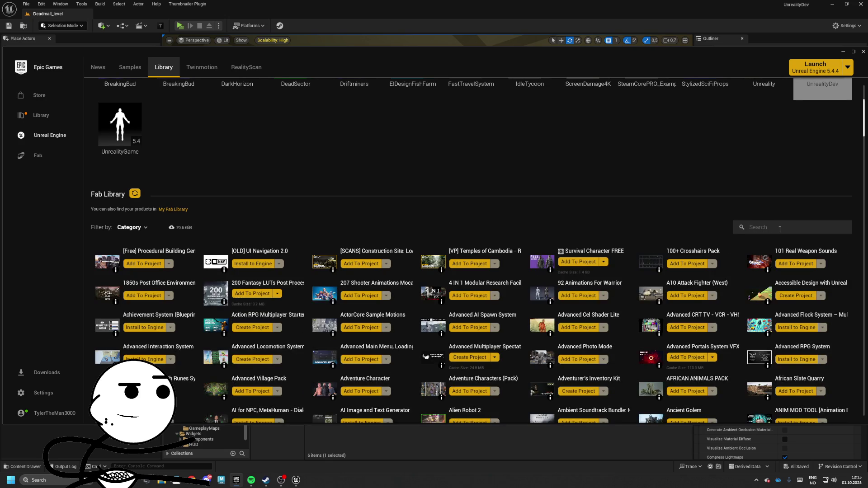
{"action": "type", "text": "stig"}
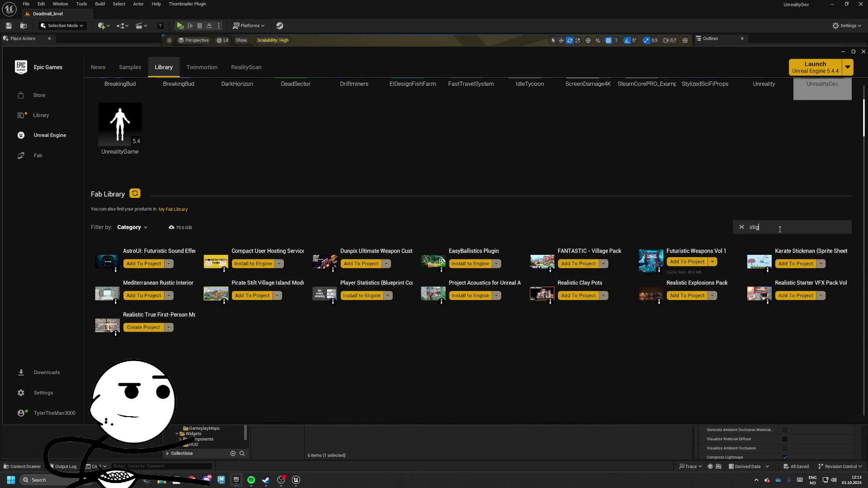
{"action": "key", "text": "BackSpace"}
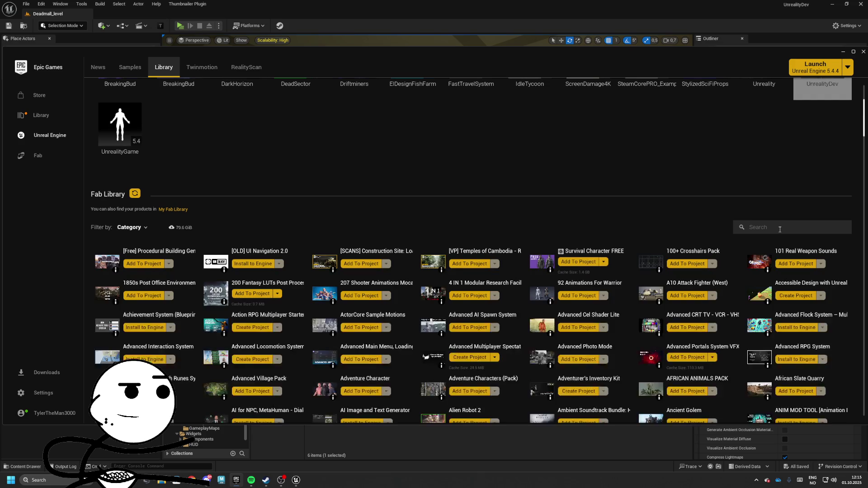
{"action": "scroll", "coordinate": [731, 236], "scroll_direction": "down", "scroll_amount": 5}
{"action": "key", "text": "super+Up"}
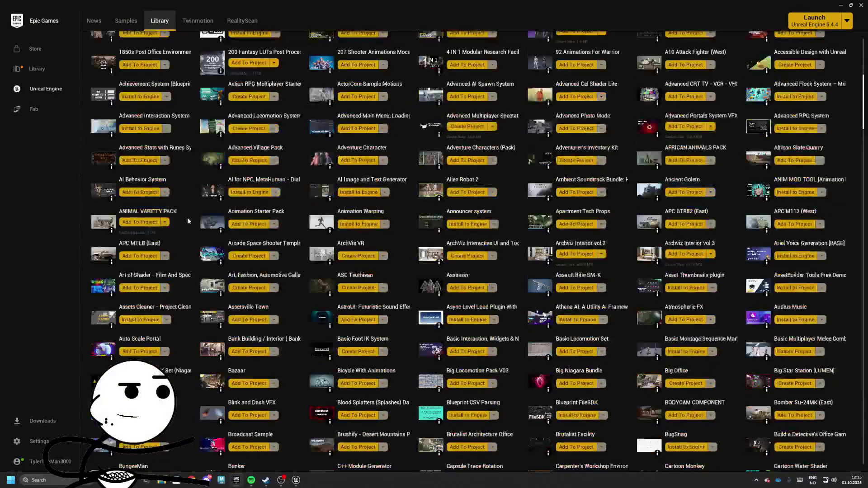
{"action": "scroll", "coordinate": [189, 221], "scroll_direction": "up", "scroll_amount": 10}
Filter the Fab Library by the characters-creatures and Horror categories.
{"action": "left_click", "coordinate": [125, 170]}
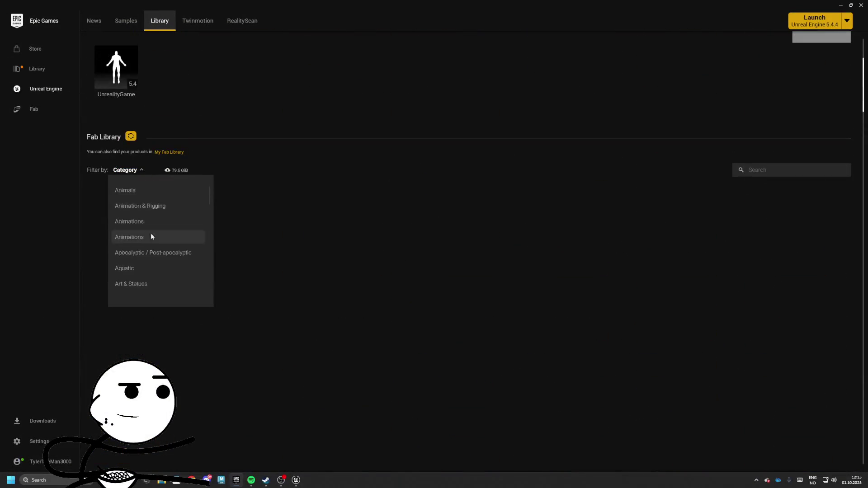
{"action": "scroll", "coordinate": [145, 265], "scroll_direction": "down", "scroll_amount": 5}
{"action": "left_click", "coordinate": [140, 222]}
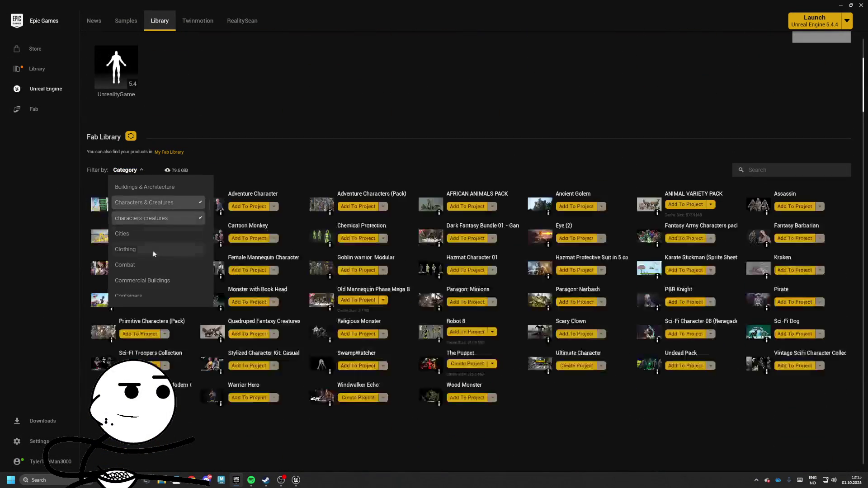
{"action": "scroll", "coordinate": [159, 256], "scroll_direction": "down", "scroll_amount": 5}
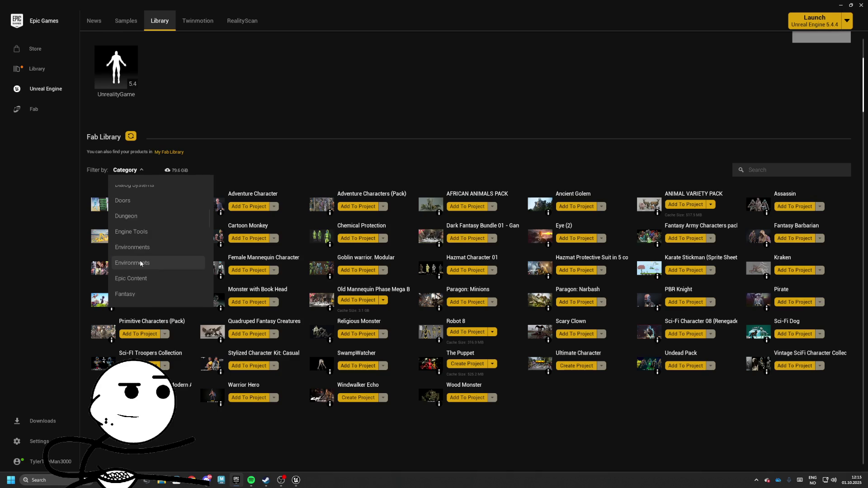
{"action": "scroll", "coordinate": [141, 253], "scroll_direction": "down", "scroll_amount": 5}
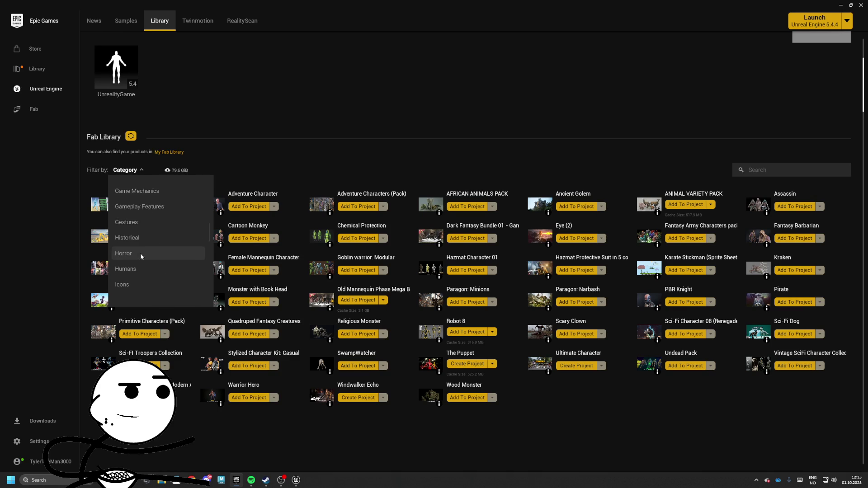
{"action": "scroll", "coordinate": [142, 248], "scroll_direction": "up", "scroll_amount": 2}
{"action": "left_click", "coordinate": [138, 210]}
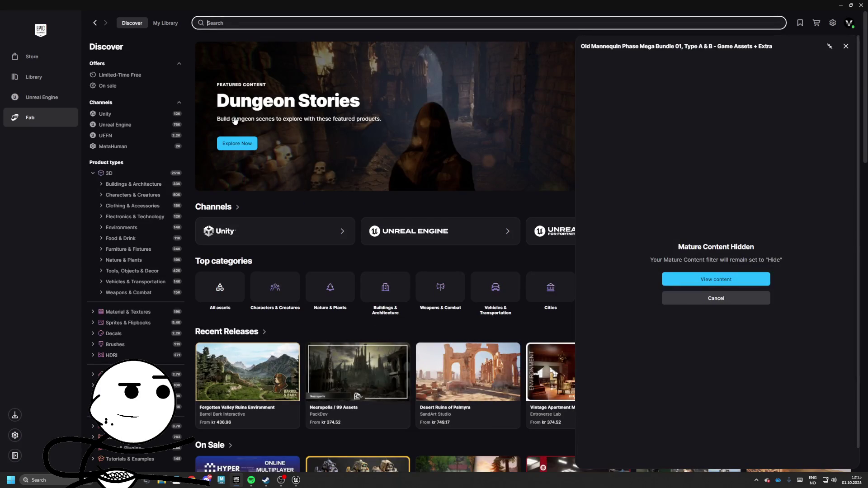
Reveal the mannequin bundle's mature content and browse three carousel images.
{"action": "left_click", "coordinate": [714, 278]}
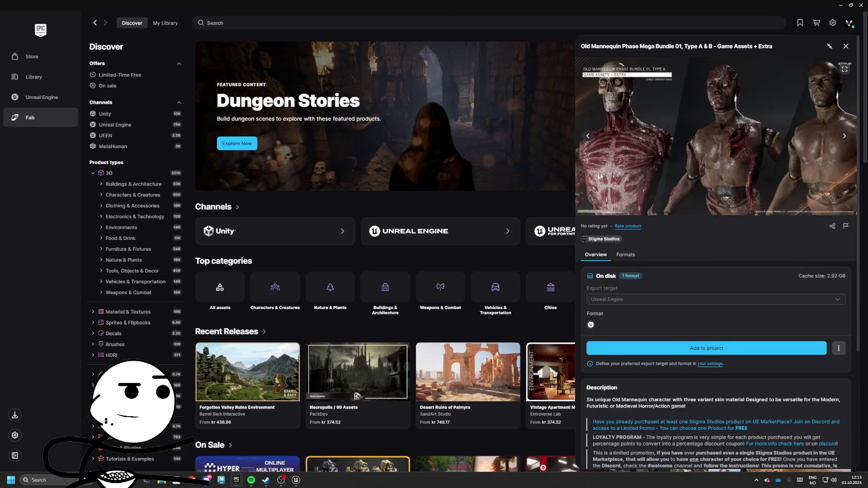
{"action": "left_click", "coordinate": [844, 137]}
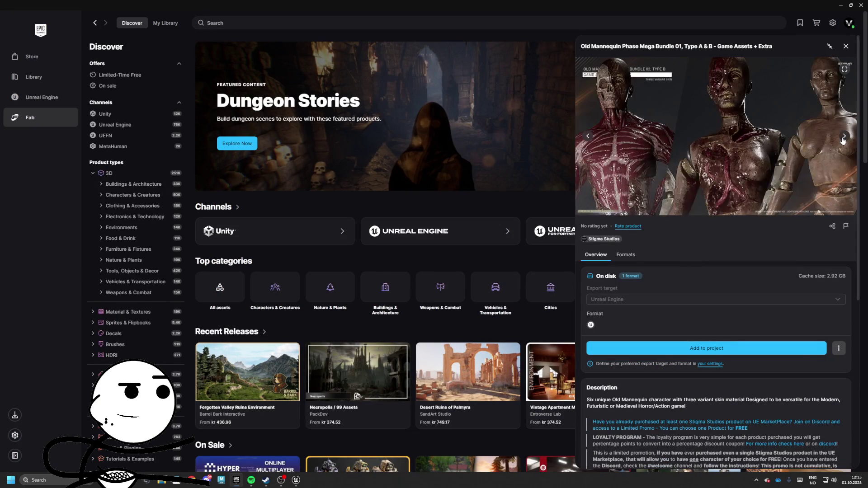
{"action": "left_click", "coordinate": [843, 139]}
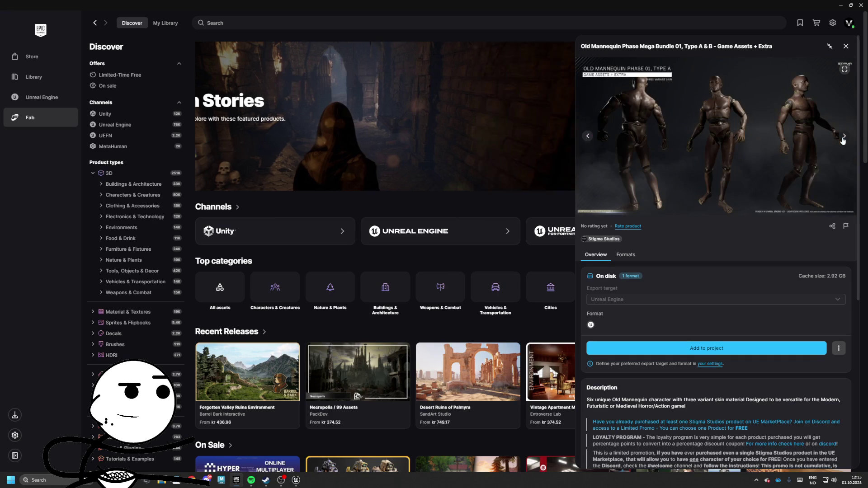
{"action": "left_click", "coordinate": [843, 137]}
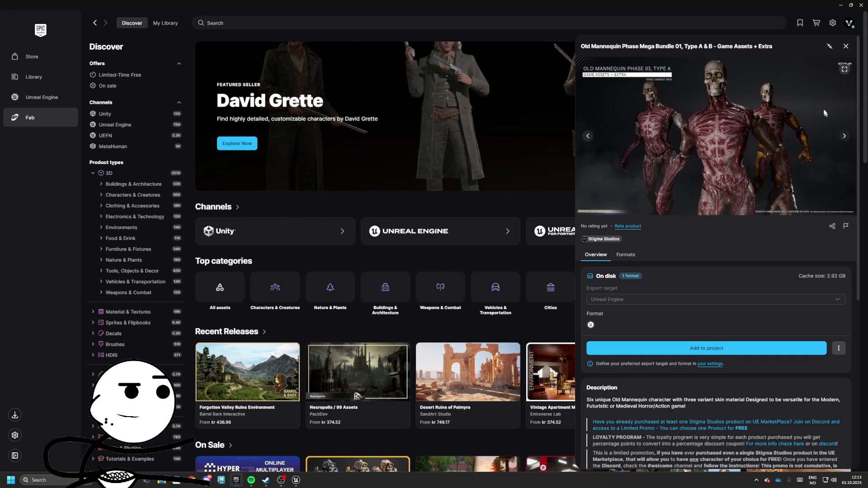
Close the product panel and return to the Unreal Engine Fab Library grid.
{"action": "left_click", "coordinate": [845, 48]}
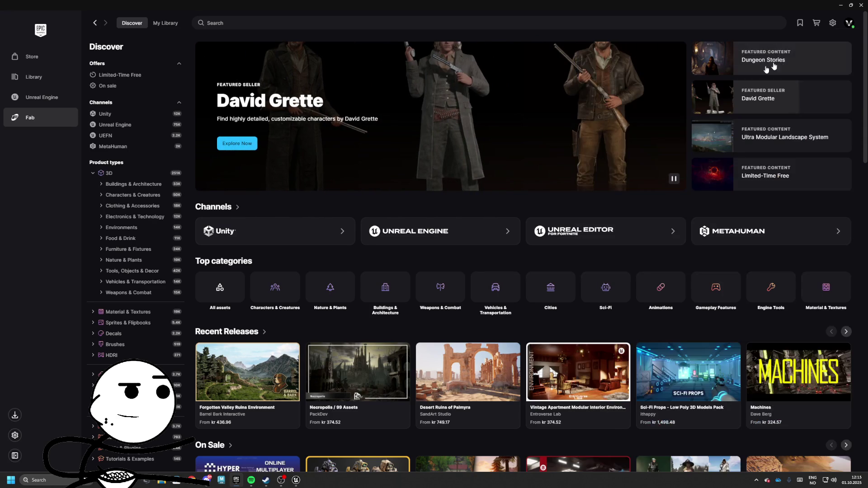
{"action": "scroll", "coordinate": [273, 141], "scroll_direction": "down", "scroll_amount": 1}
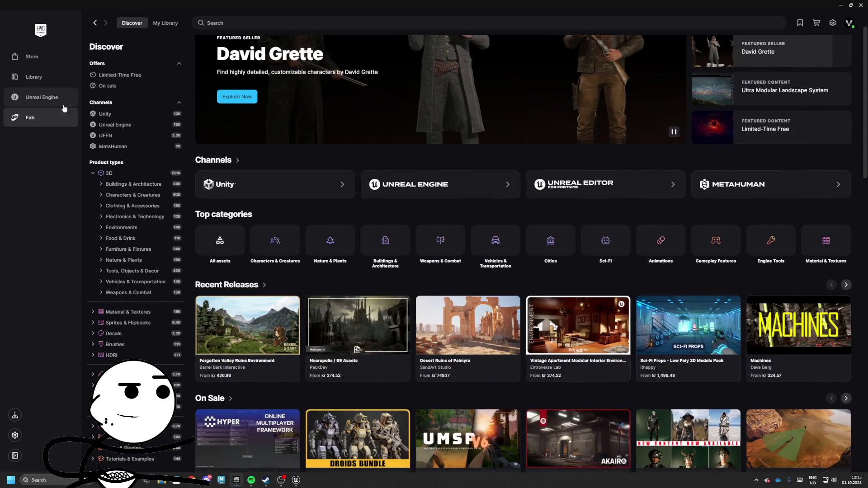
{"action": "left_click", "coordinate": [42, 97]}
{"action": "scroll", "coordinate": [394, 247], "scroll_direction": "down", "scroll_amount": 5}
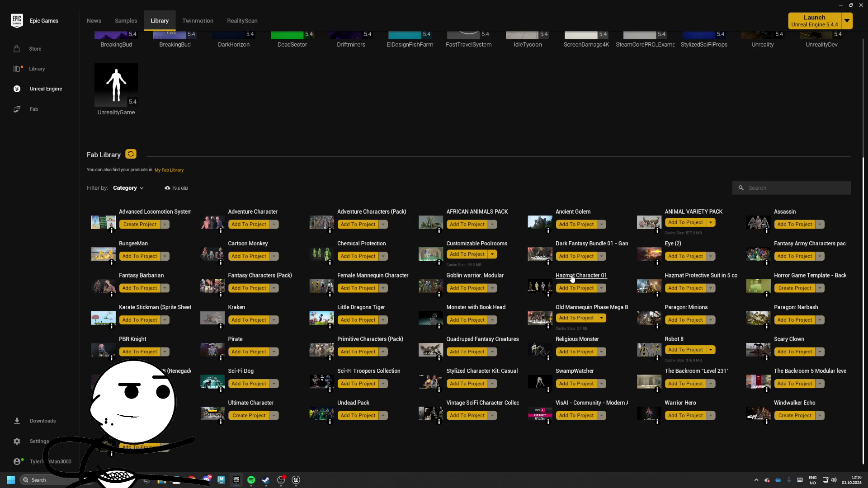
Add the Scary Clown asset to the UnrealityDev project to start its download.
{"action": "left_click", "coordinate": [795, 355]}
{"action": "scroll", "coordinate": [477, 260], "scroll_direction": "down", "scroll_amount": 5}
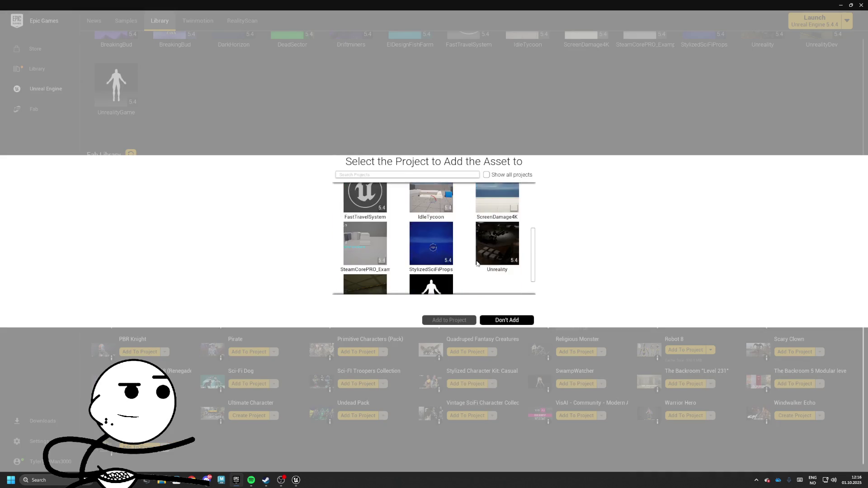
{"action": "left_click", "coordinate": [362, 262]}
{"action": "left_click", "coordinate": [442, 322]}
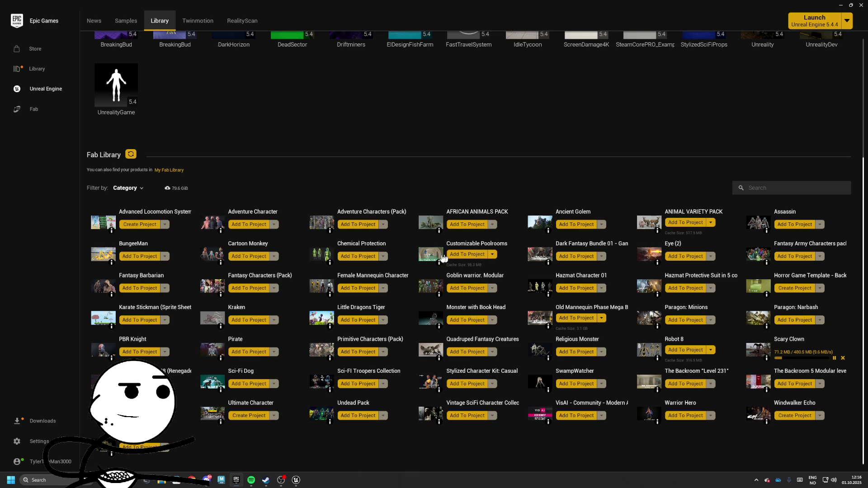
{"action": "left_click", "coordinate": [34, 109]}
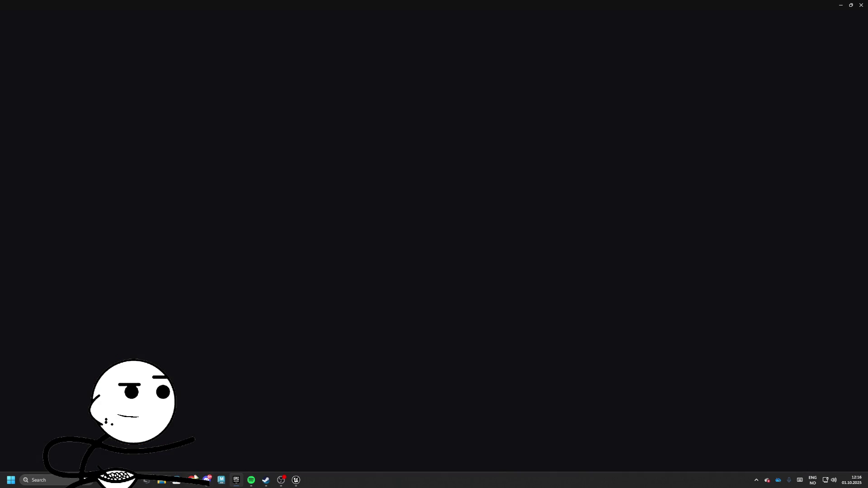
Search fab.com for 'horror' and filter results to 3D > Characters & Creatures.
{"action": "left_click", "coordinate": [192, 480]}
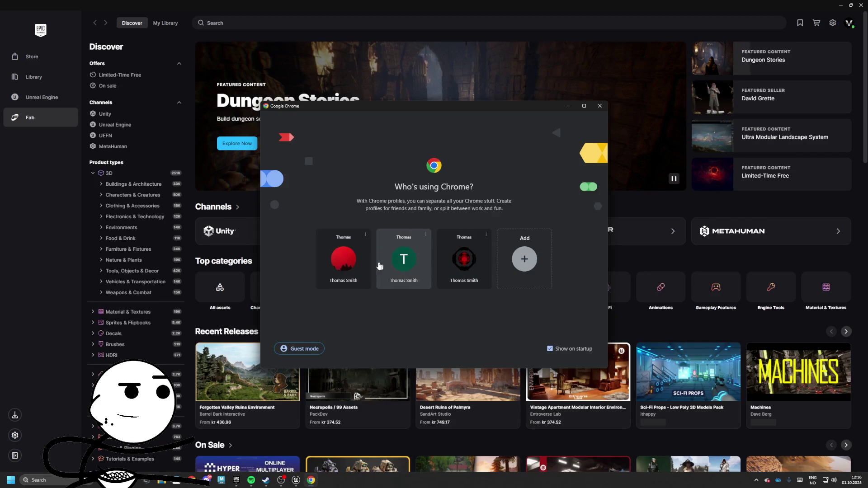
{"action": "left_click", "coordinate": [360, 263]}
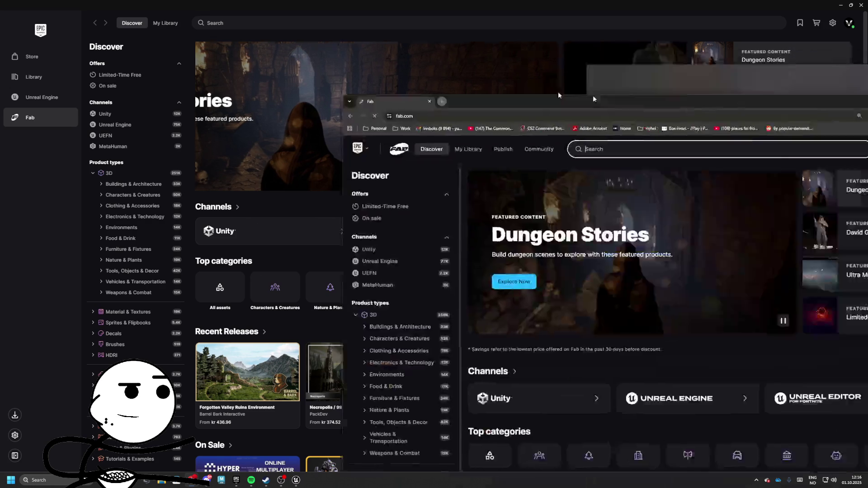
{"action": "type", "text": "horror"}
{"action": "key", "text": "Return"}
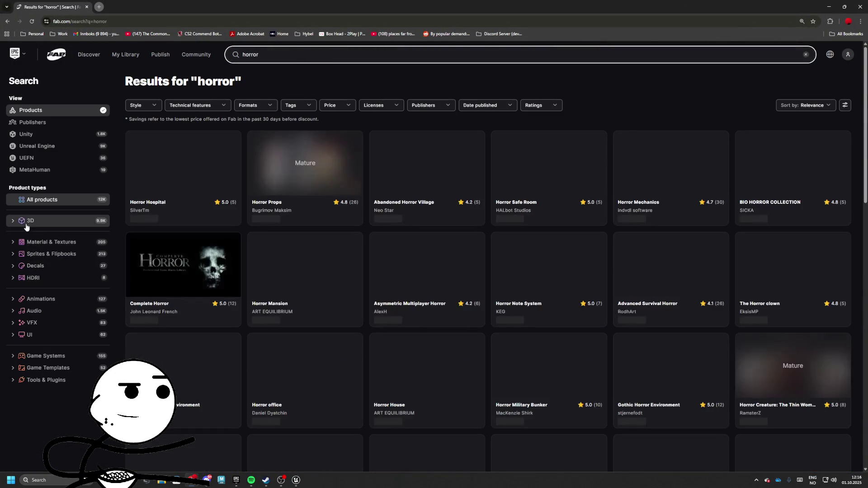
{"action": "left_click", "coordinate": [28, 221]}
{"action": "left_click", "coordinate": [40, 233]}
{"action": "left_click", "coordinate": [21, 233]}
{"action": "left_click", "coordinate": [27, 246]}
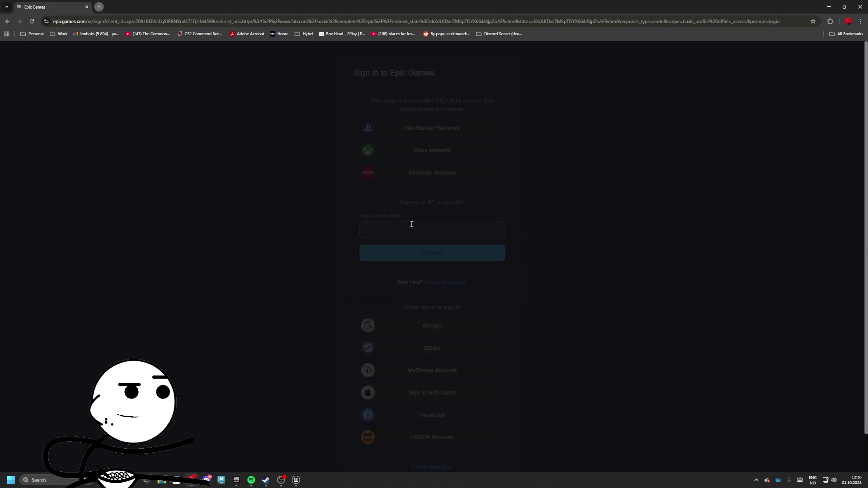
Sign in to Epic Games through a Google account and move the browser aside.
{"action": "left_click", "coordinate": [448, 324]}
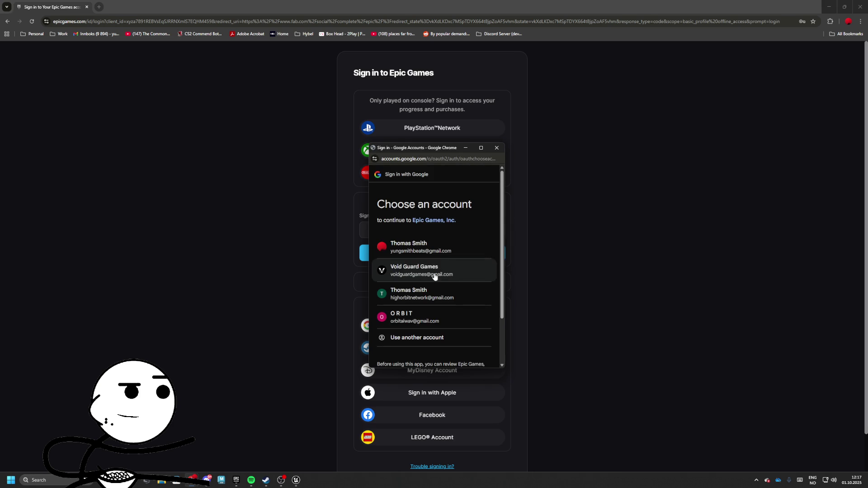
{"action": "left_click", "coordinate": [422, 249]}
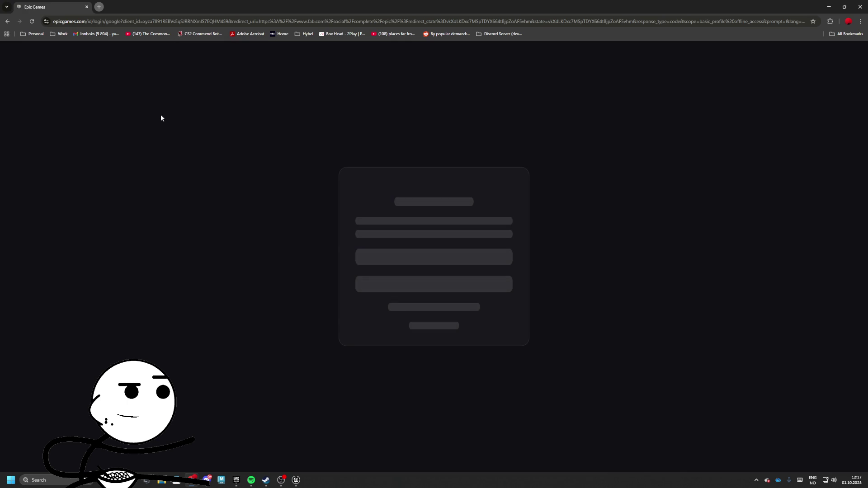
{"action": "mouse_move", "coordinate": [271, 6]}
{"action": "left_mouse_down"}
{"action": "mouse_move", "coordinate": [291, 59]}
{"action": "mouse_move", "coordinate": [527, 158]}
{"action": "mouse_move", "coordinate": [184, 294]}
{"action": "left_mouse_up"}
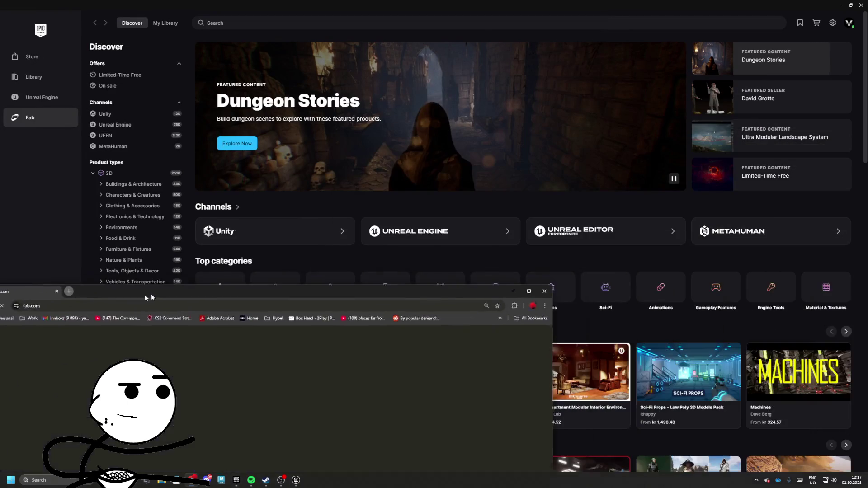
Search 'horror' within Fab's Characters & Creatures category and scroll through the results.
{"action": "double_click", "coordinate": [184, 295]}
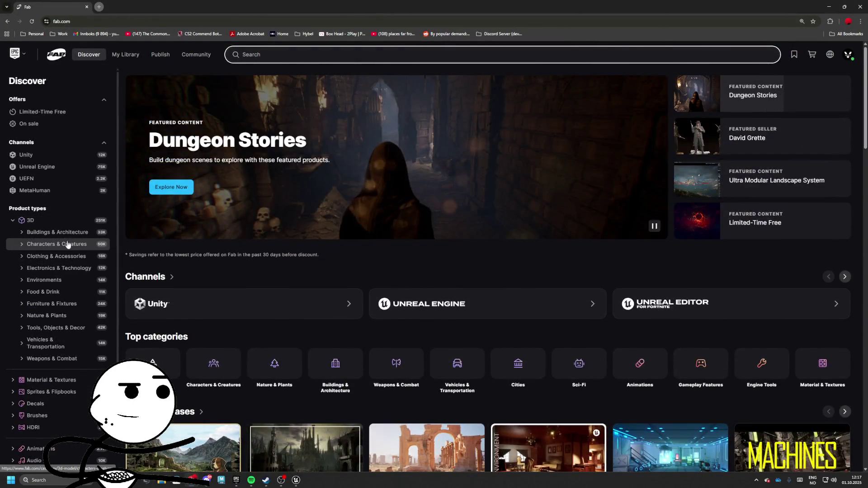
{"action": "left_click", "coordinate": [54, 245]}
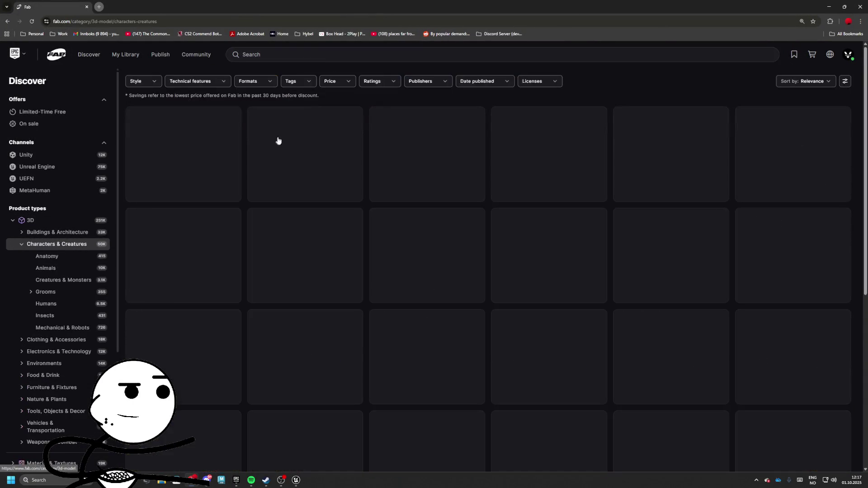
{"action": "left_click", "coordinate": [256, 53]}
{"action": "type", "text": "horror"}
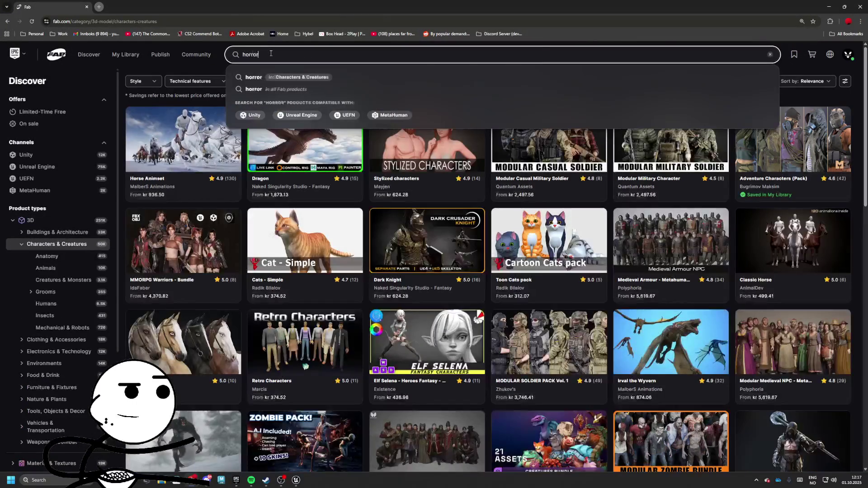
{"action": "key", "text": "Return"}
{"action": "scroll", "coordinate": [430, 267], "scroll_direction": "down", "scroll_amount": 2}
{"action": "scroll", "coordinate": [661, 213], "scroll_direction": "up", "scroll_amount": 2}
{"action": "scroll", "coordinate": [677, 179], "scroll_direction": "down", "scroll_amount": 3}
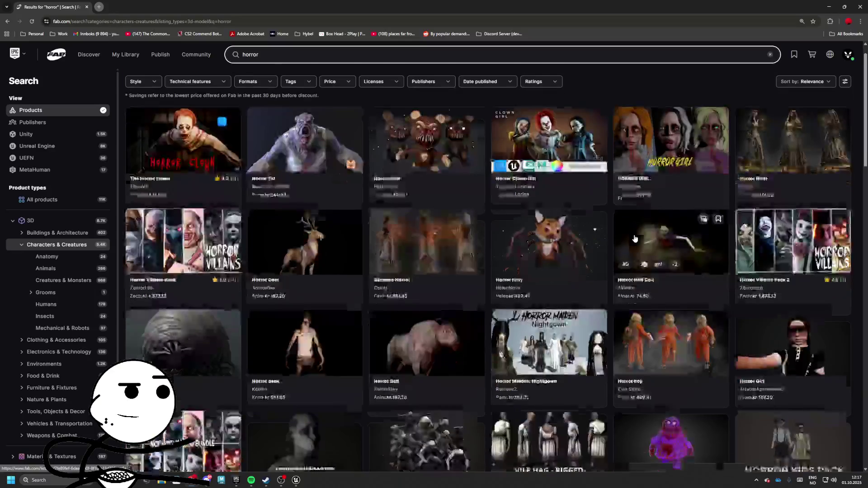
{"action": "scroll", "coordinate": [673, 311], "scroll_direction": "down", "scroll_amount": 1}
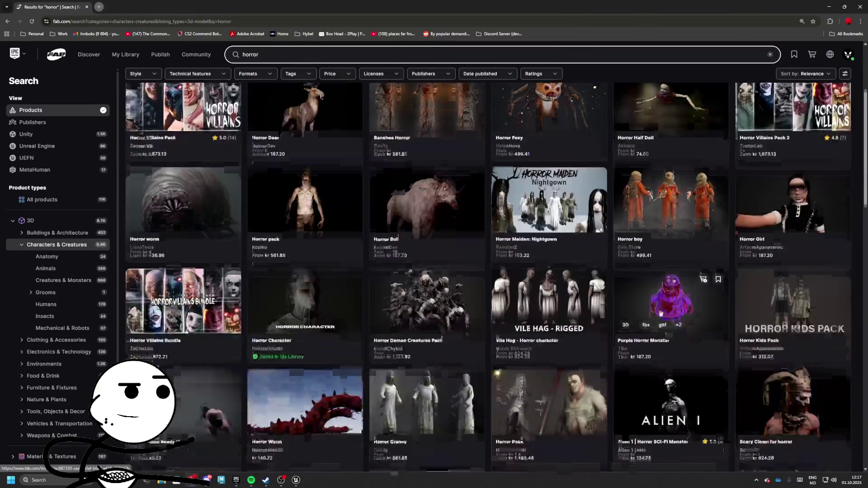
{"action": "scroll", "coordinate": [414, 269], "scroll_direction": "down", "scroll_amount": 1}
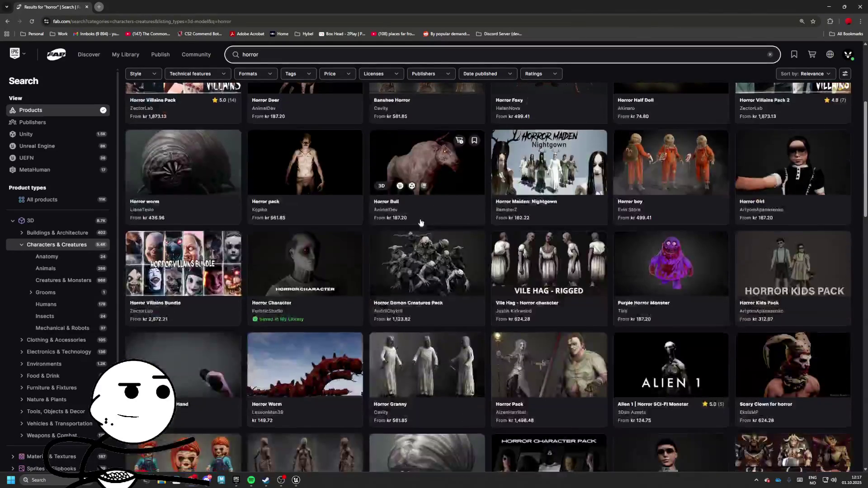
{"action": "scroll", "coordinate": [286, 219], "scroll_direction": "down", "scroll_amount": 3}
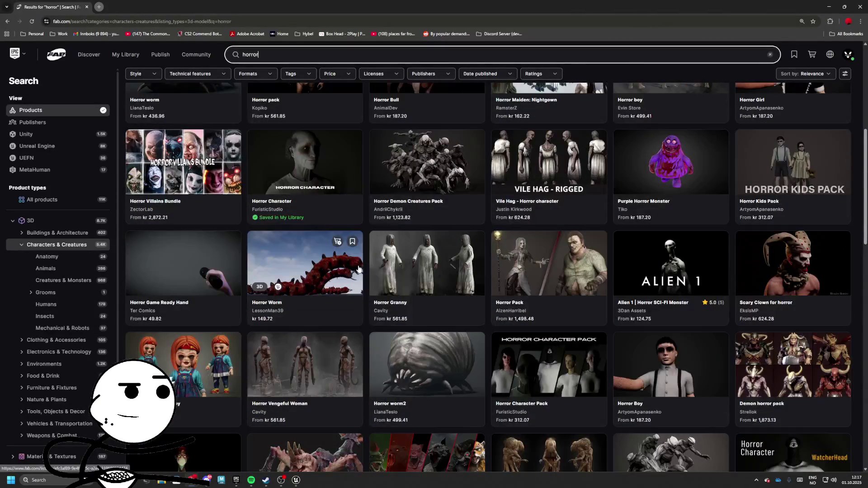
{"action": "scroll", "coordinate": [364, 268], "scroll_direction": "down", "scroll_amount": 1}
{"action": "scroll", "coordinate": [364, 267], "scroll_direction": "down", "scroll_amount": 3}
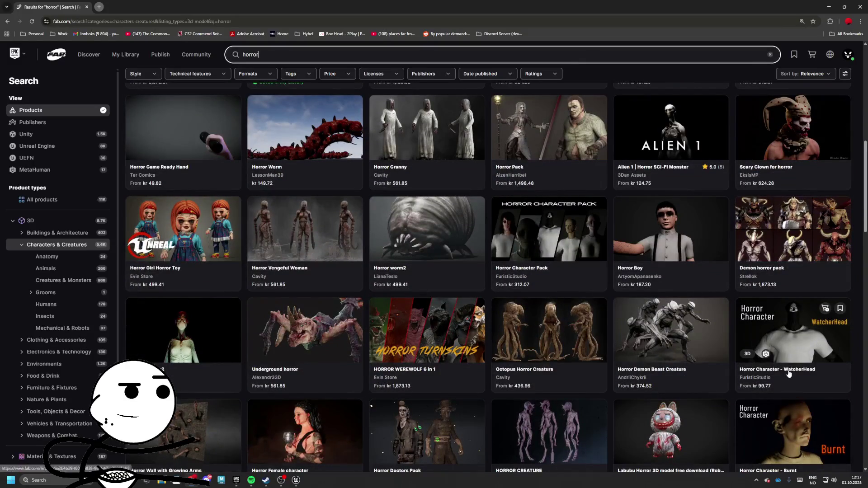
Preview the Horror Character - WatcherHead listing's images, then return to the results.
{"action": "left_click", "coordinate": [789, 374]}
{"action": "left_click", "coordinate": [214, 348]}
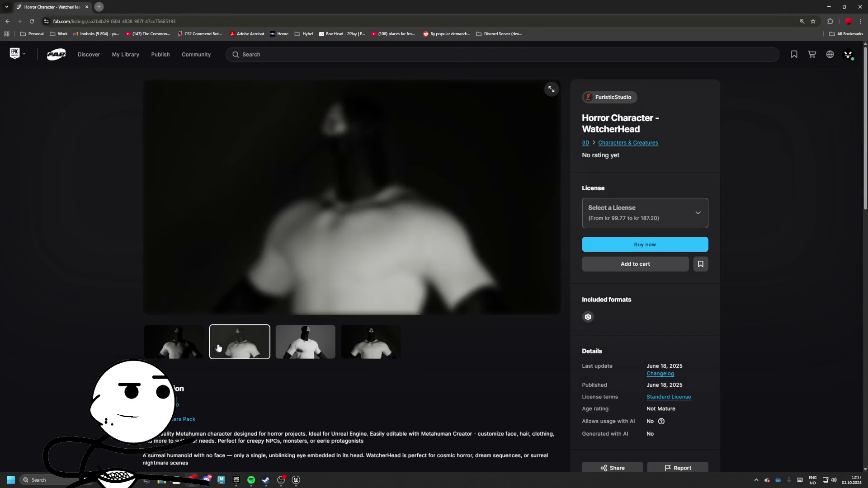
{"action": "left_click", "coordinate": [298, 346]}
{"action": "left_click", "coordinate": [357, 346]}
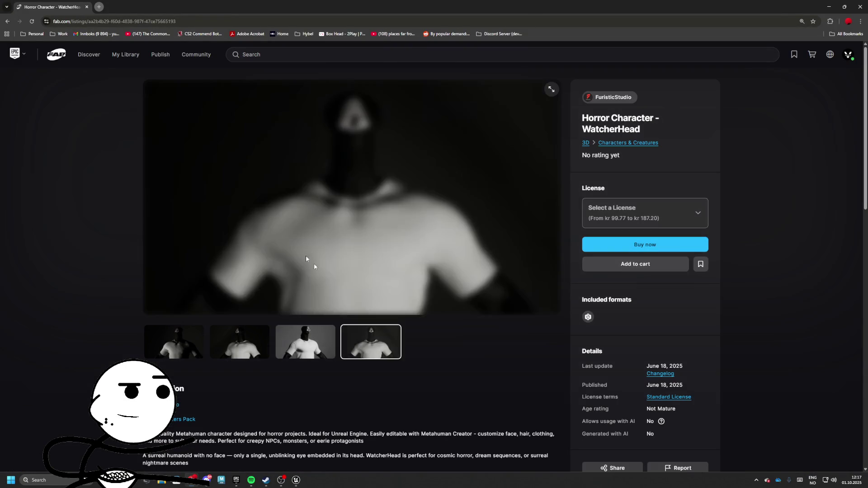
{"action": "left_click", "coordinate": [7, 21]}
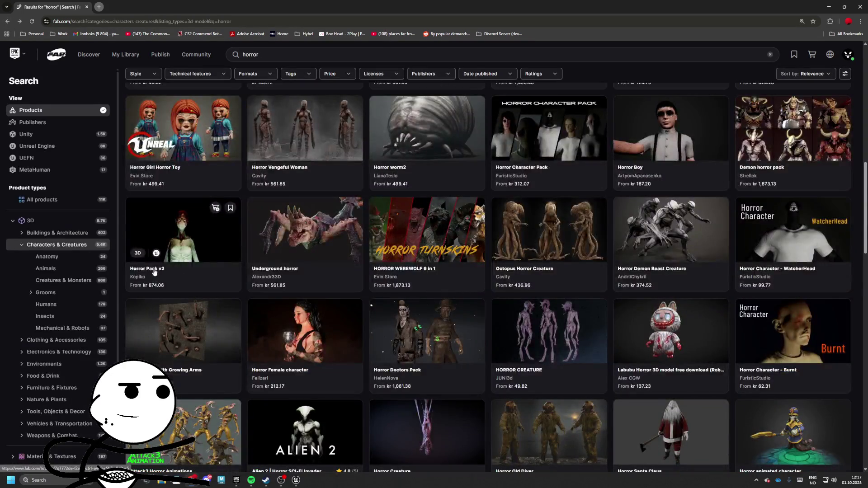
Preview the Horror Pack v2 images, including the creature head close-up, then go back.
{"action": "left_click", "coordinate": [154, 271]}
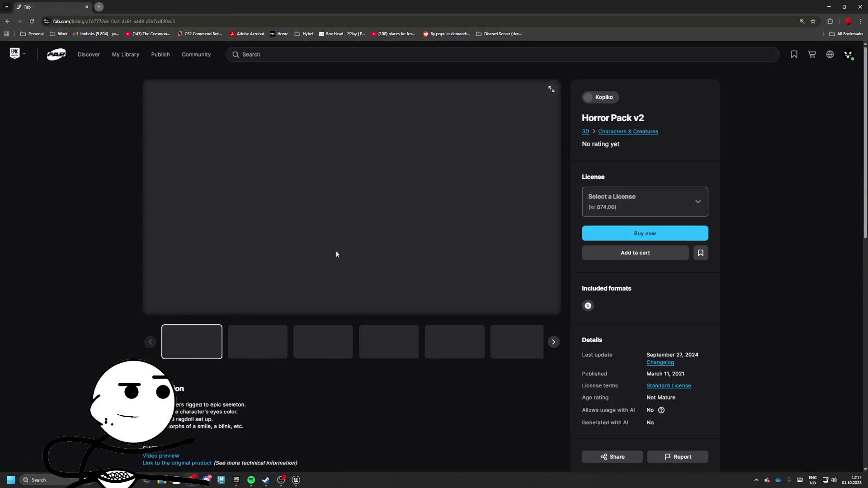
{"action": "left_click", "coordinate": [258, 342]}
{"action": "left_click", "coordinate": [323, 342]}
{"action": "left_click", "coordinate": [379, 340]}
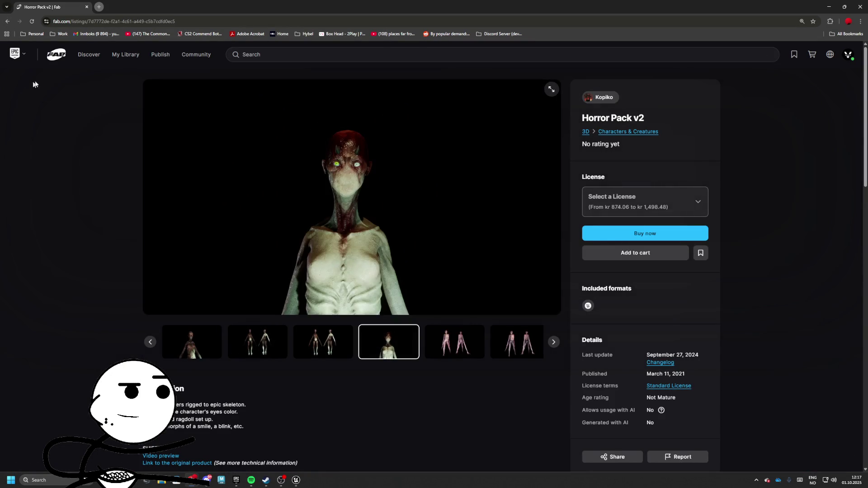
{"action": "left_click", "coordinate": [8, 22]}
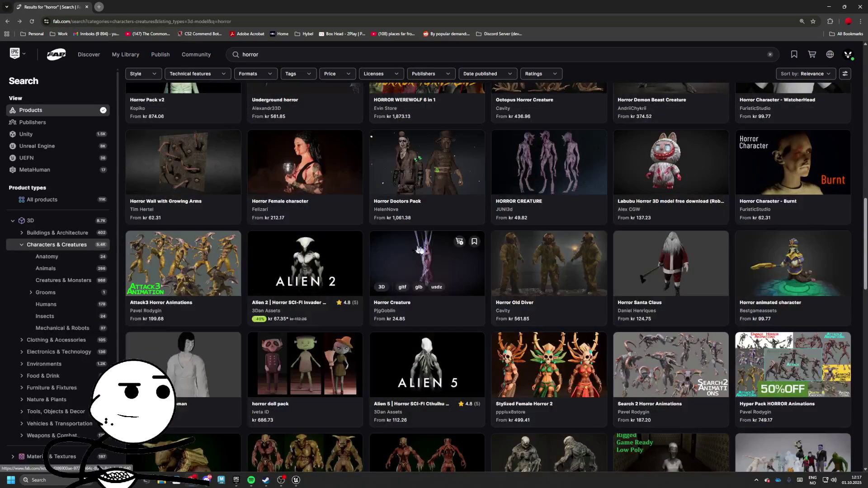
Glance at the Peelface listing, then scroll further down the horror results.
{"action": "scroll", "coordinate": [481, 260], "scroll_direction": "down", "scroll_amount": 1}
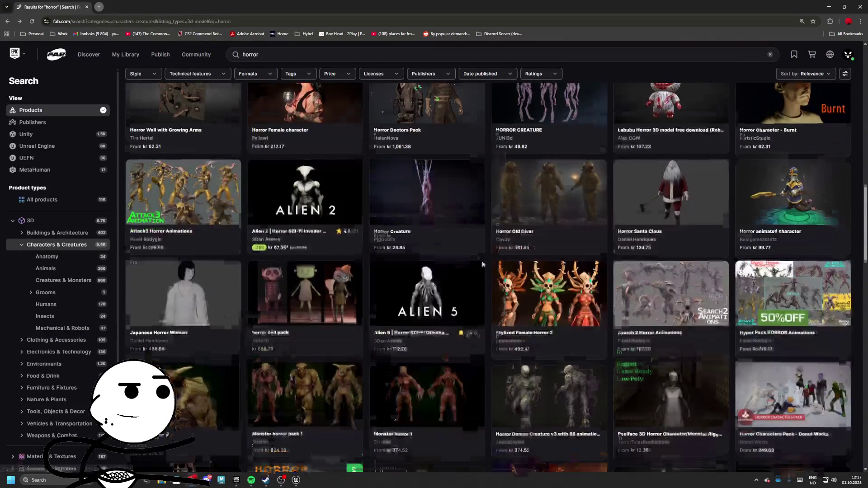
{"action": "scroll", "coordinate": [561, 261], "scroll_direction": "down", "scroll_amount": 2}
{"action": "left_click", "coordinate": [671, 333]}
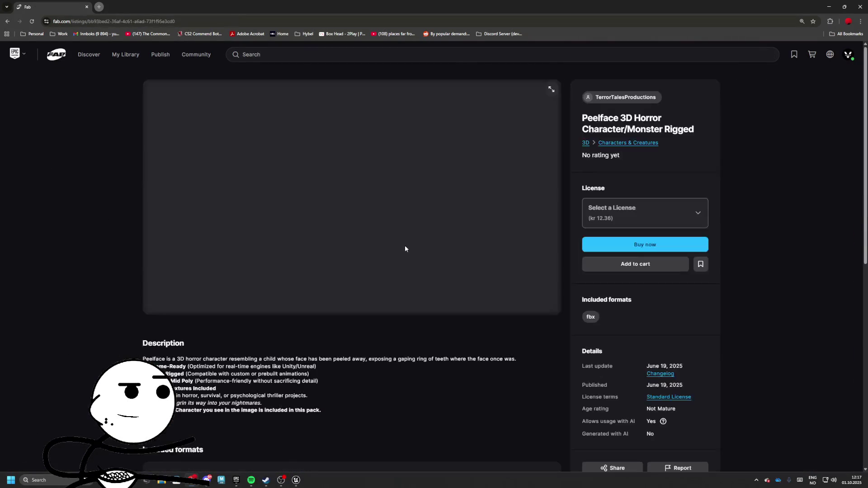
{"action": "left_click", "coordinate": [7, 21]}
{"action": "scroll", "coordinate": [765, 230], "scroll_direction": "down", "scroll_amount": 5}
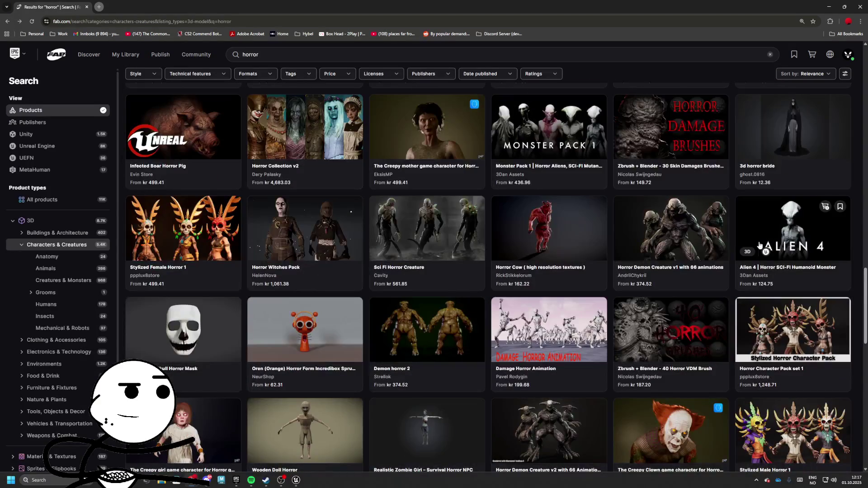
{"action": "scroll", "coordinate": [788, 165], "scroll_direction": "up", "scroll_amount": 1}
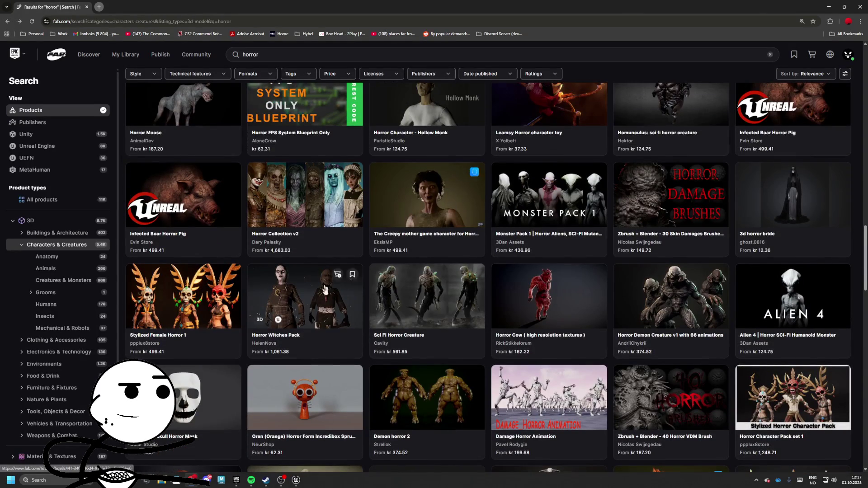
{"action": "scroll", "coordinate": [542, 256], "scroll_direction": "down", "scroll_amount": 3}
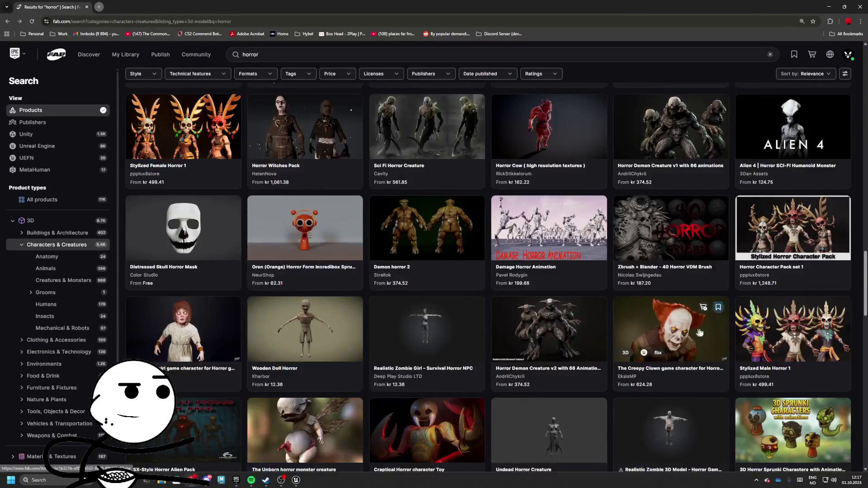
{"action": "scroll", "coordinate": [234, 368], "scroll_direction": "down", "scroll_amount": 3}
{"action": "scroll", "coordinate": [726, 338], "scroll_direction": "down", "scroll_amount": 5}
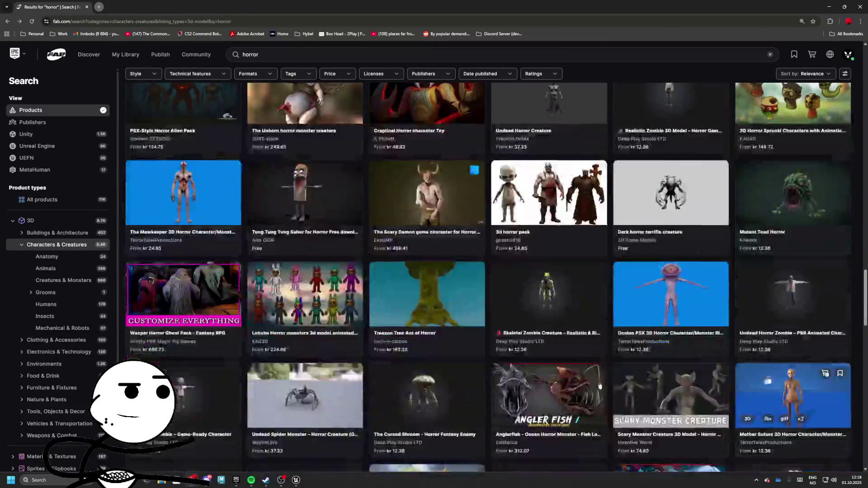
{"action": "scroll", "coordinate": [275, 390], "scroll_direction": "down", "scroll_amount": 4}
{"action": "scroll", "coordinate": [481, 326], "scroll_direction": "down", "scroll_amount": 3}
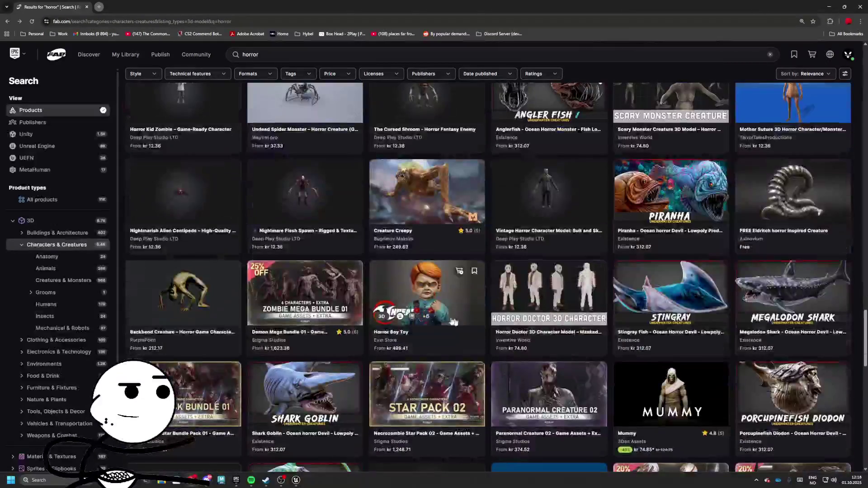
{"action": "scroll", "coordinate": [657, 337], "scroll_direction": "down", "scroll_amount": 2}
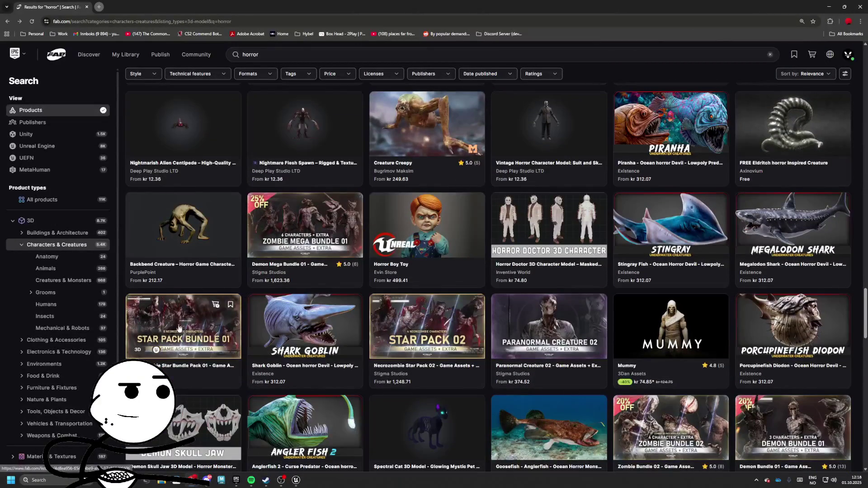
Open the Stigma Studios seller page and scroll through its products.
{"action": "left_click", "coordinate": [145, 374]}
{"action": "scroll", "coordinate": [204, 226], "scroll_direction": "down", "scroll_amount": 6}
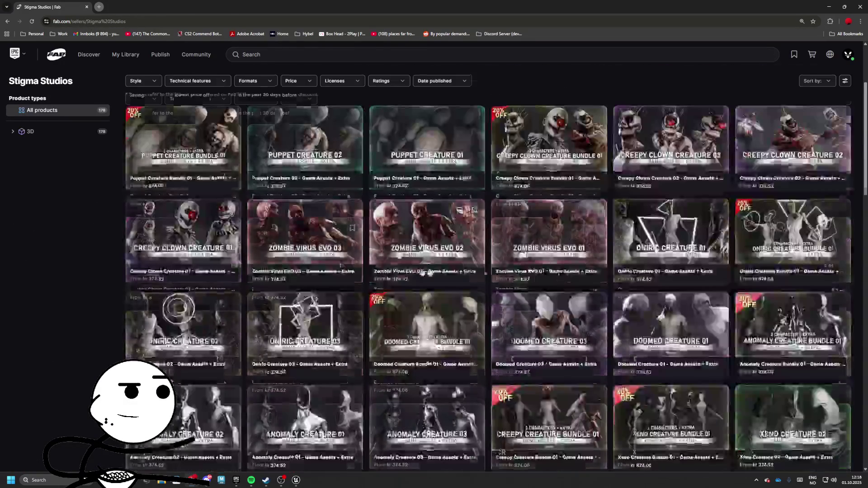
{"action": "scroll", "coordinate": [741, 306], "scroll_direction": "down", "scroll_amount": 8}
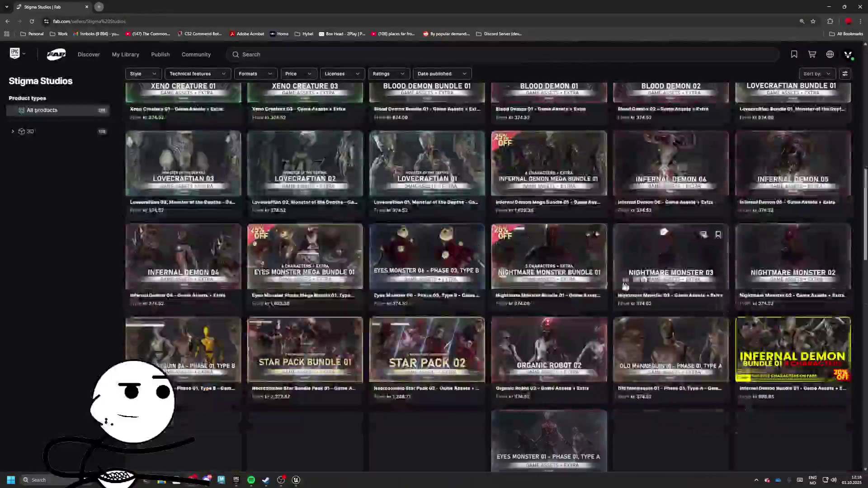
{"action": "scroll", "coordinate": [472, 294], "scroll_direction": "down", "scroll_amount": 8}
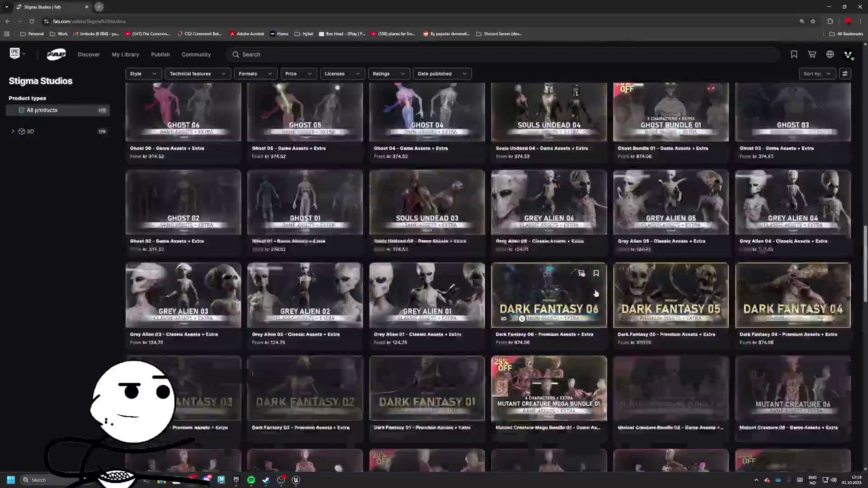
{"action": "scroll", "coordinate": [597, 291], "scroll_direction": "down", "scroll_amount": 7}
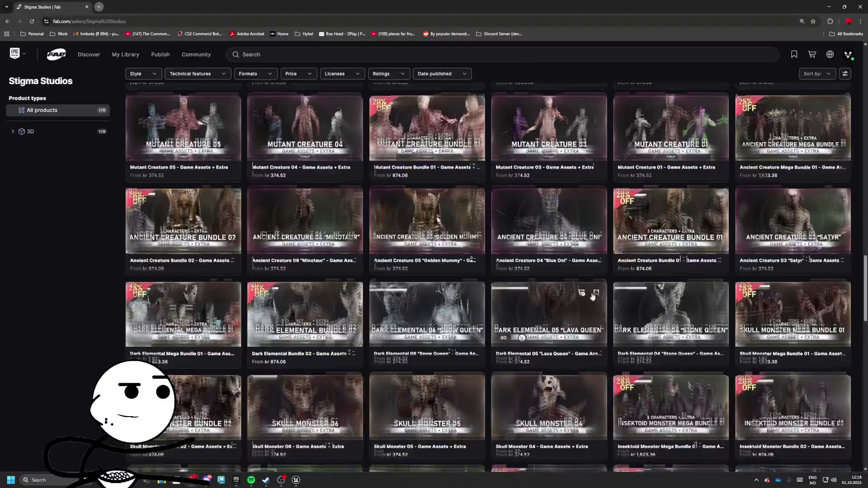
{"action": "scroll", "coordinate": [592, 293], "scroll_direction": "down", "scroll_amount": 9}
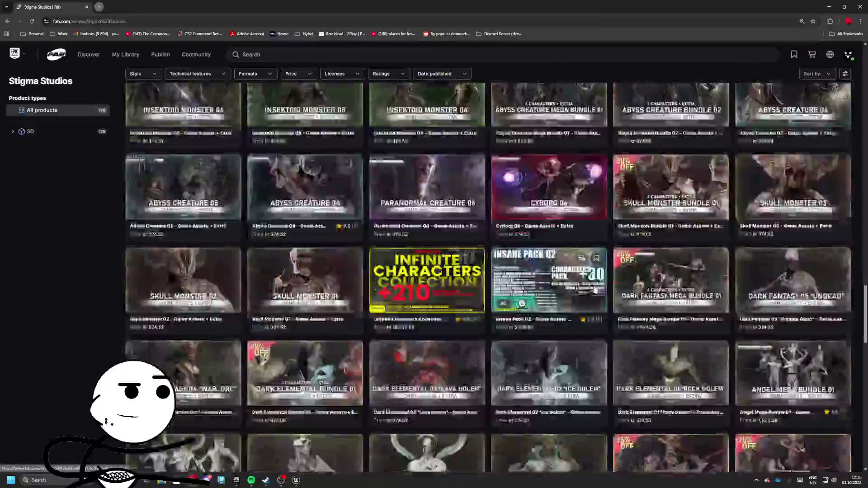
{"action": "scroll", "coordinate": [595, 287], "scroll_direction": "down", "scroll_amount": 5}
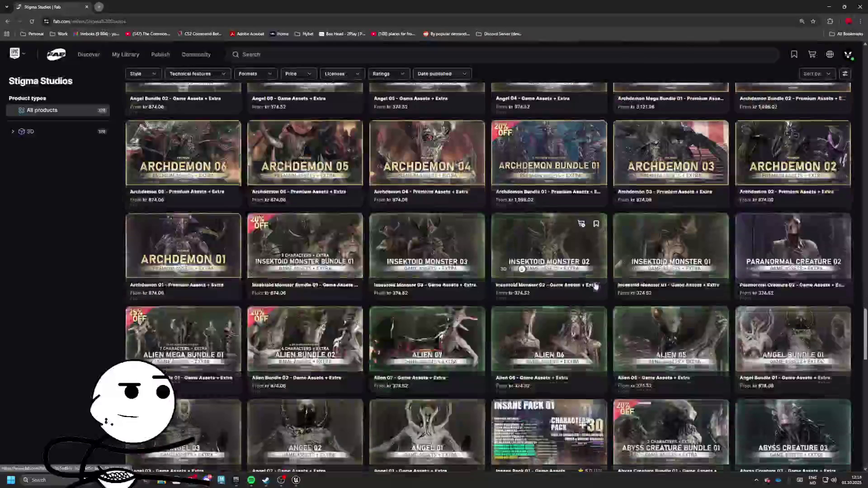
{"action": "scroll", "coordinate": [596, 284], "scroll_direction": "down", "scroll_amount": 7}
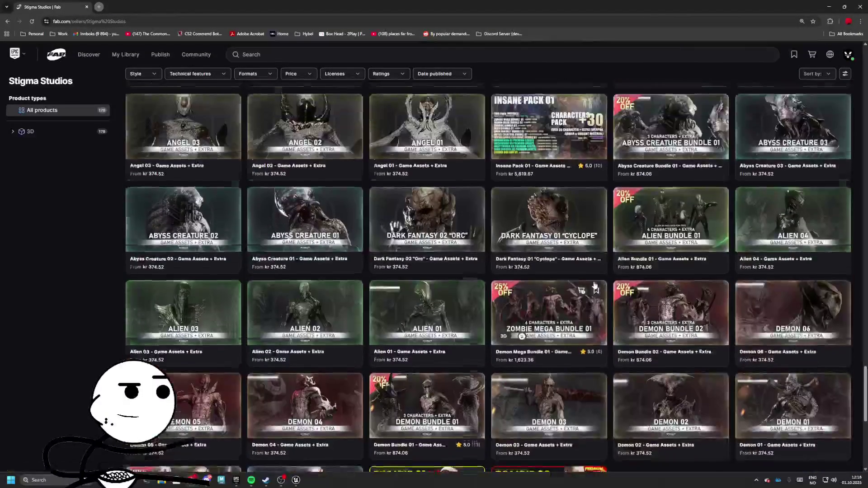
{"action": "scroll", "coordinate": [593, 287], "scroll_direction": "down", "scroll_amount": 4}
{"action": "scroll", "coordinate": [233, 308], "scroll_direction": "up", "scroll_amount": 3}
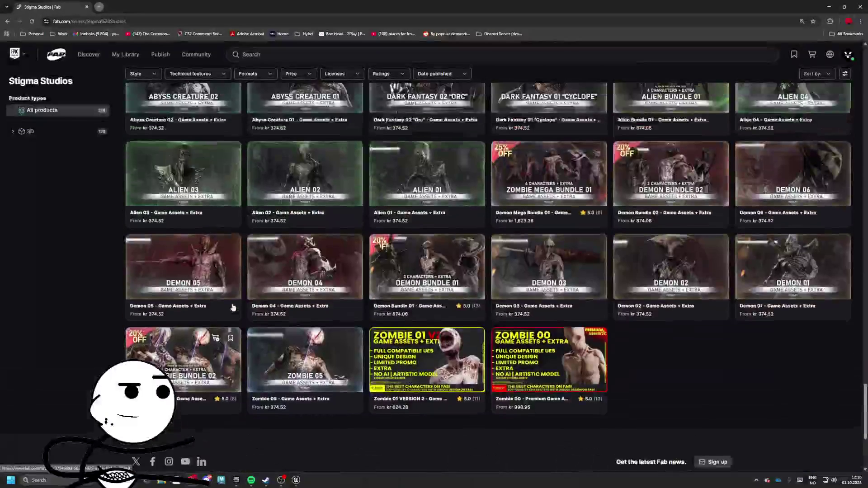
Preview the Zombie 00 gallery, then scroll back up the Stigma Studios product list.
{"action": "left_click", "coordinate": [538, 409]}
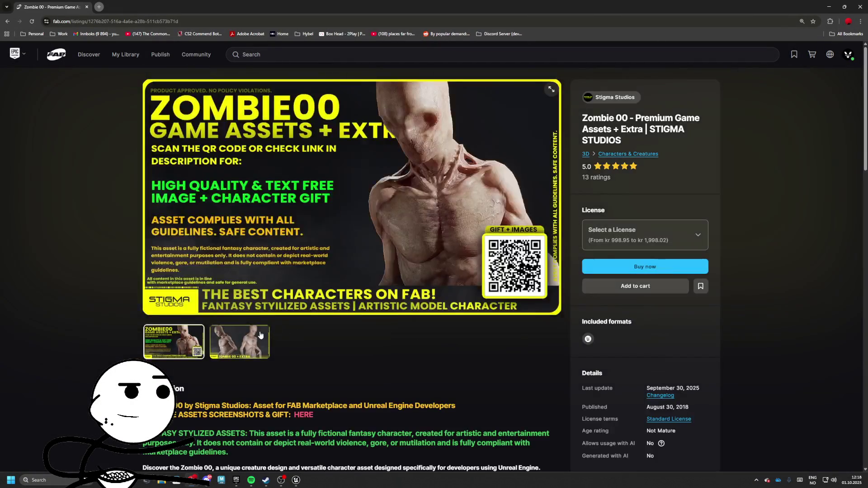
{"action": "left_click", "coordinate": [260, 335]}
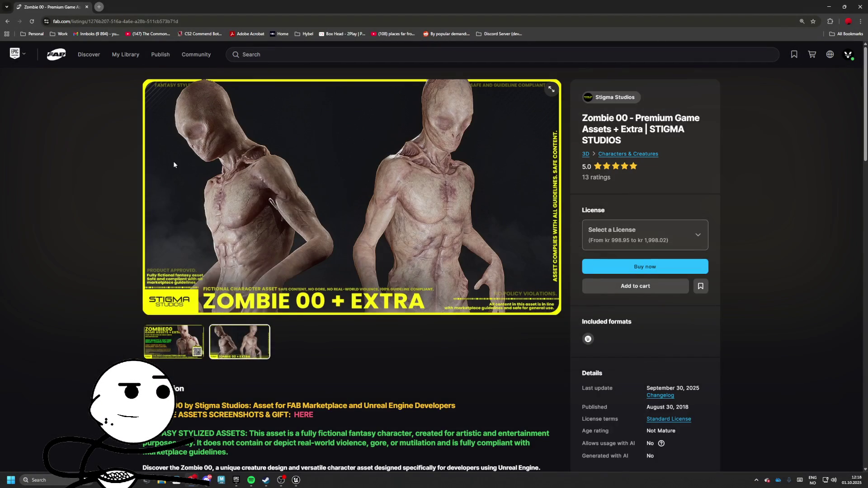
{"action": "left_click", "coordinate": [7, 21]}
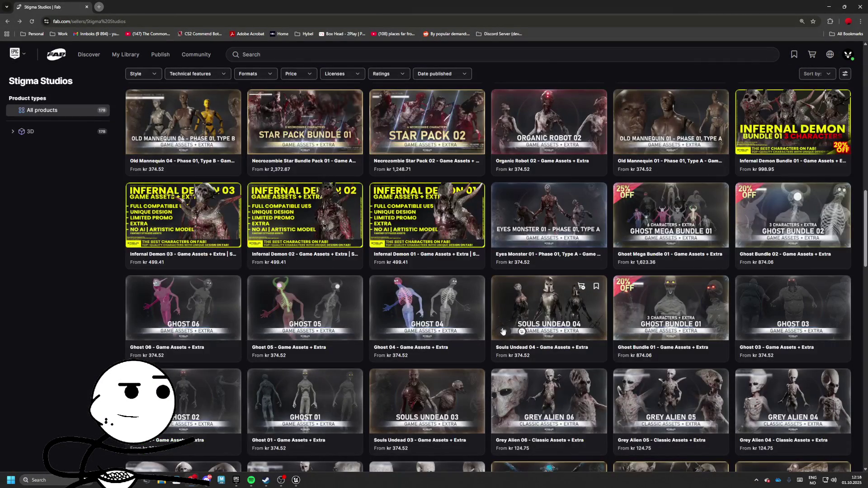
{"action": "scroll", "coordinate": [503, 331], "scroll_direction": "up", "scroll_amount": 4}
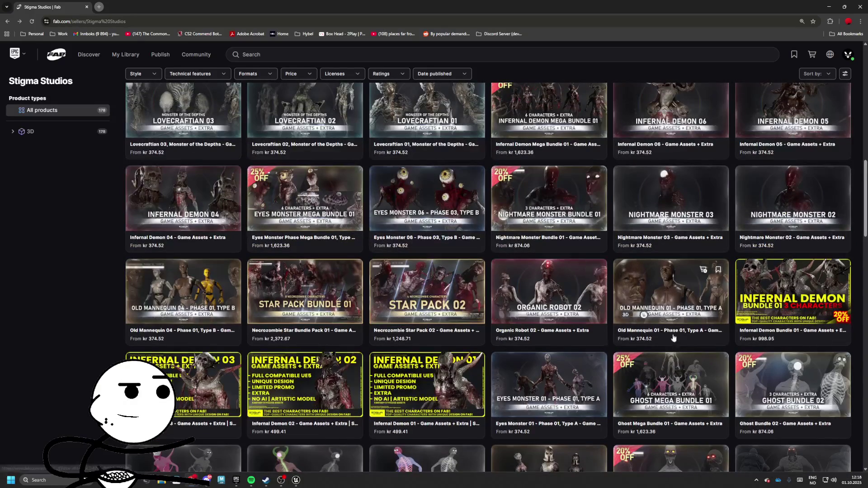
{"action": "scroll", "coordinate": [588, 342], "scroll_direction": "up", "scroll_amount": 2}
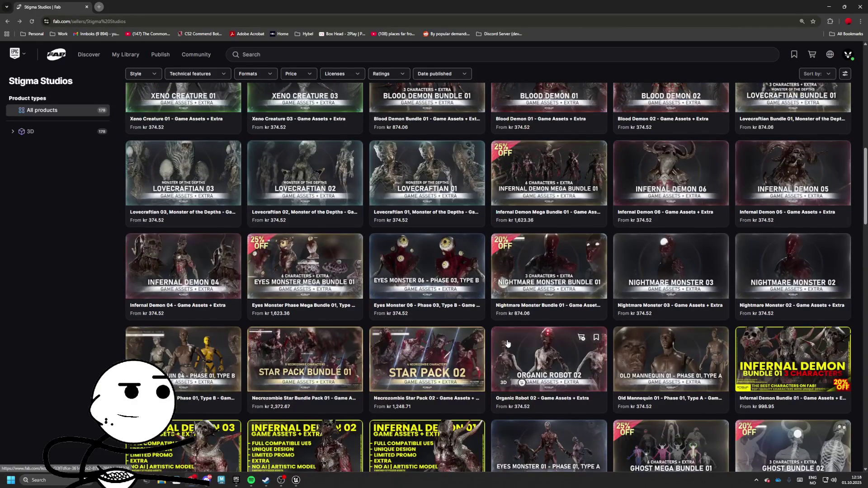
{"action": "scroll", "coordinate": [479, 345], "scroll_direction": "up", "scroll_amount": 15}
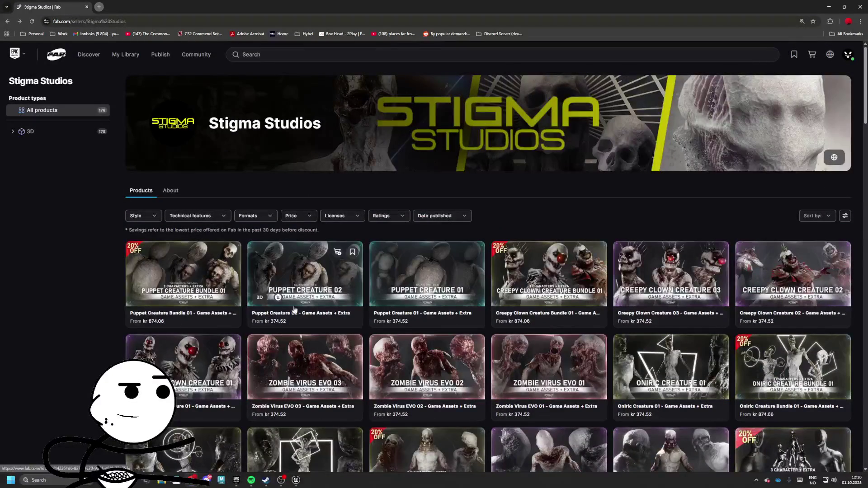
View the Puppet Creature 02 renders, then go back to the horror search results.
{"action": "left_click", "coordinate": [293, 316]}
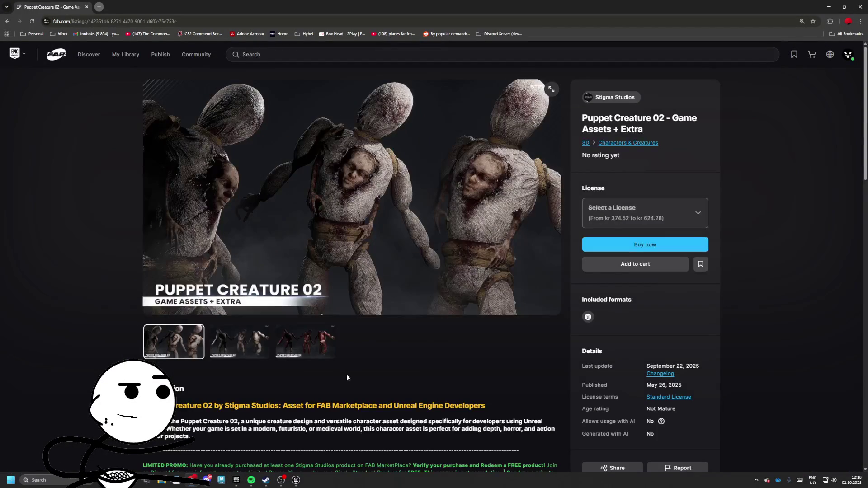
{"action": "left_click", "coordinate": [253, 345]}
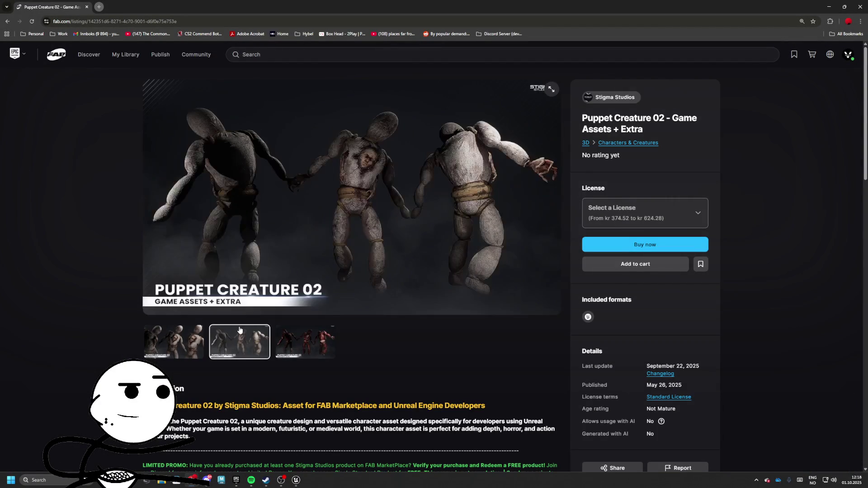
{"action": "left_click", "coordinate": [278, 335]}
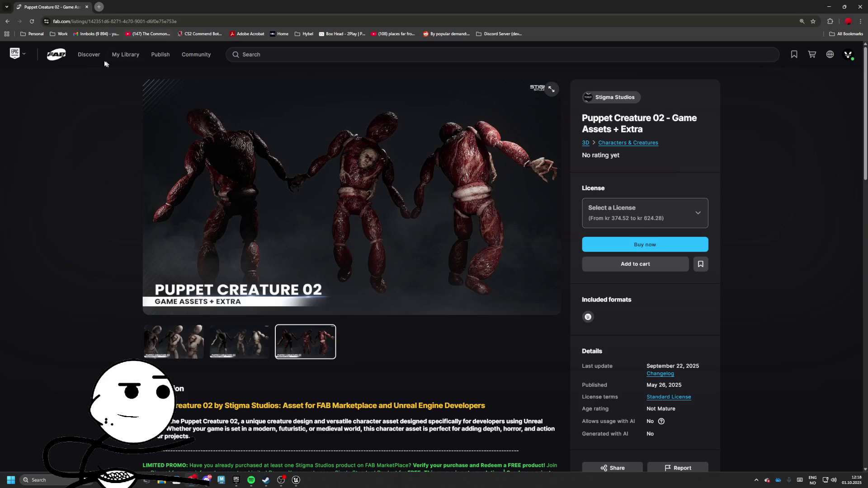
{"action": "left_click", "coordinate": [7, 21]}
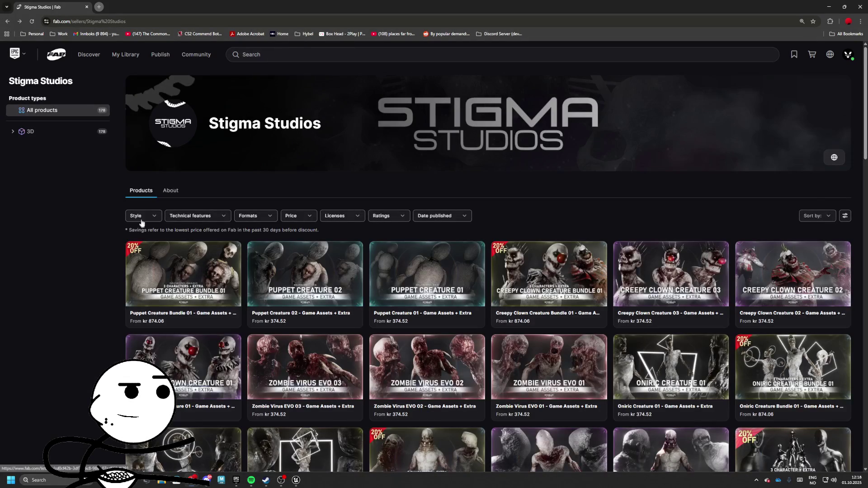
{"action": "left_click", "coordinate": [8, 23]}
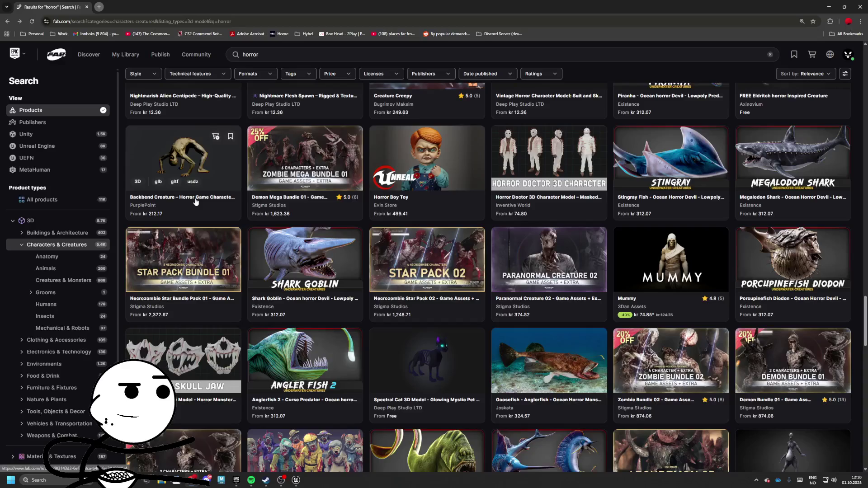
{"action": "scroll", "coordinate": [195, 202], "scroll_direction": "down", "scroll_amount": 3}
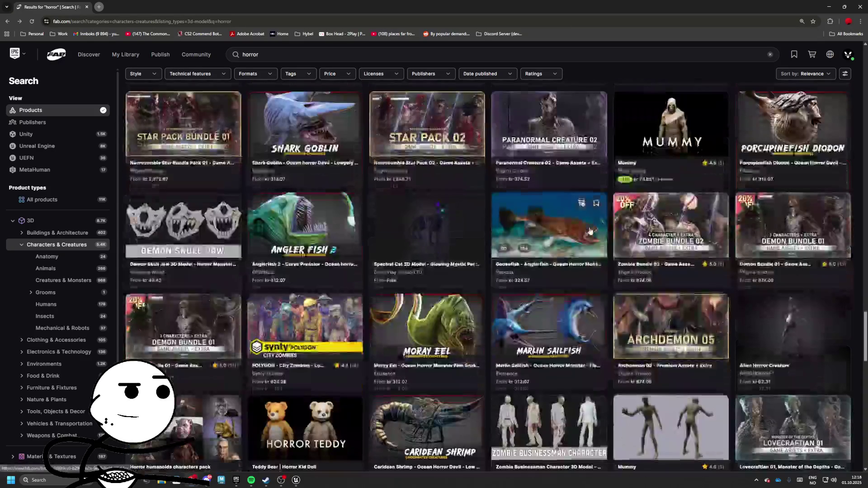
{"action": "scroll", "coordinate": [589, 231], "scroll_direction": "down", "scroll_amount": 3}
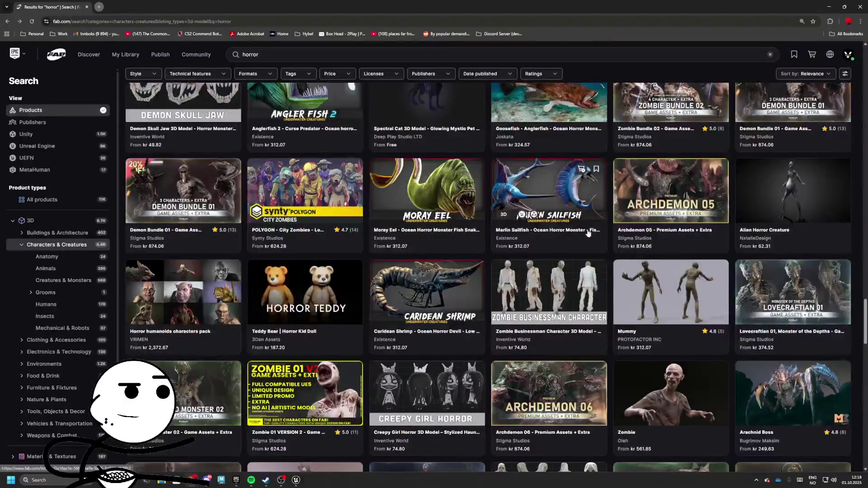
{"action": "scroll", "coordinate": [588, 233], "scroll_direction": "down", "scroll_amount": 2}
{"action": "scroll", "coordinate": [586, 234], "scroll_direction": "down", "scroll_amount": 2}
{"action": "scroll", "coordinate": [561, 237], "scroll_direction": "down", "scroll_amount": 3}
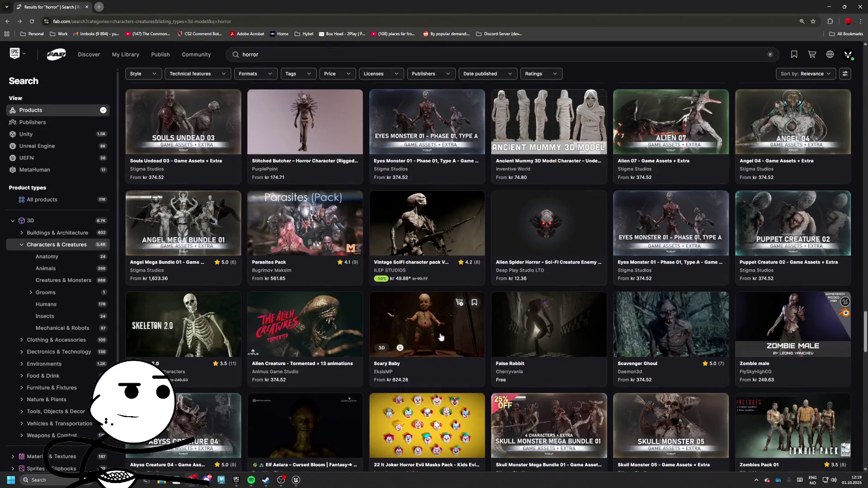
{"action": "scroll", "coordinate": [771, 340], "scroll_direction": "down", "scroll_amount": 3}
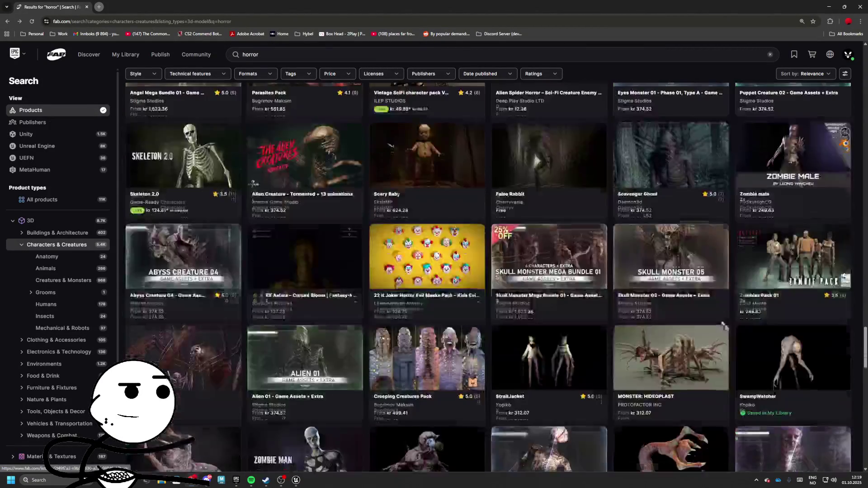
{"action": "scroll", "coordinate": [341, 304], "scroll_direction": "down", "scroll_amount": 5}
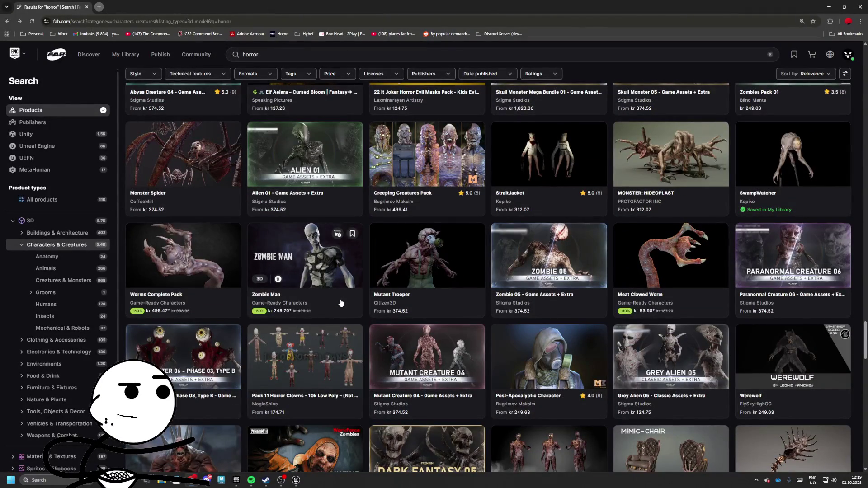
{"action": "scroll", "coordinate": [341, 304], "scroll_direction": "down", "scroll_amount": 5}
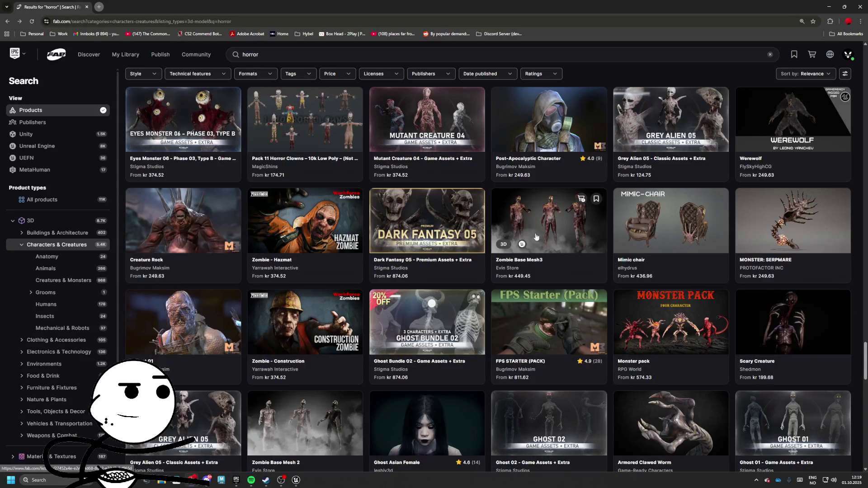
{"action": "scroll", "coordinate": [656, 251], "scroll_direction": "down", "scroll_amount": 3}
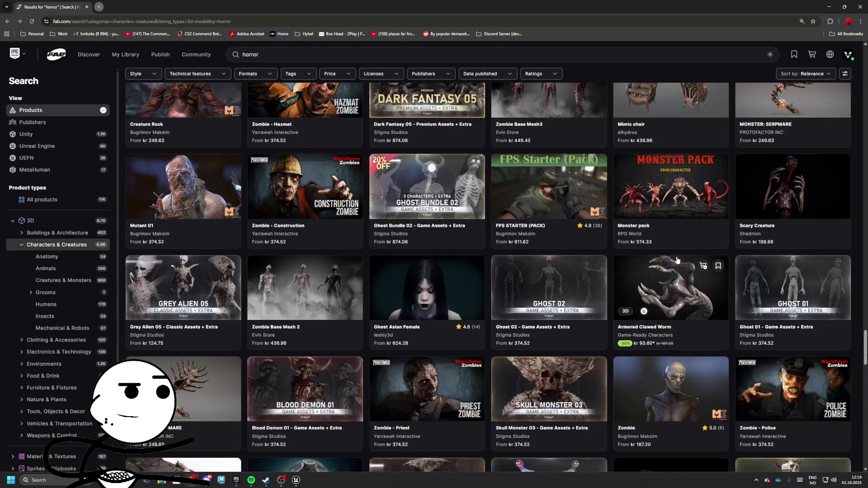
{"action": "scroll", "coordinate": [655, 261], "scroll_direction": "down", "scroll_amount": 3}
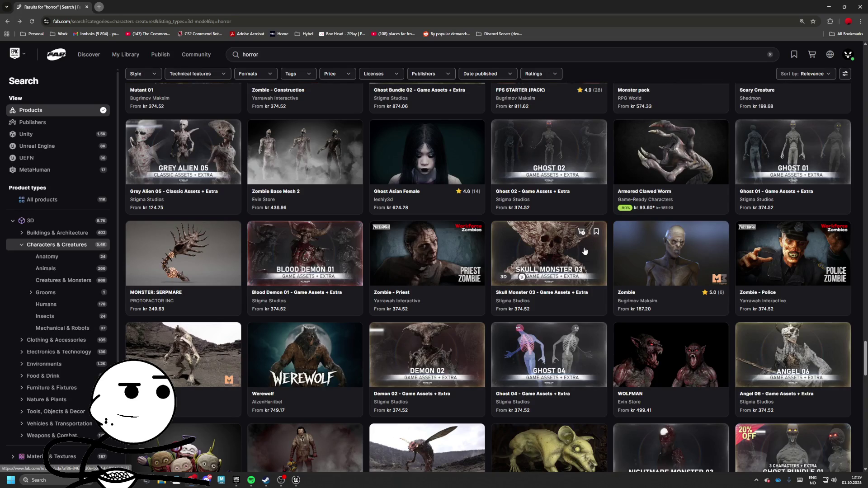
{"action": "scroll", "coordinate": [582, 251], "scroll_direction": "down", "scroll_amount": 8}
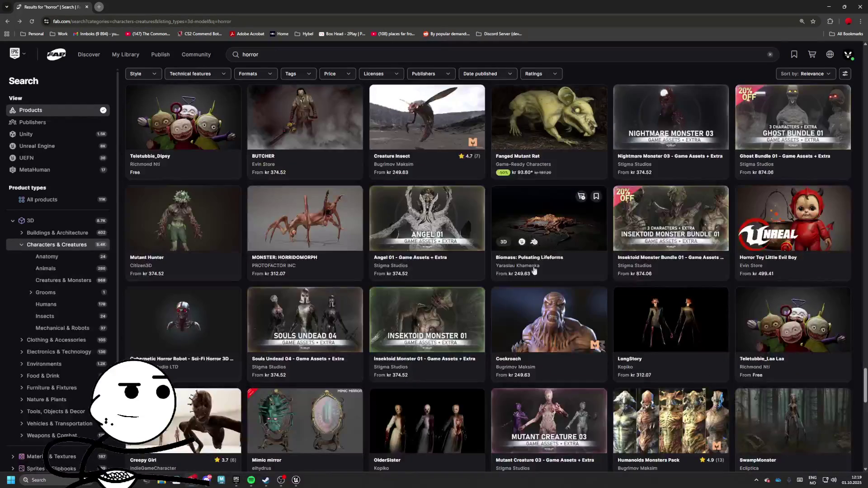
{"action": "scroll", "coordinate": [746, 312], "scroll_direction": "down", "scroll_amount": 3}
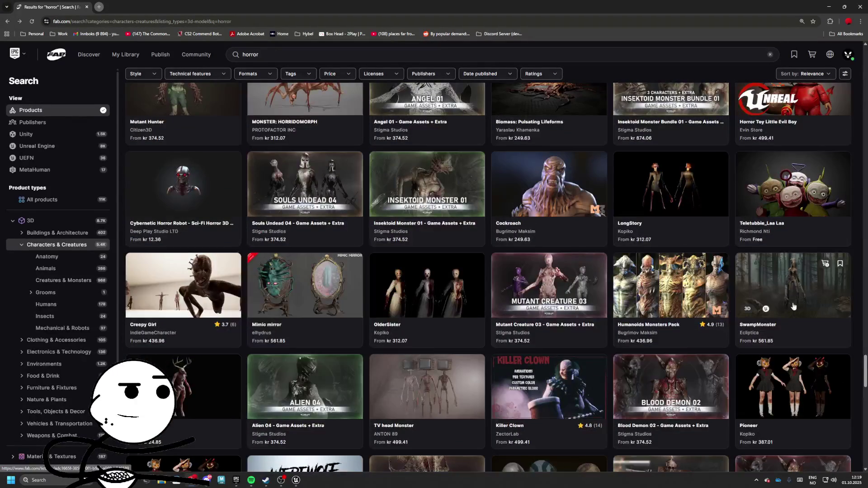
{"action": "left_click", "coordinate": [766, 327]}
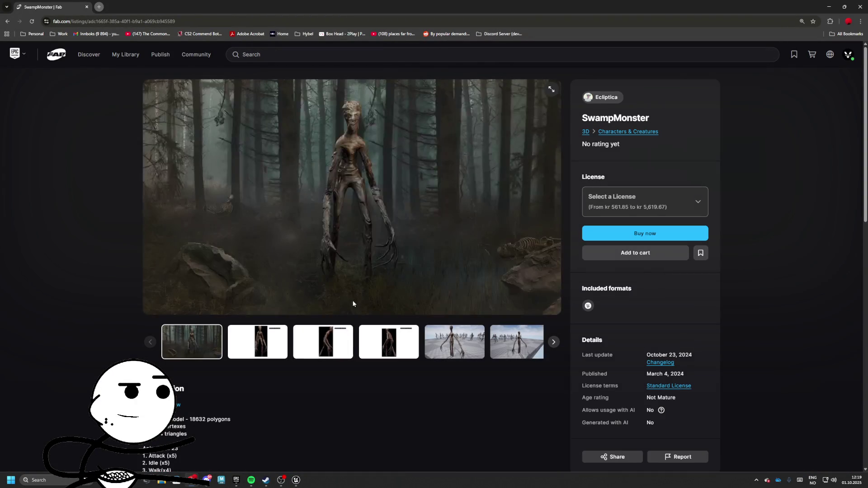
{"action": "left_click", "coordinate": [435, 352]}
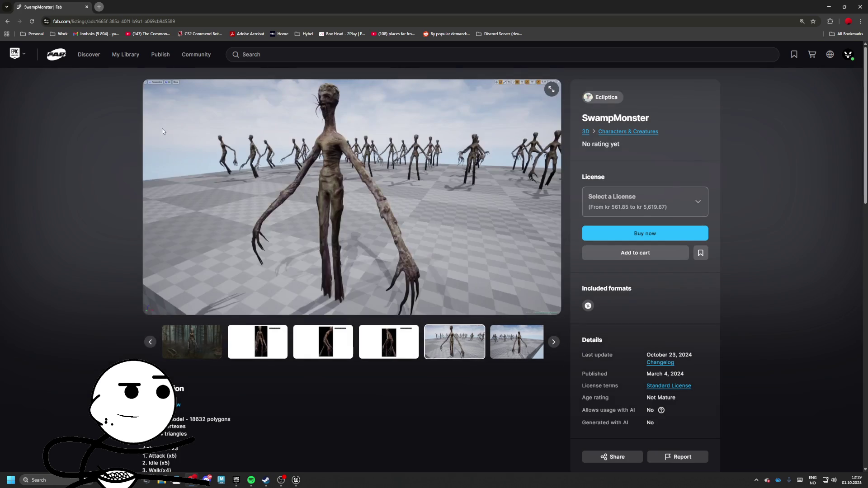
{"action": "left_click", "coordinate": [8, 21]}
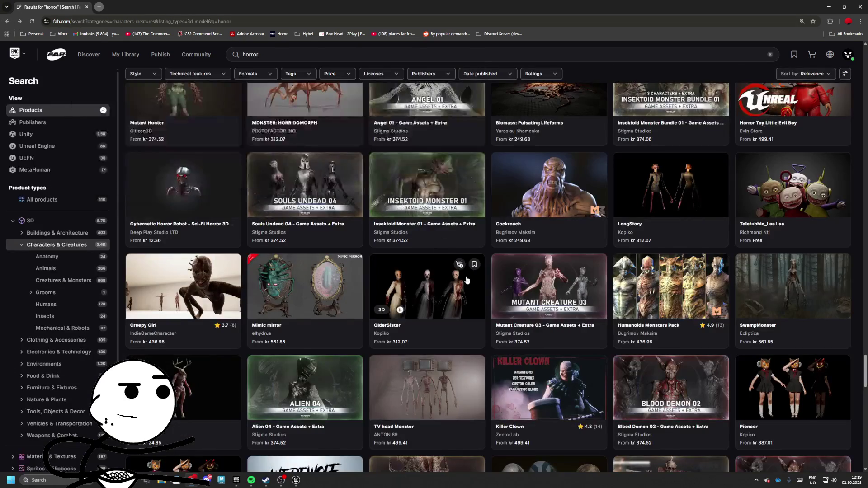
{"action": "scroll", "coordinate": [264, 267], "scroll_direction": "down", "scroll_amount": 1}
{"action": "scroll", "coordinate": [265, 267], "scroll_direction": "down", "scroll_amount": 1}
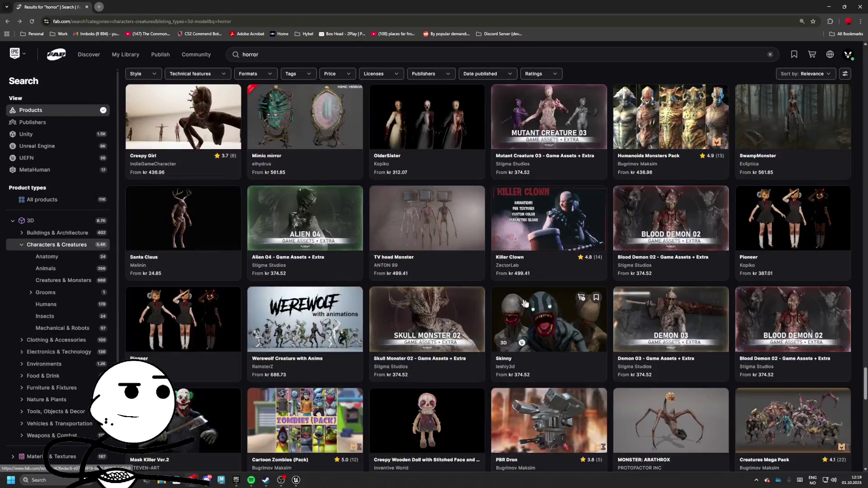
{"action": "scroll", "coordinate": [549, 327], "scroll_direction": "down", "scroll_amount": 2}
{"action": "scroll", "coordinate": [565, 298], "scroll_direction": "down", "scroll_amount": 2}
{"action": "scroll", "coordinate": [575, 281], "scroll_direction": "down", "scroll_amount": 6}
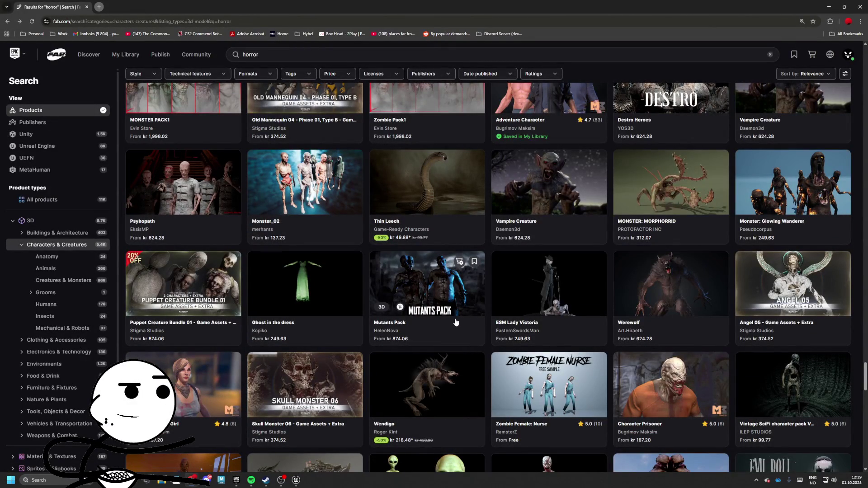
{"action": "scroll", "coordinate": [455, 322], "scroll_direction": "down", "scroll_amount": 9}
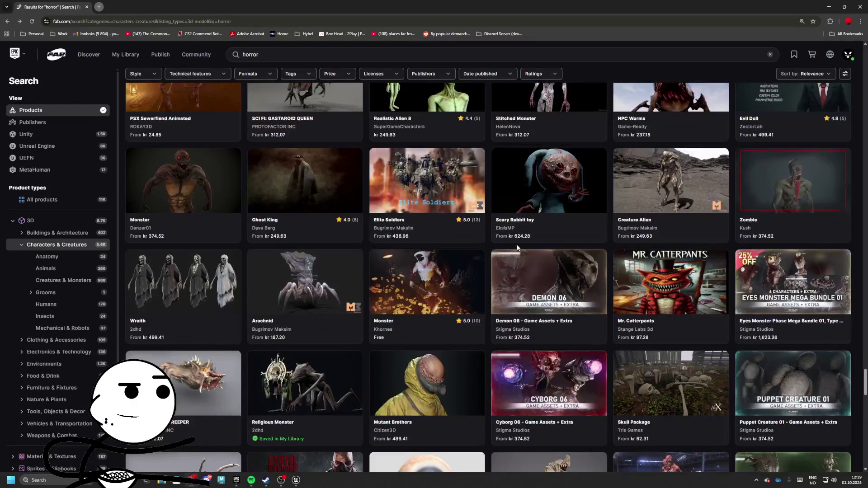
{"action": "scroll", "coordinate": [597, 229], "scroll_direction": "down", "scroll_amount": 1}
{"action": "scroll", "coordinate": [605, 219], "scroll_direction": "down", "scroll_amount": 9}
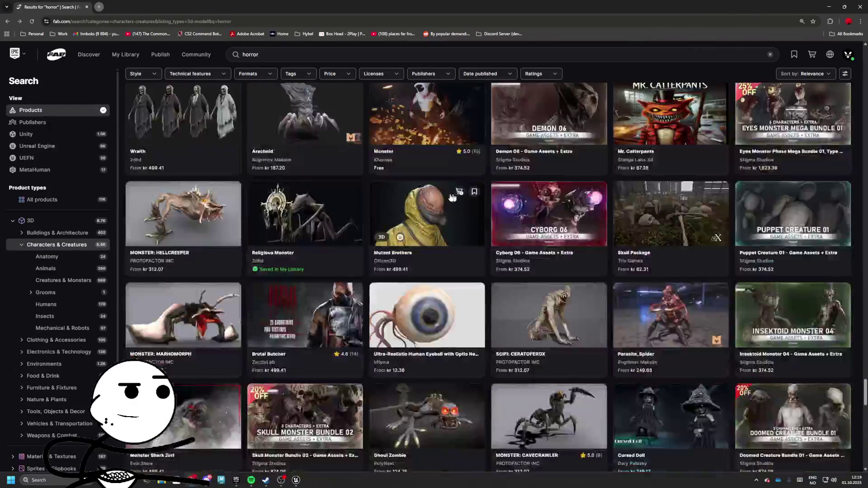
{"action": "scroll", "coordinate": [393, 193], "scroll_direction": "up", "scroll_amount": 1}
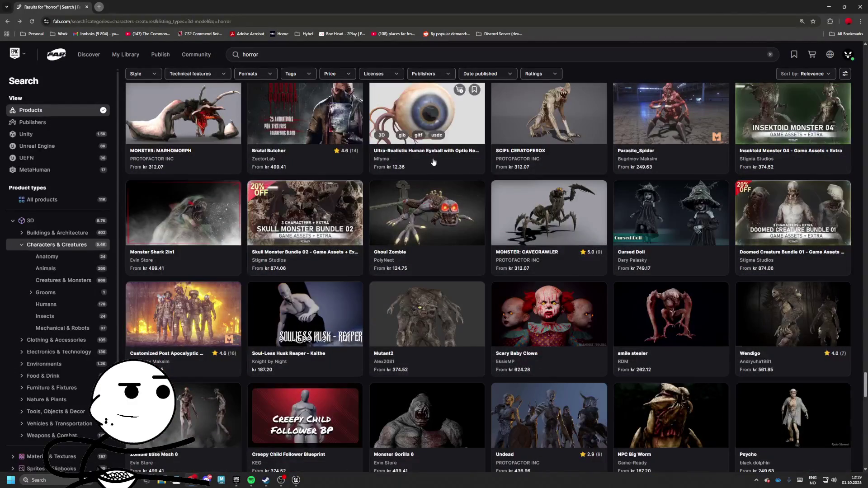
{"action": "scroll", "coordinate": [444, 153], "scroll_direction": "down", "scroll_amount": 3}
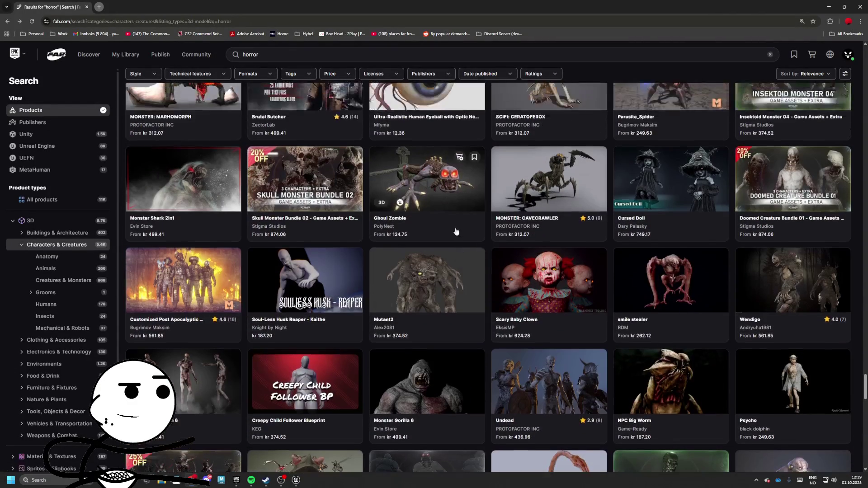
{"action": "scroll", "coordinate": [414, 237], "scroll_direction": "down", "scroll_amount": 3}
{"action": "scroll", "coordinate": [297, 225], "scroll_direction": "down", "scroll_amount": 3}
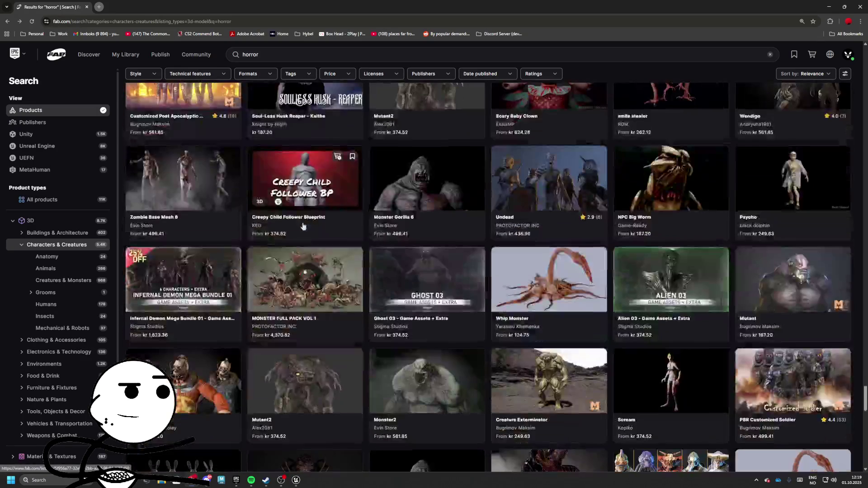
{"action": "scroll", "coordinate": [293, 225], "scroll_direction": "down", "scroll_amount": 1}
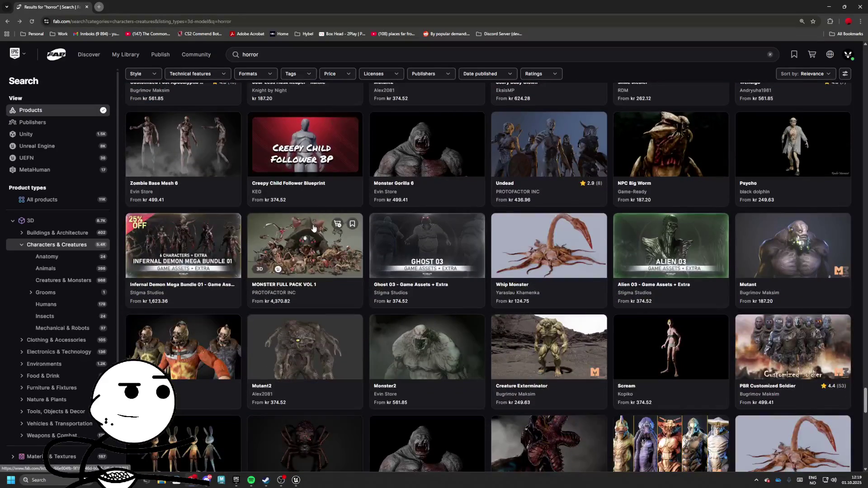
{"action": "scroll", "coordinate": [314, 226], "scroll_direction": "down", "scroll_amount": 3}
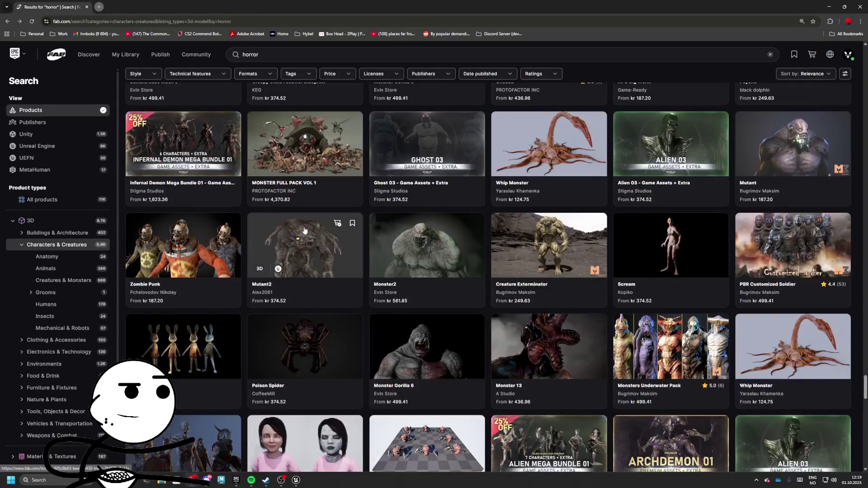
{"action": "scroll", "coordinate": [305, 231], "scroll_direction": "up", "scroll_amount": 4}
{"action": "left_click", "coordinate": [267, 54]}
Search for 'horror head' and filter the results to Unreal Engine products.
{"action": "type", "text": "he"}
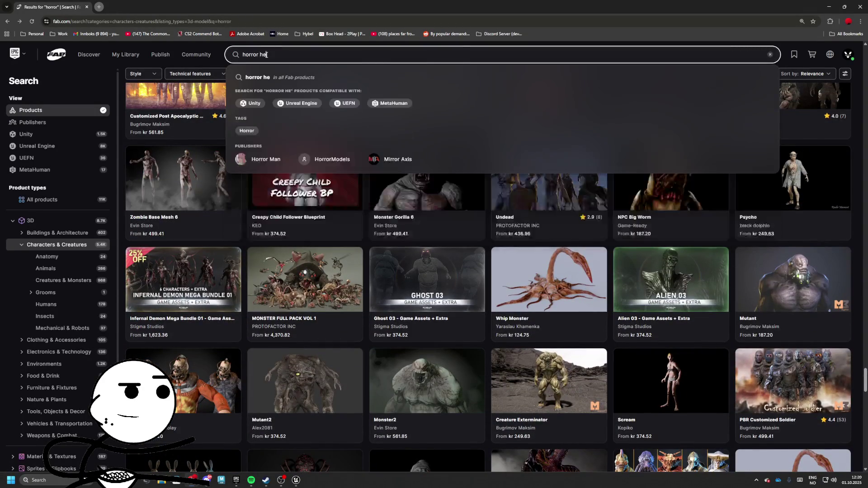
{"action": "type", "text": "ad"}
{"action": "key", "text": "Return"}
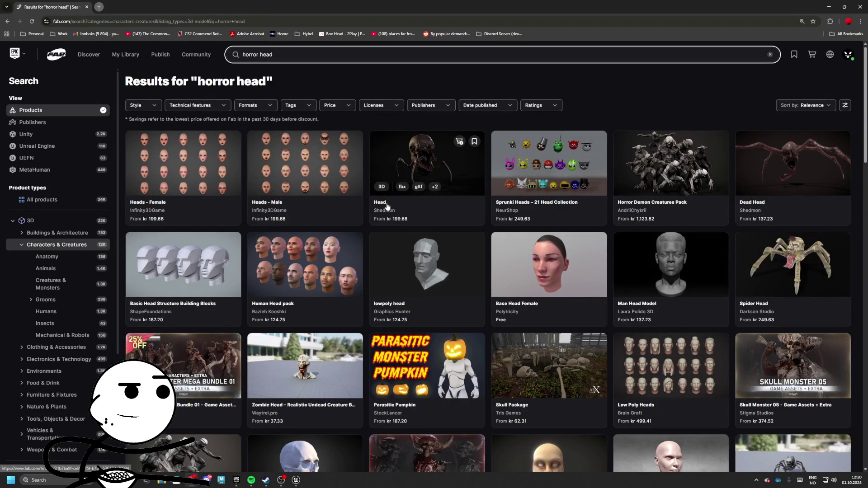
{"action": "scroll", "coordinate": [387, 206], "scroll_direction": "down", "scroll_amount": 2}
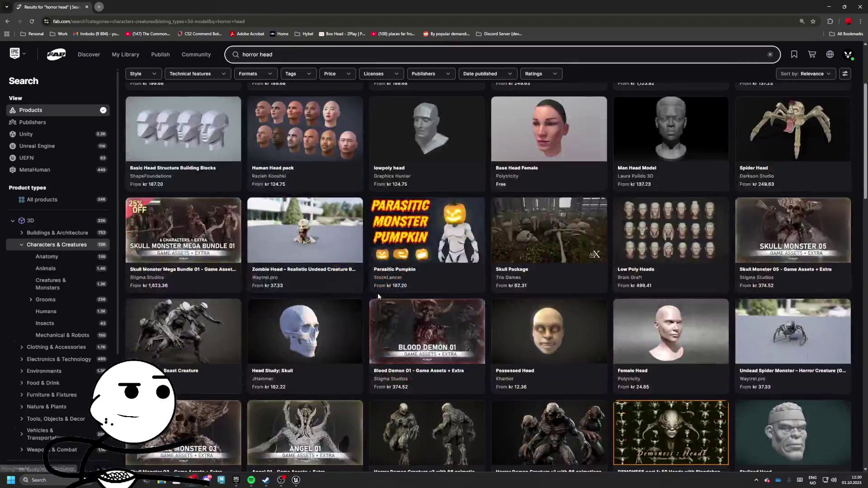
{"action": "scroll", "coordinate": [378, 293], "scroll_direction": "up", "scroll_amount": 3}
{"action": "left_click", "coordinate": [37, 146]}
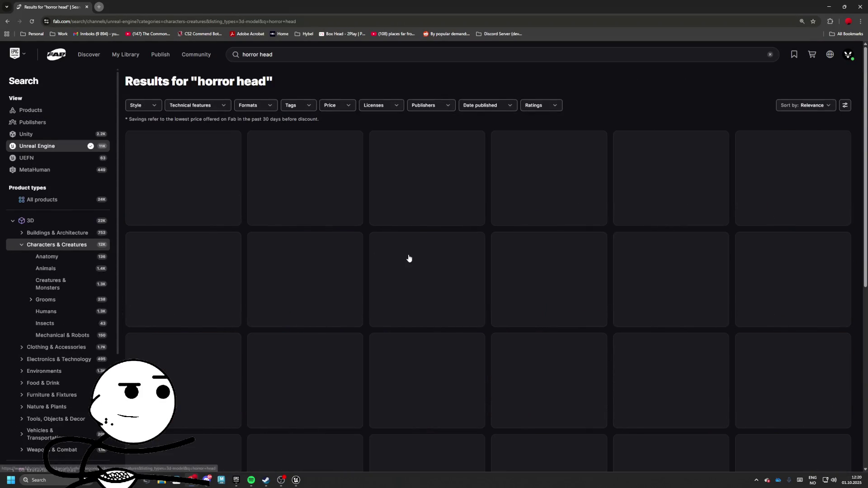
Browse the filtered horror head characters down the results grid, then minimize the browser.
{"action": "scroll", "coordinate": [412, 261], "scroll_direction": "down", "scroll_amount": 4}
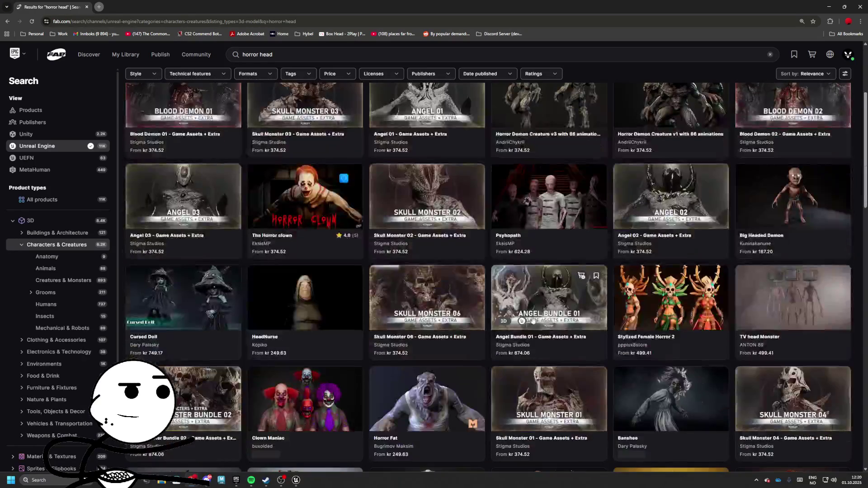
{"action": "scroll", "coordinate": [528, 325], "scroll_direction": "down", "scroll_amount": 4}
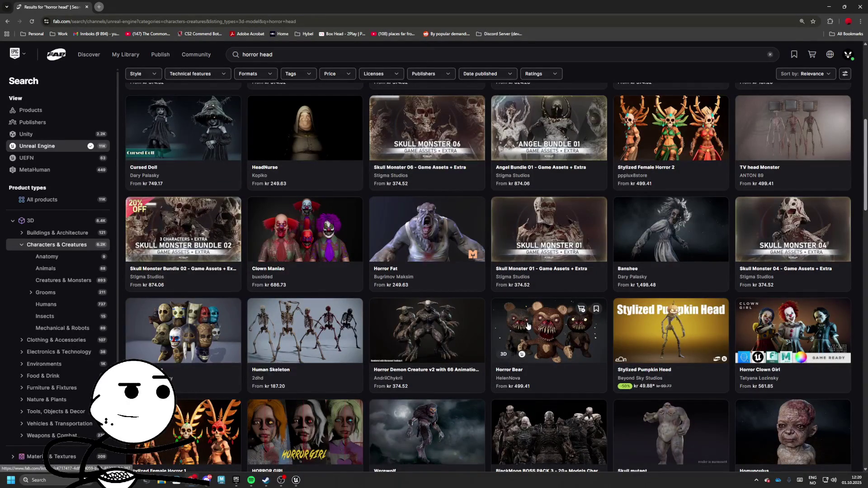
{"action": "scroll", "coordinate": [798, 326], "scroll_direction": "down", "scroll_amount": 2}
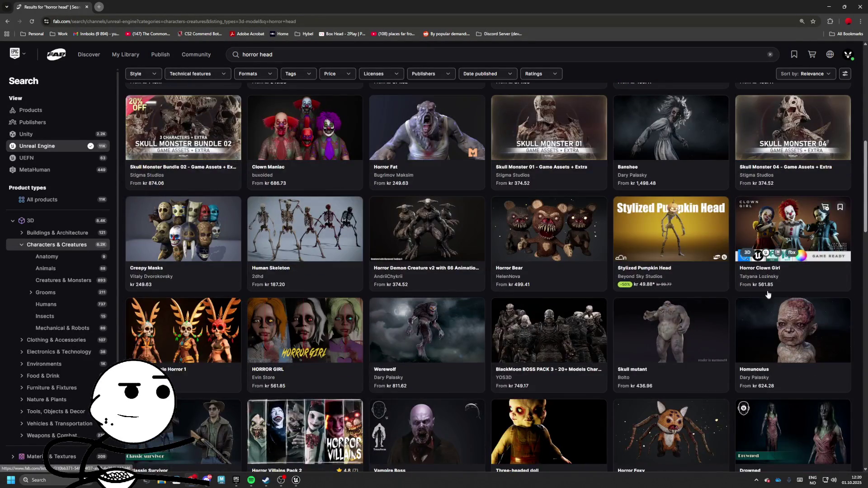
{"action": "scroll", "coordinate": [769, 295], "scroll_direction": "down", "scroll_amount": 10}
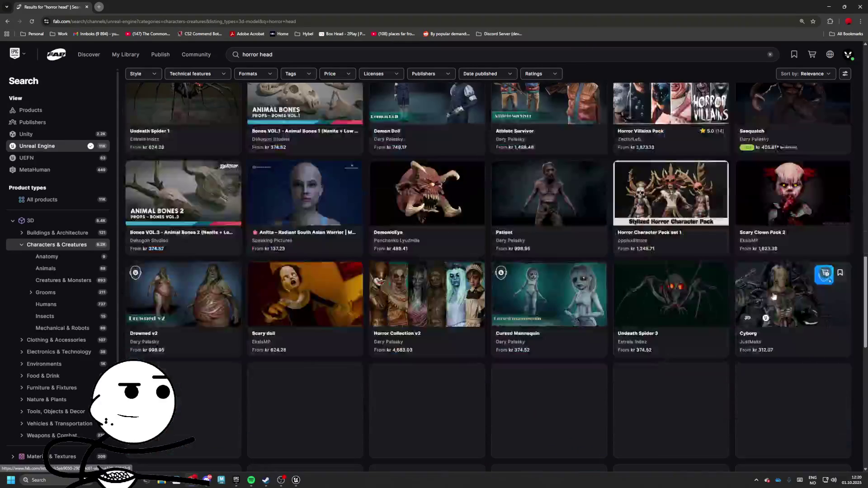
{"action": "scroll", "coordinate": [633, 281], "scroll_direction": "down", "scroll_amount": 1}
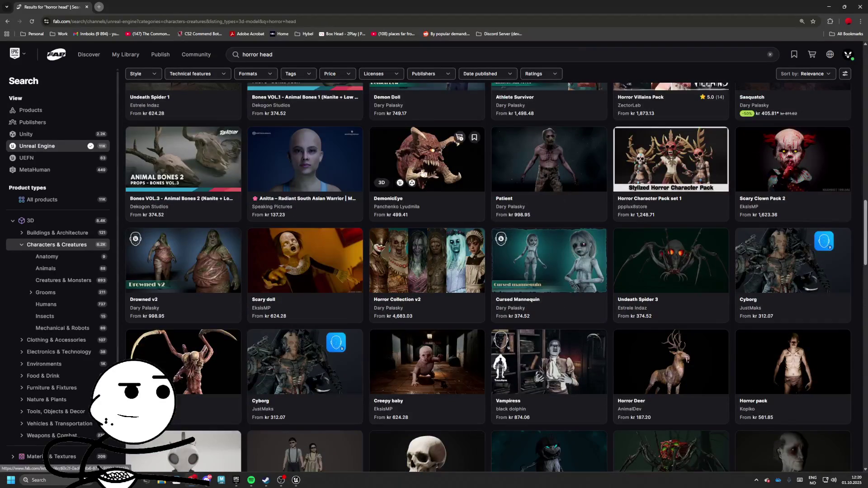
{"action": "scroll", "coordinate": [371, 320], "scroll_direction": "down", "scroll_amount": 2}
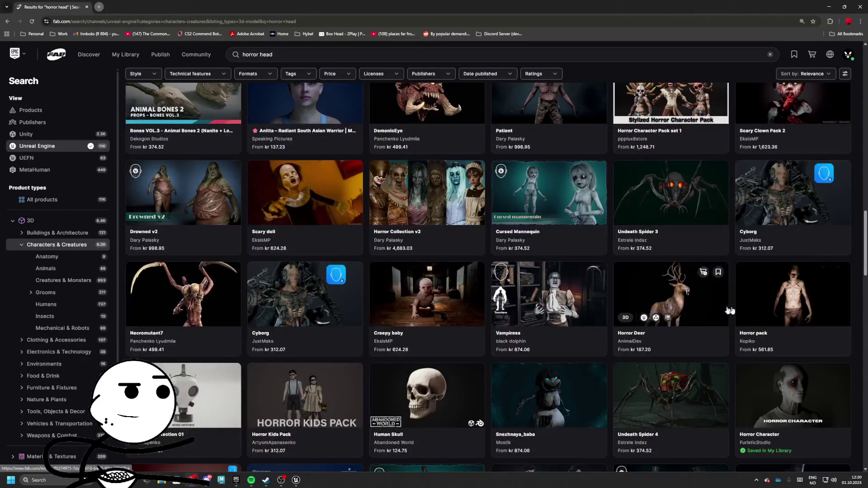
{"action": "scroll", "coordinate": [568, 315], "scroll_direction": "down", "scroll_amount": 3}
{"action": "scroll", "coordinate": [351, 320], "scroll_direction": "down", "scroll_amount": 2}
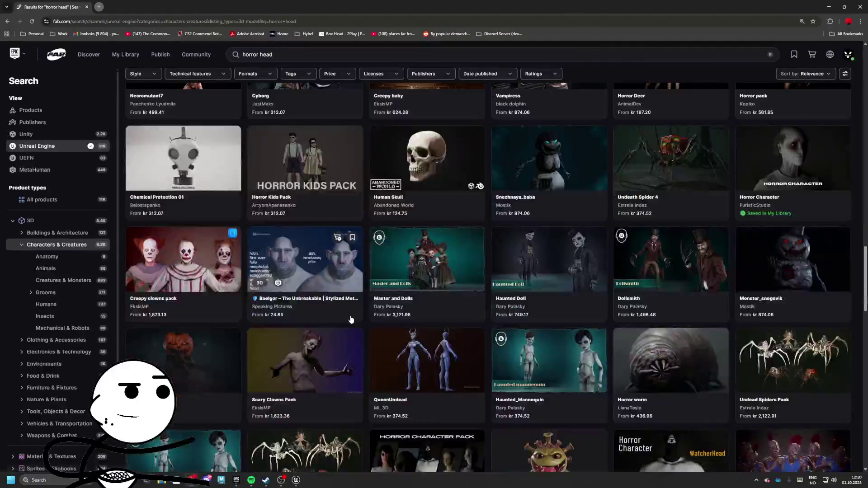
{"action": "scroll", "coordinate": [404, 329], "scroll_direction": "down", "scroll_amount": 3}
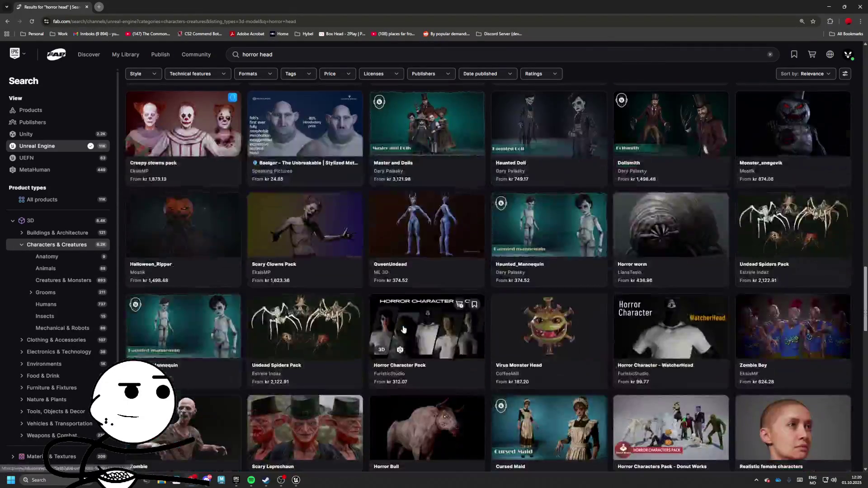
{"action": "scroll", "coordinate": [399, 328], "scroll_direction": "down", "scroll_amount": 3}
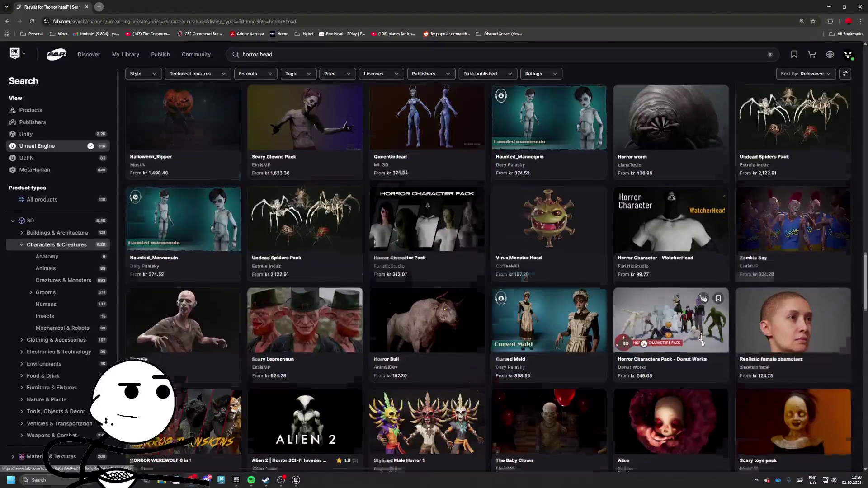
{"action": "scroll", "coordinate": [511, 312], "scroll_direction": "down", "scroll_amount": 2}
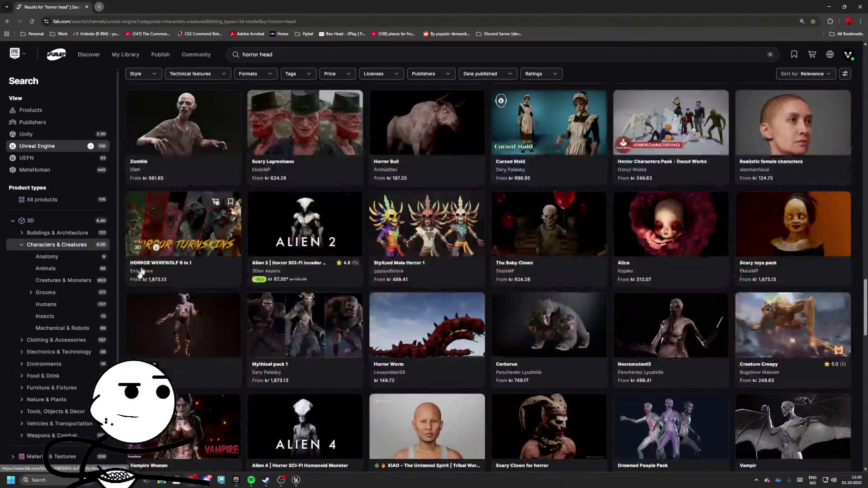
{"action": "scroll", "coordinate": [631, 324], "scroll_direction": "down", "scroll_amount": 4}
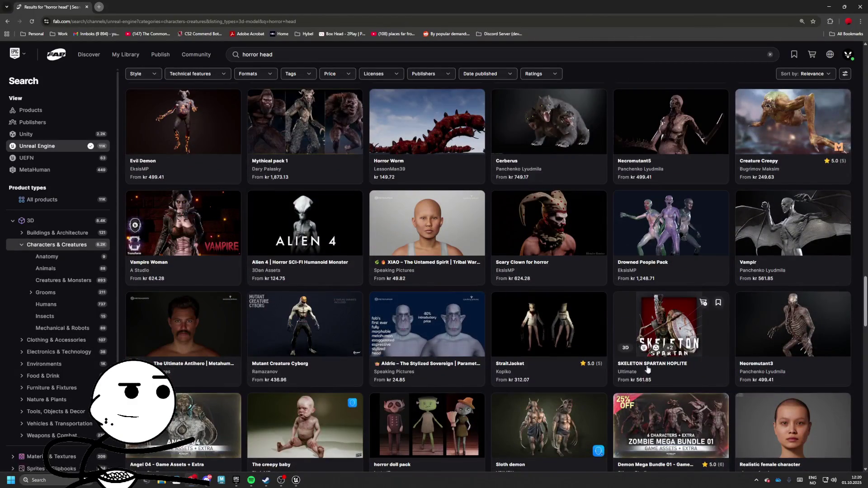
{"action": "scroll", "coordinate": [604, 380], "scroll_direction": "down", "scroll_amount": 1}
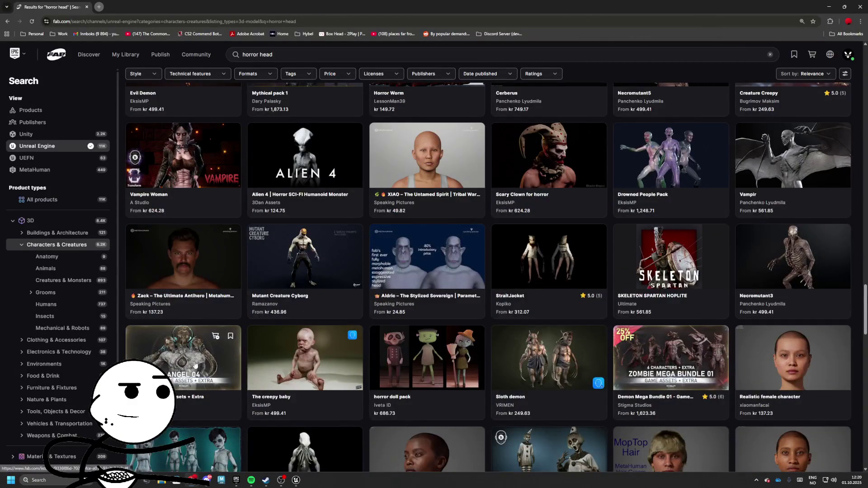
{"action": "scroll", "coordinate": [420, 357], "scroll_direction": "down", "scroll_amount": 3}
{"action": "scroll", "coordinate": [447, 321], "scroll_direction": "down", "scroll_amount": 3}
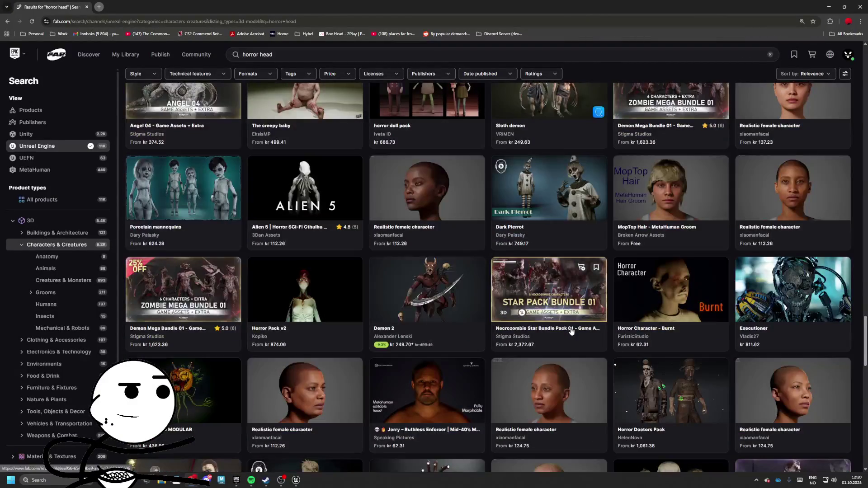
{"action": "scroll", "coordinate": [543, 328], "scroll_direction": "down", "scroll_amount": 3}
{"action": "scroll", "coordinate": [544, 329], "scroll_direction": "down", "scroll_amount": 6}
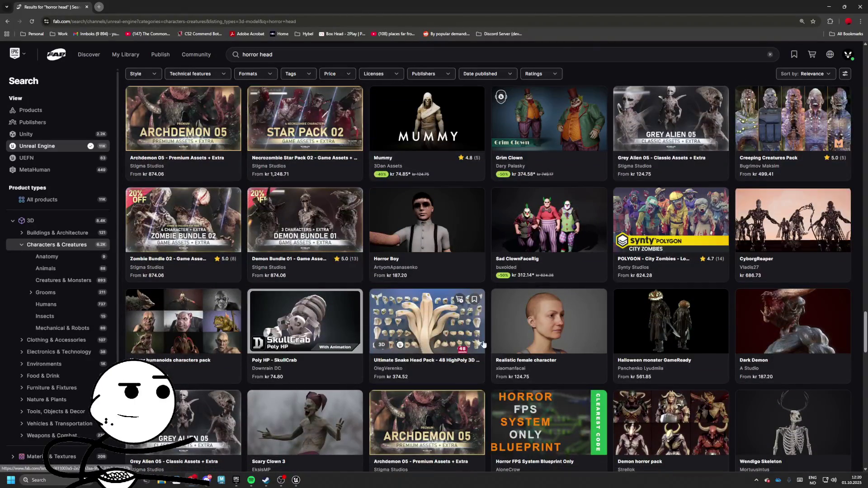
{"action": "scroll", "coordinate": [454, 319], "scroll_direction": "down", "scroll_amount": 2}
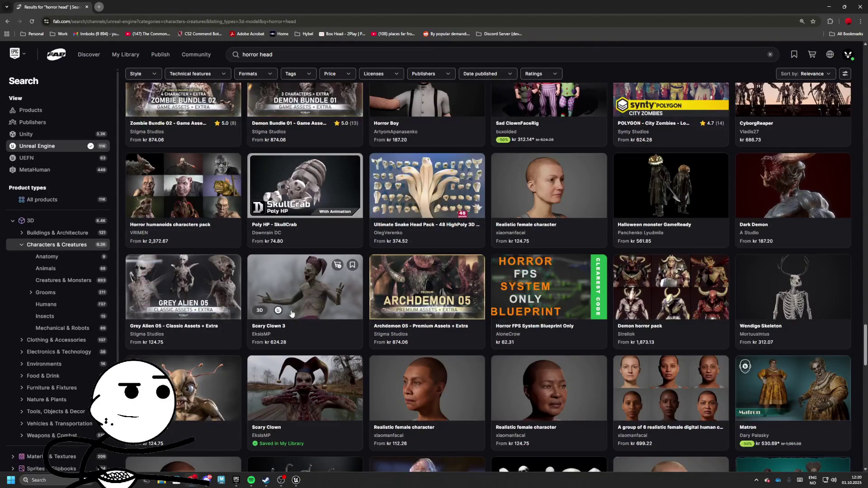
{"action": "scroll", "coordinate": [189, 325], "scroll_direction": "down", "scroll_amount": 1}
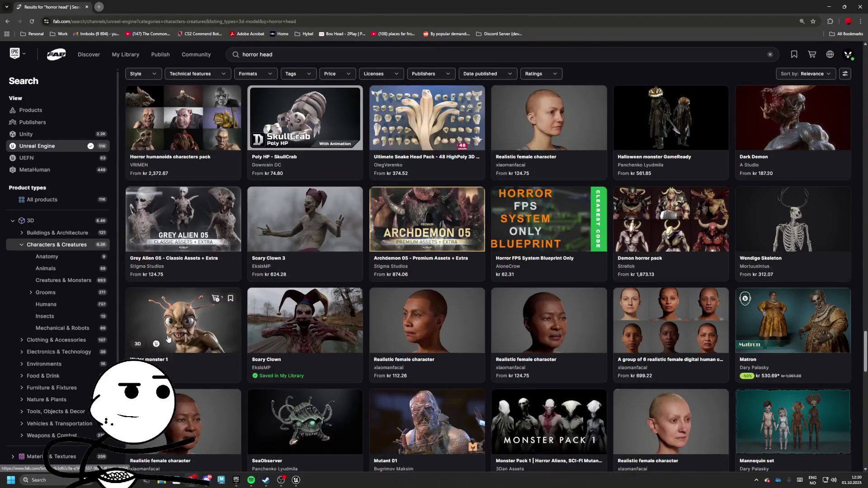
{"action": "scroll", "coordinate": [390, 301], "scroll_direction": "down", "scroll_amount": 1}
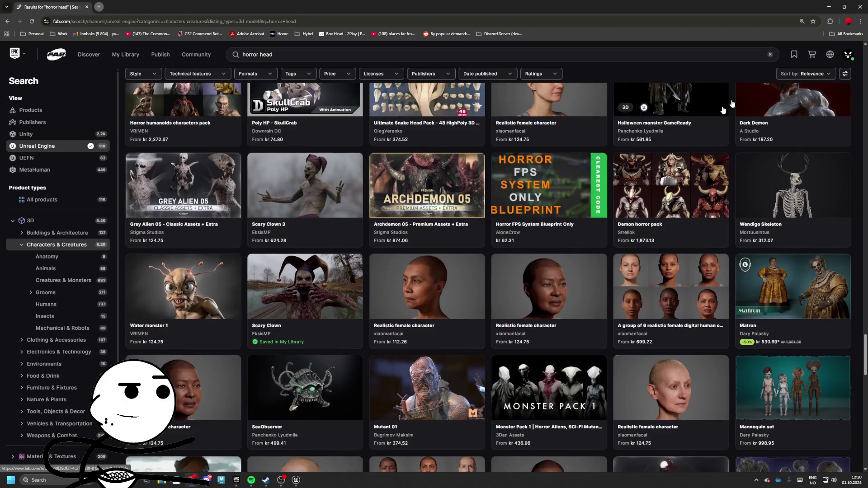
{"action": "left_click", "coordinate": [827, 7]}
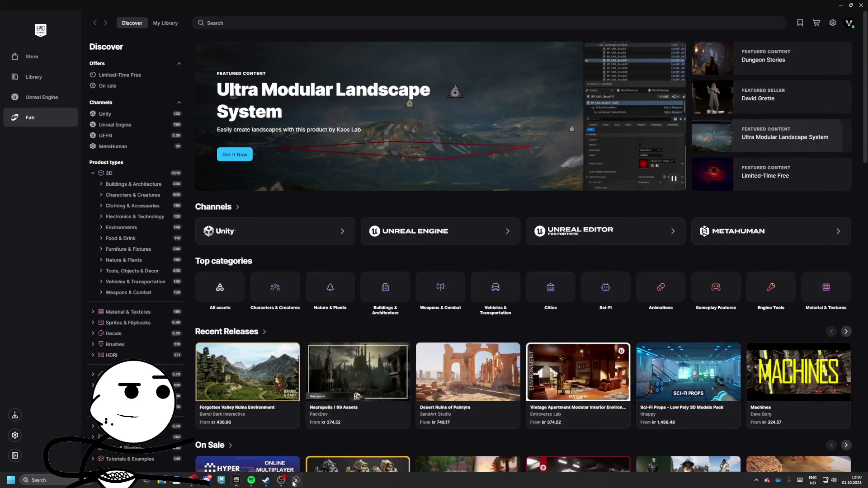
Return to the Unreal Editor and open Content/Assets/FabPacks in the Content Browser tree.
{"action": "left_click", "coordinate": [295, 481]}
{"action": "left_click", "coordinate": [291, 322]}
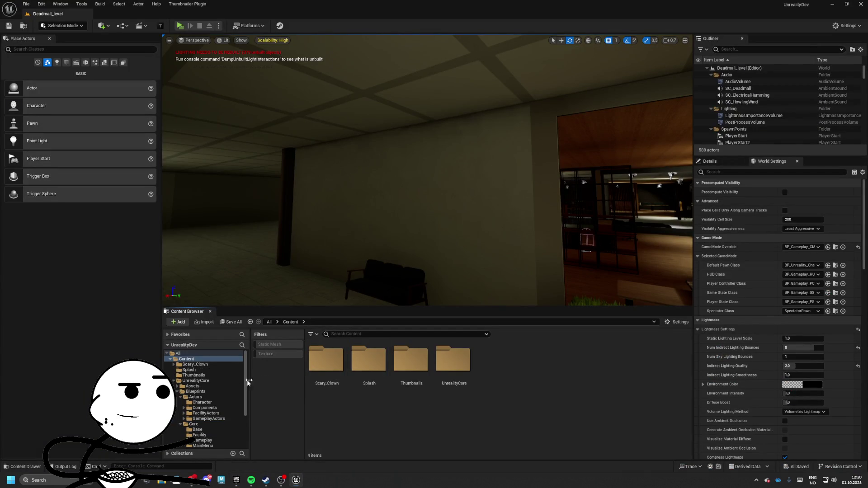
{"action": "left_click", "coordinate": [177, 392]}
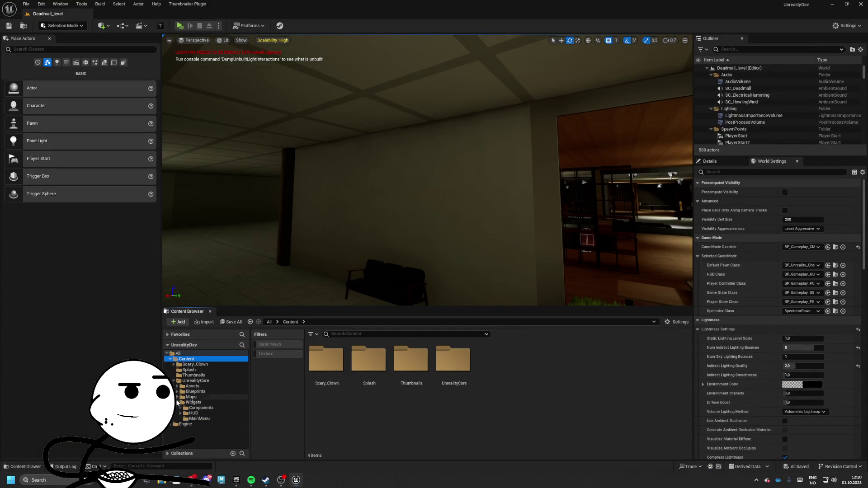
{"action": "left_click", "coordinate": [176, 387]}
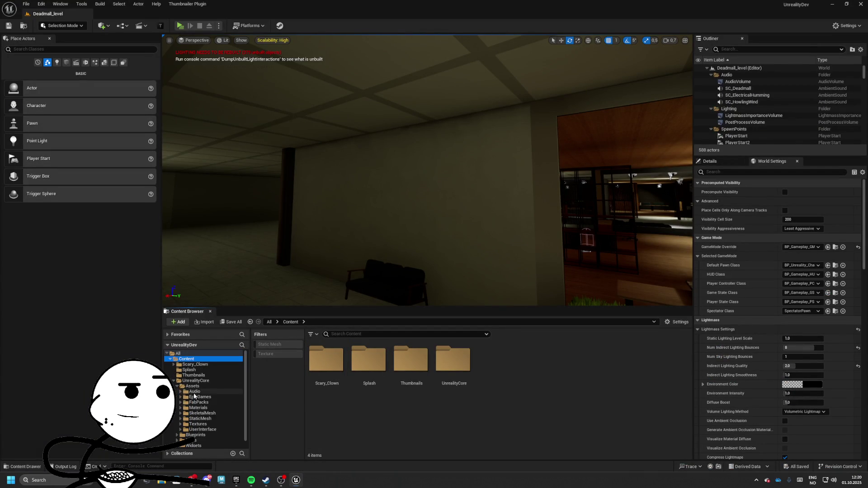
{"action": "left_click", "coordinate": [181, 402]}
{"action": "left_click", "coordinate": [199, 402]}
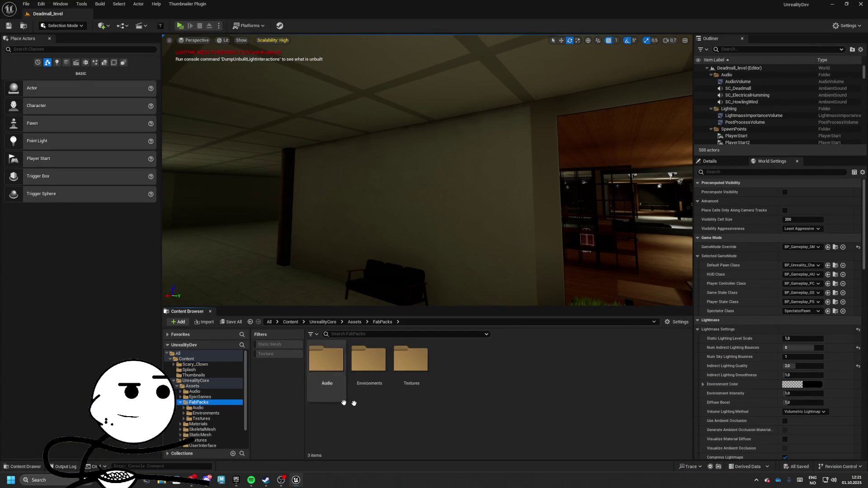
Create a Characters folder in FabPacks and drag Scary_Clown onto it, choosing to move.
{"action": "right_click", "coordinate": [507, 382]}
{"action": "left_click", "coordinate": [559, 154]}
{"action": "type", "text": "C"}
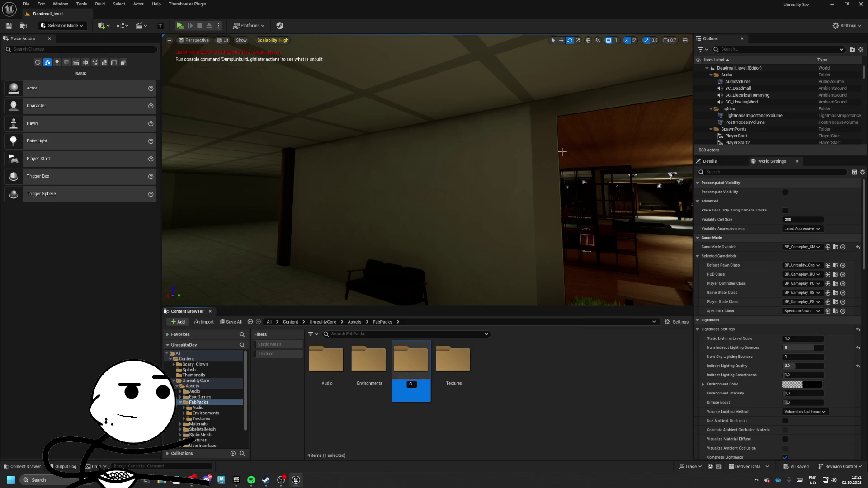
{"action": "type", "text": "haracters"}
{"action": "key", "text": "Return"}
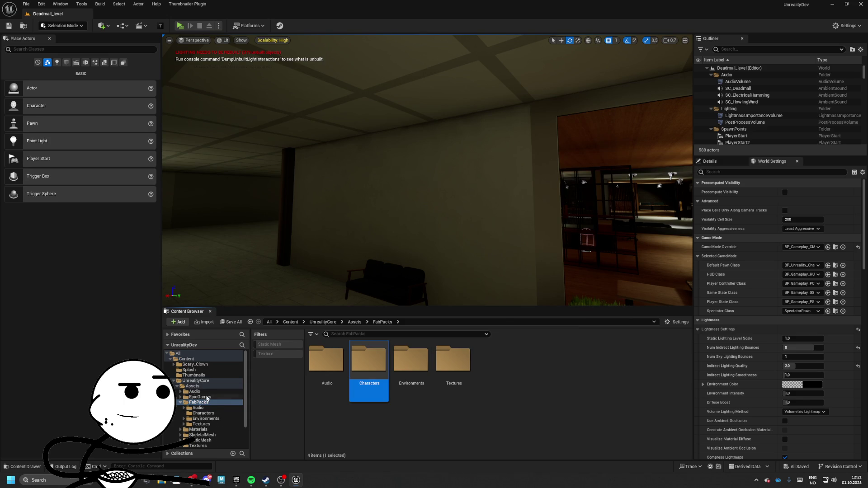
{"action": "mouse_move", "coordinate": [199, 364]}
{"action": "left_mouse_down"}
{"action": "mouse_move", "coordinate": [213, 399]}
{"action": "mouse_move", "coordinate": [204, 415]}
{"action": "left_mouse_up"}
{"action": "left_click", "coordinate": [222, 427]}
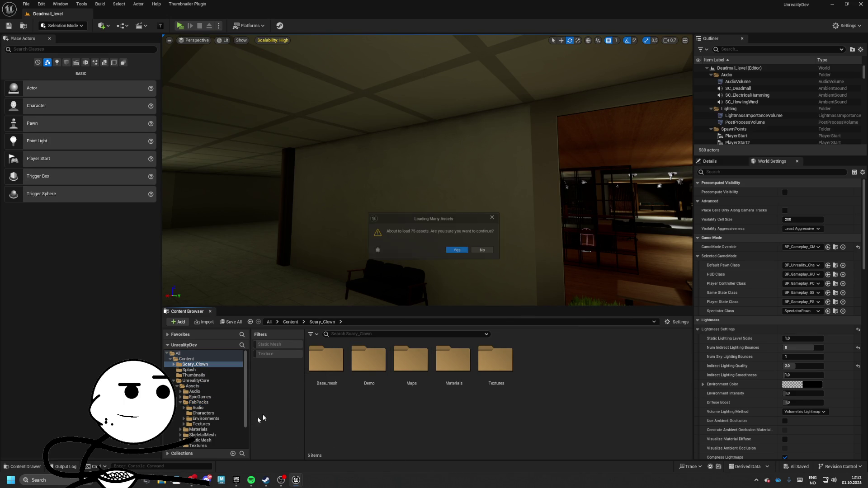
Accept loading the assets to finish the move, then open a new Chrome window on the second monitor.
{"action": "key", "text": "Return"}
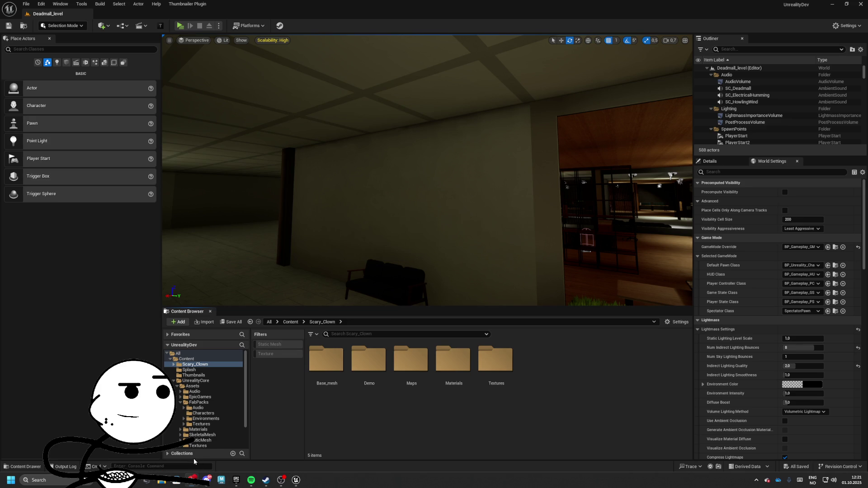
{"action": "right_click", "coordinate": [192, 480]}
{"action": "left_click", "coordinate": [177, 455]}
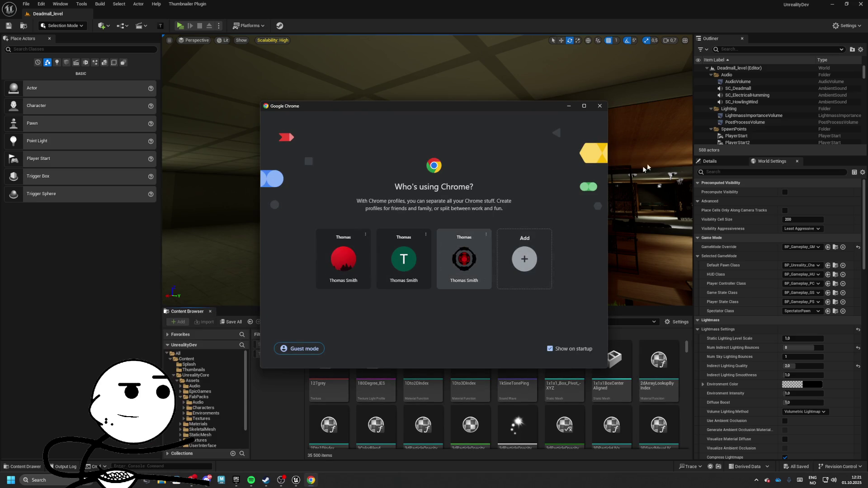
{"action": "left_click", "coordinate": [489, 274]}
{"action": "left_click_drag", "start_coordinate": [378, 16], "coordinate": [867, 18]}
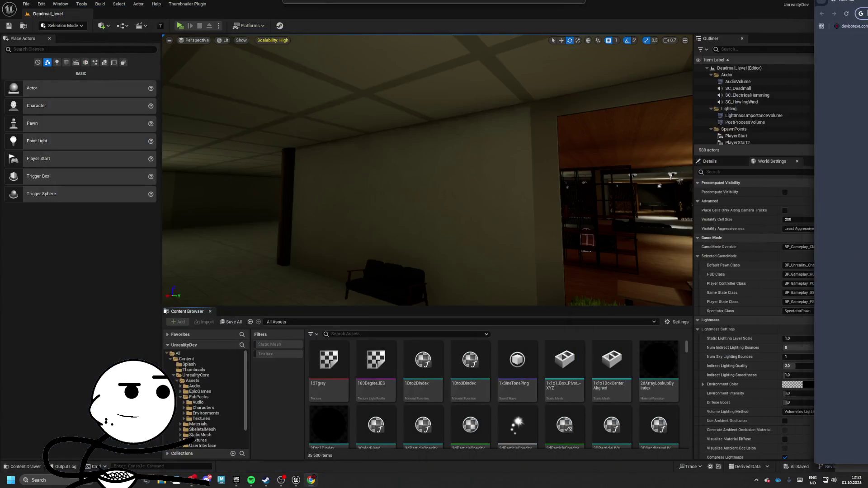
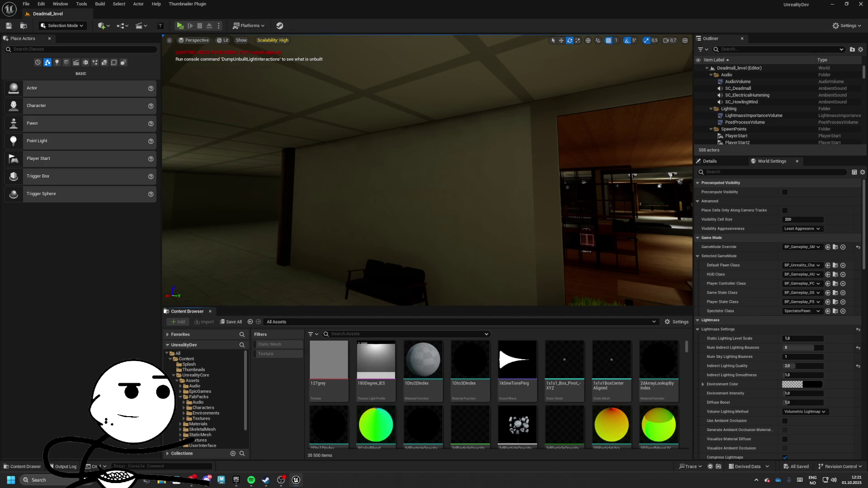
Create a child Blueprint of BP_EnemyBase_AI in the UnrealityCore folders, named BP_AIEnemy_Clown.
{"action": "key", "text": "alt+Tab"}
{"action": "key", "text": "alt+Tab"}
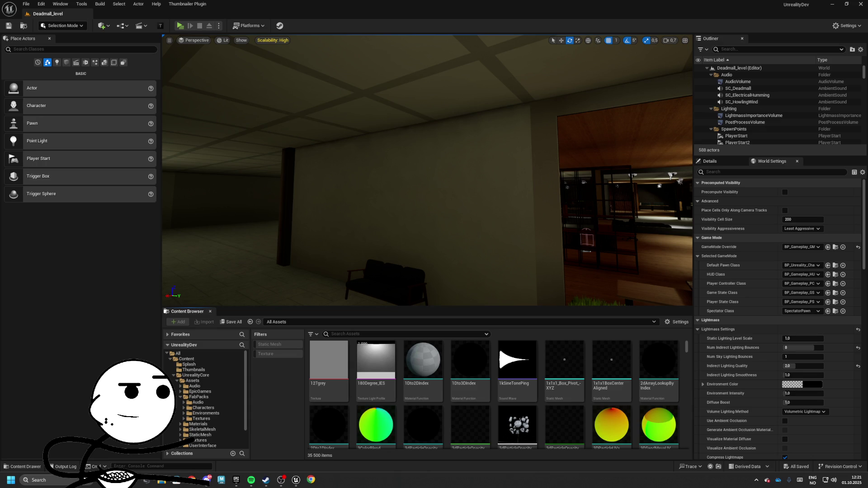
{"action": "left_click", "coordinate": [196, 375]}
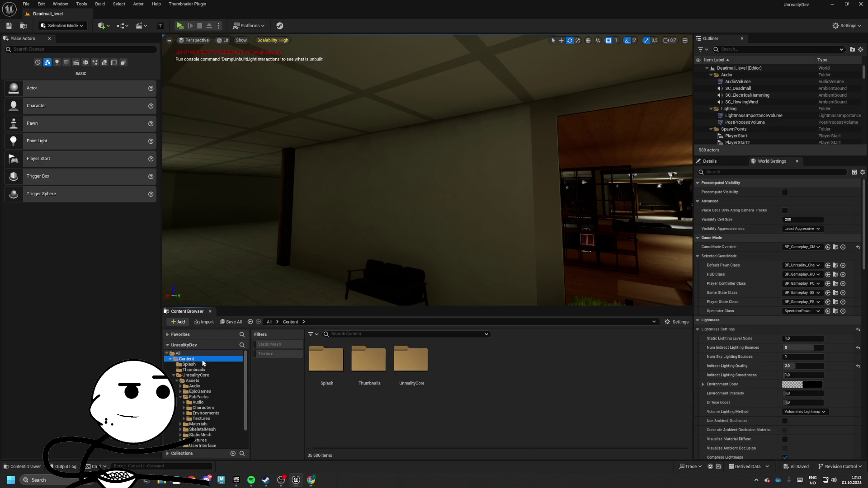
{"action": "left_click", "coordinate": [173, 375]}
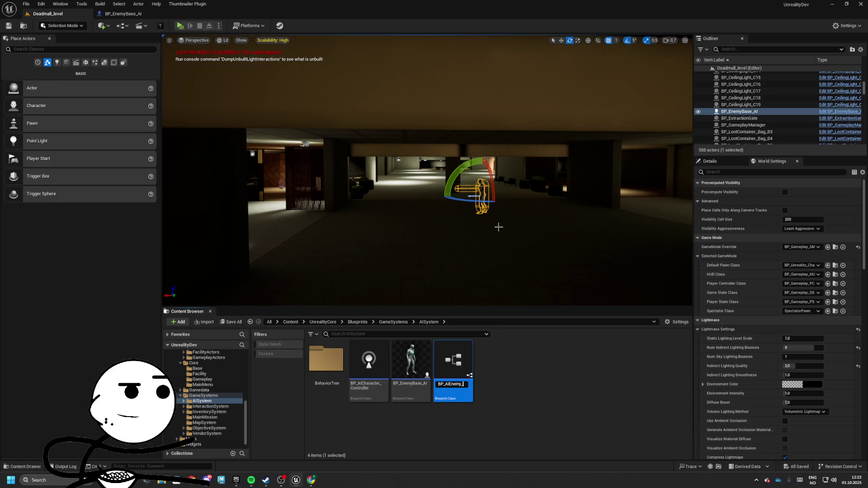
{"action": "type", "text": "Clown"}
{"action": "key", "text": "Return"}
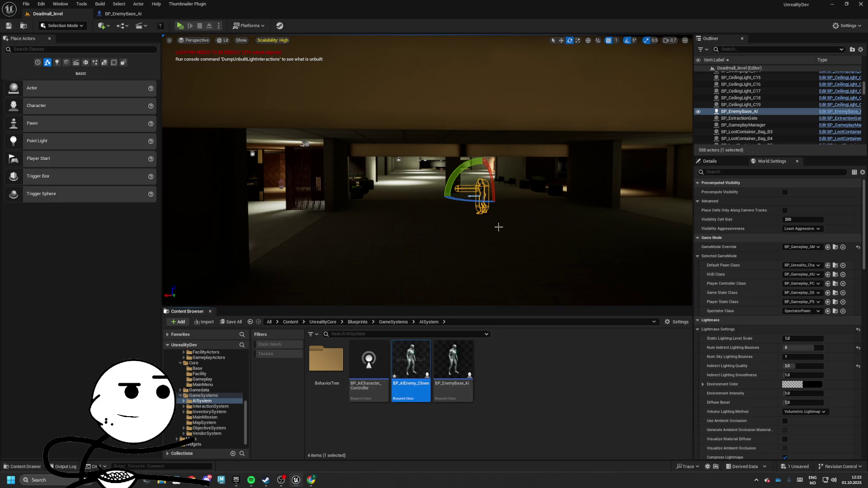
Set the clown Blueprint's Mesh component to SKM_ScaryClown and save it.
{"action": "double_click", "coordinate": [411, 362]}
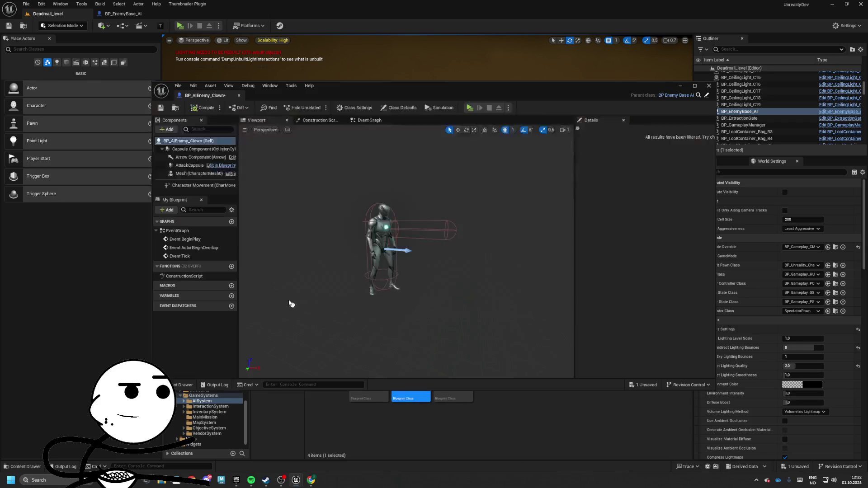
{"action": "left_click", "coordinate": [208, 167]}
{"action": "left_click", "coordinate": [210, 173]}
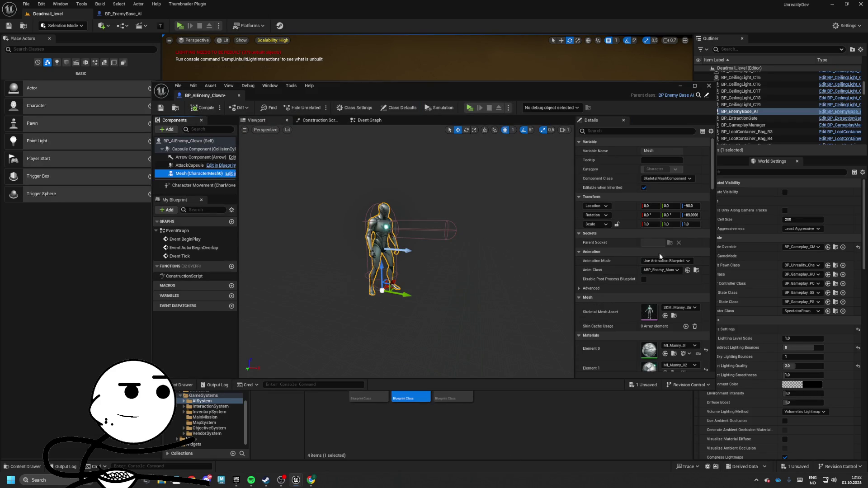
{"action": "left_click", "coordinate": [671, 308]}
{"action": "type", "text": "s"}
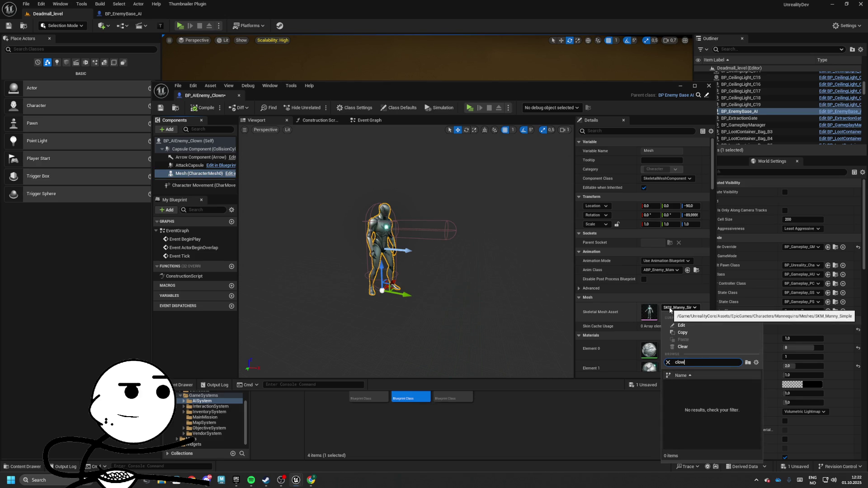
{"action": "key", "text": "Return"}
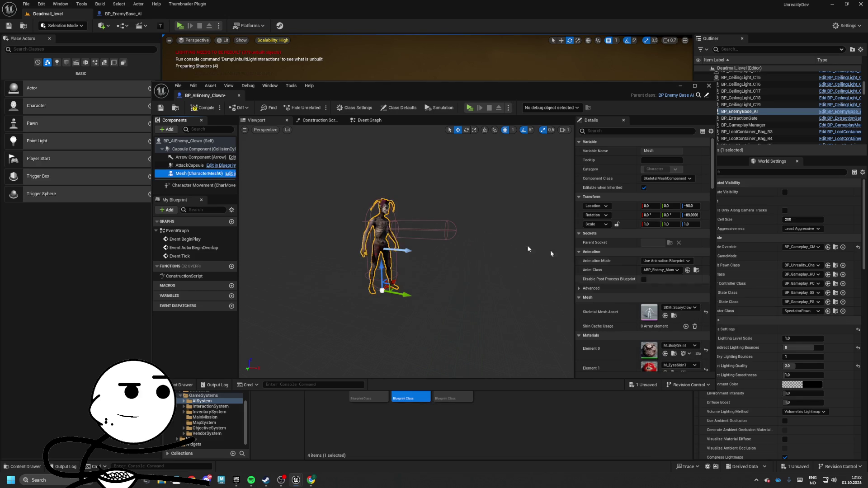
{"action": "key", "text": "ctrl+s"}
Delete the selected actor, place a clown enemy at the left of Deadmall_level, and start a play test.
{"action": "mouse_move", "coordinate": [206, 95]}
{"action": "left_mouse_down"}
{"action": "mouse_move", "coordinate": [169, 271]}
{"action": "mouse_move", "coordinate": [79, 22]}
{"action": "left_mouse_up"}
{"action": "left_click", "coordinate": [47, 13]}
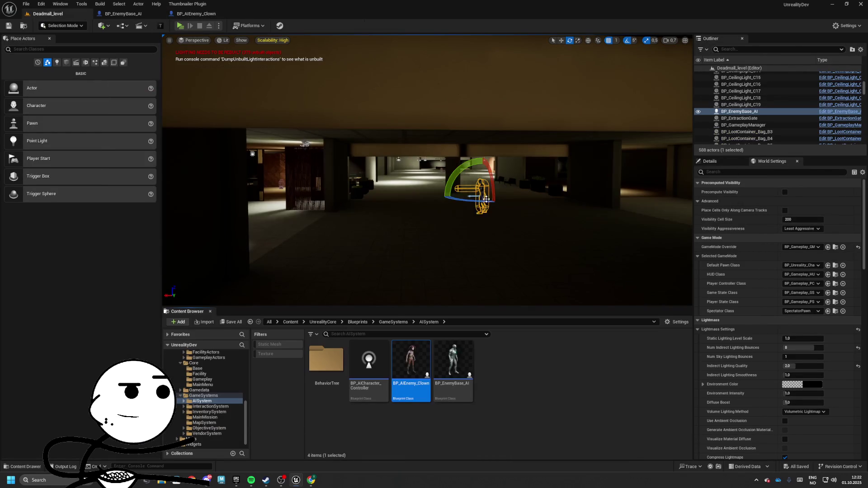
{"action": "left_click_drag", "start_coordinate": [471, 199], "coordinate": [446, 199]}
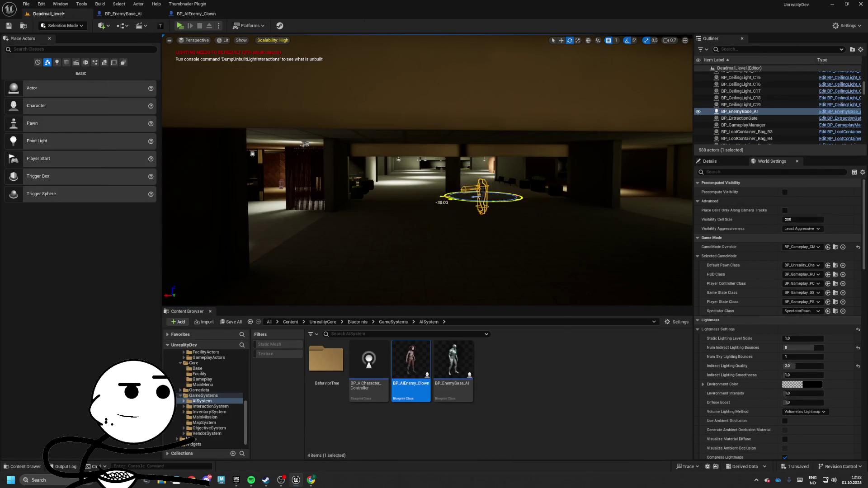
{"action": "key", "text": "Delete"}
{"action": "mouse_move", "coordinate": [411, 361]}
{"action": "left_mouse_down"}
{"action": "mouse_move", "coordinate": [421, 199]}
{"action": "mouse_move", "coordinate": [294, 217]}
{"action": "mouse_move", "coordinate": [267, 207]}
{"action": "left_mouse_up"}
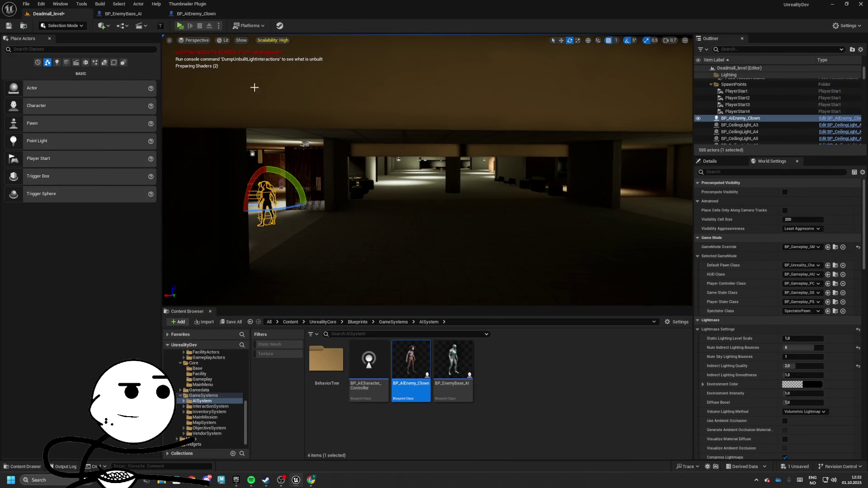
{"action": "left_click", "coordinate": [180, 25]}
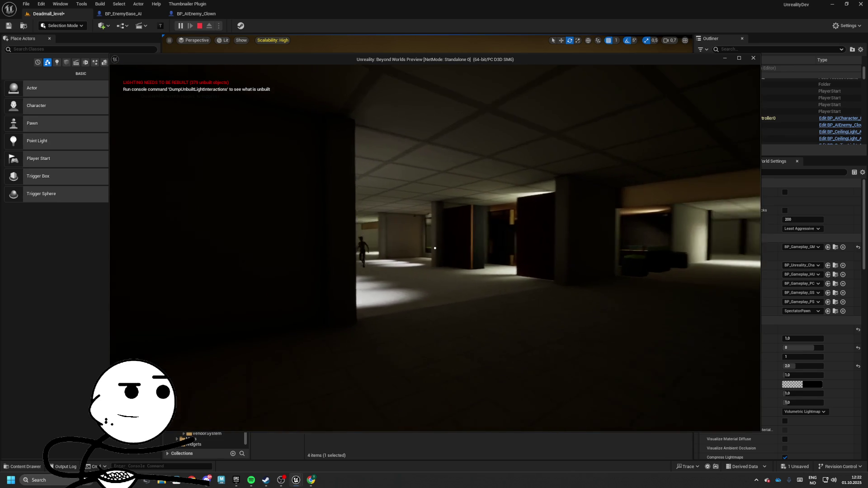
Walk forward through the corridor into the dim room, refocusing the game preview.
{"action": "key", "text": "w"}
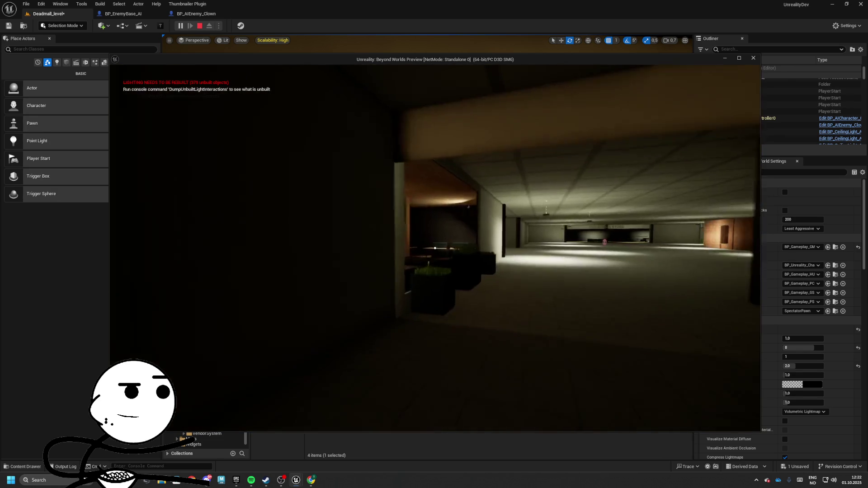
{"action": "key", "text": "w"}
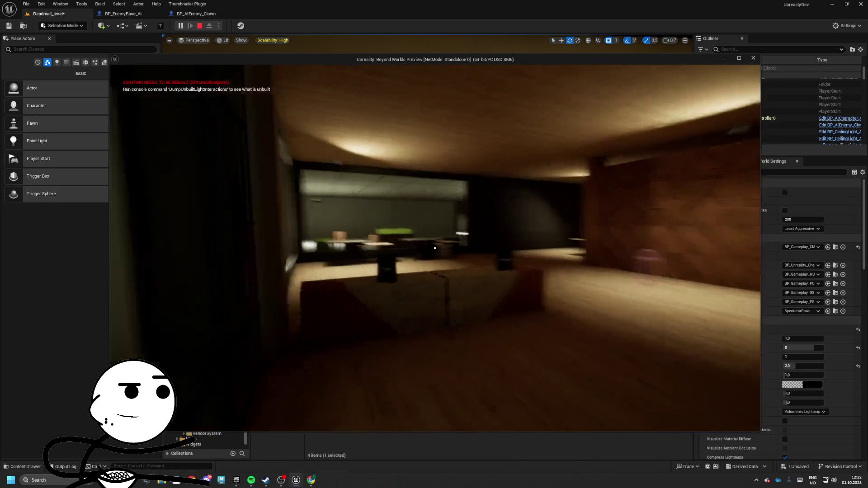
{"action": "key", "text": "alt+Tab"}
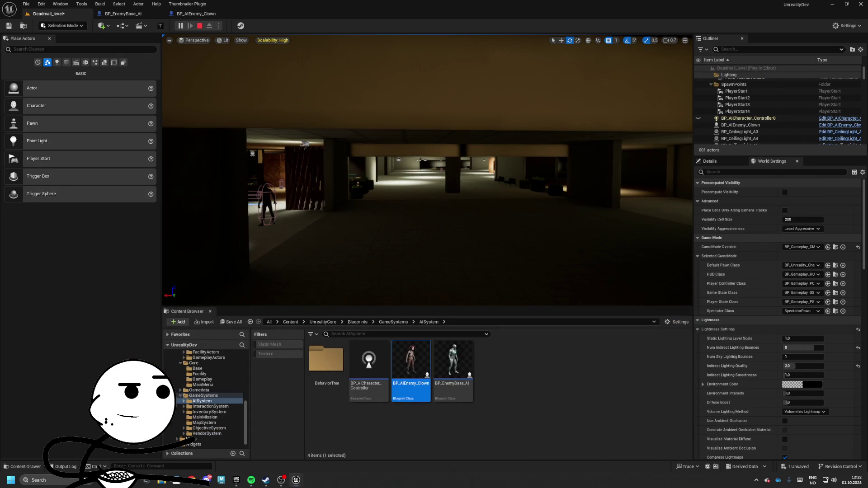
{"action": "mouse_move", "coordinate": [296, 480]}
{"action": "left_click", "coordinate": [335, 454]}
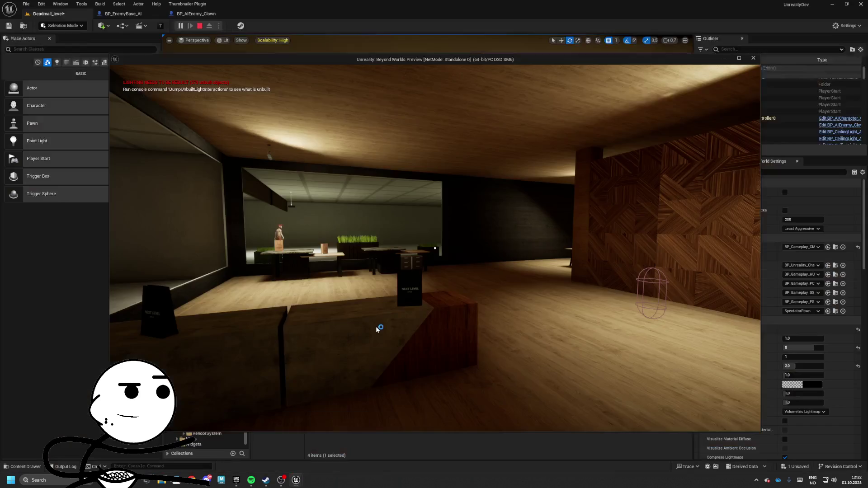
{"action": "left_click", "coordinate": [376, 329]}
Walk across the office toward the clown, then stop the play test and save.
{"action": "key", "text": "w"}
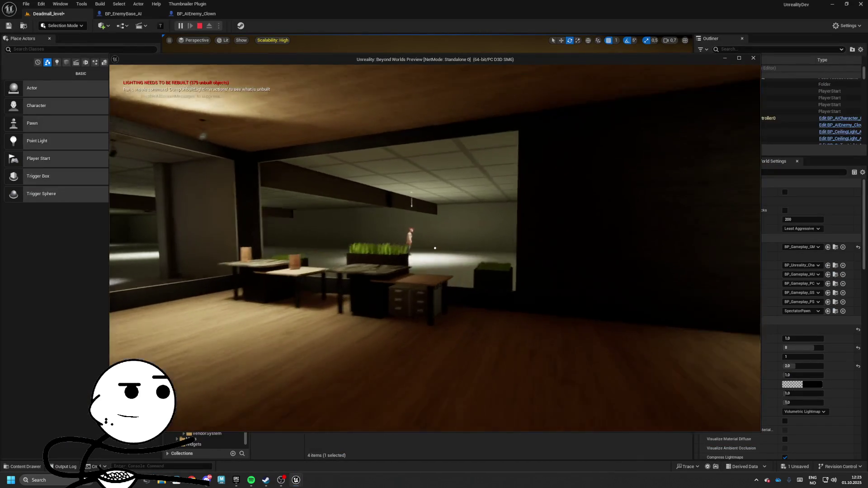
{"action": "key", "text": "w"}
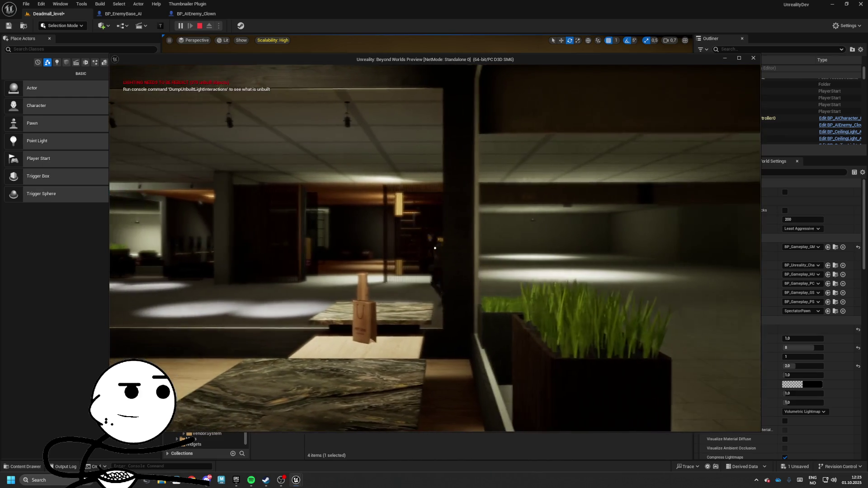
{"action": "mouse_move", "coordinate": [435, 247]}
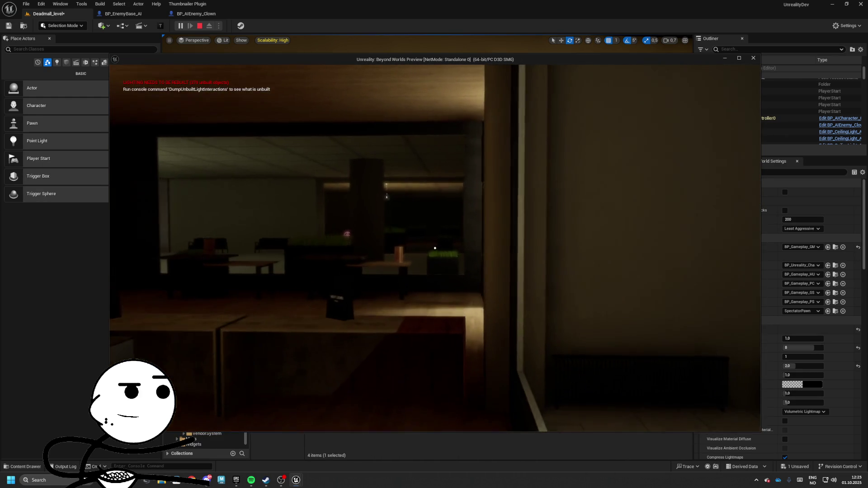
{"action": "key", "text": "w"}
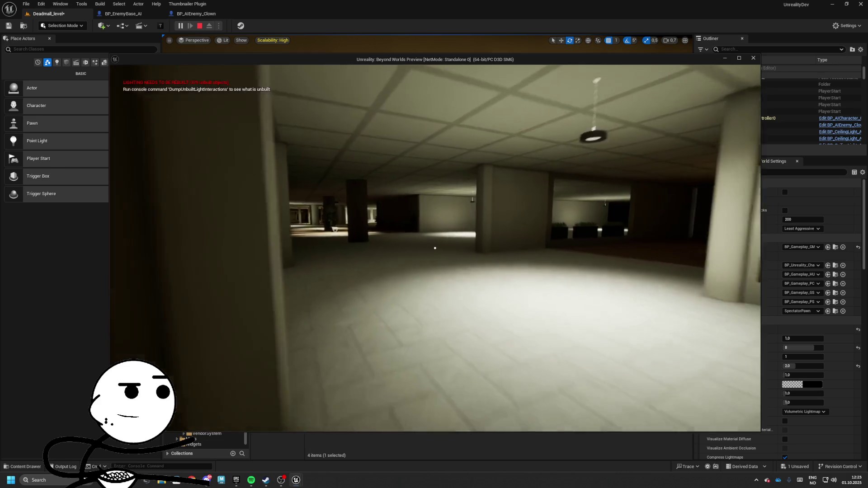
{"action": "key", "text": "Escape"}
{"action": "key", "text": "ctrl+s"}
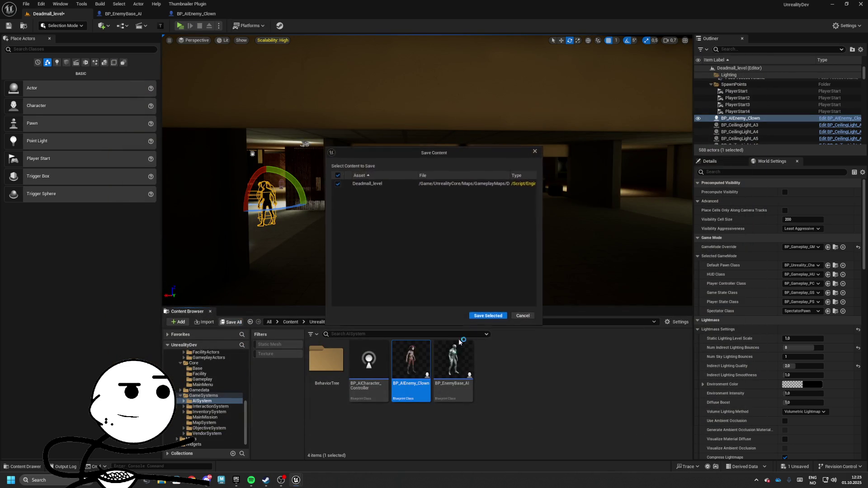
Confirm saving Deadmall_level and open BP_AICharacter_Controller from the AISystem folder.
{"action": "left_click", "coordinate": [486, 314]}
{"action": "left_click", "coordinate": [196, 14]}
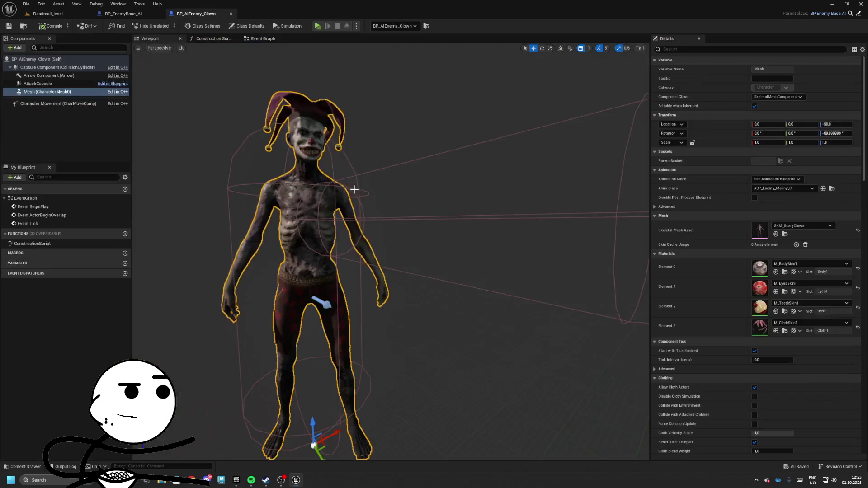
{"action": "left_click", "coordinate": [63, 16]}
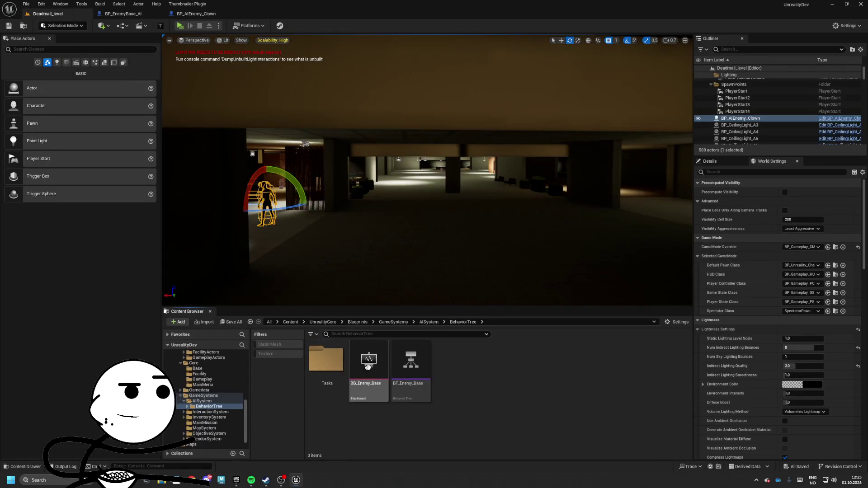
{"action": "left_click", "coordinate": [430, 322]}
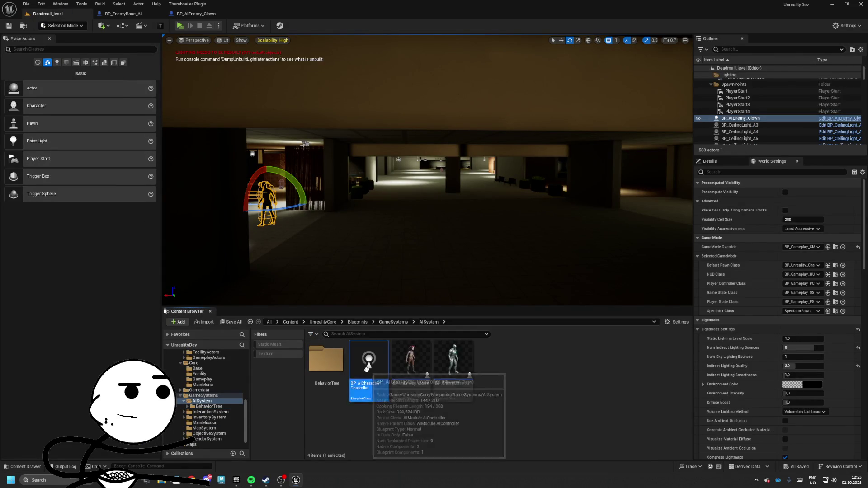
{"action": "double_click", "coordinate": [367, 364]}
Open the controller's Handle Sighting macro graph.
{"action": "scroll", "coordinate": [328, 234], "scroll_direction": "up", "scroll_amount": 4}
{"action": "left_click", "coordinate": [436, 274]}
{"action": "left_click_drag", "start_coordinate": [425, 220], "coordinate": [382, 213]}
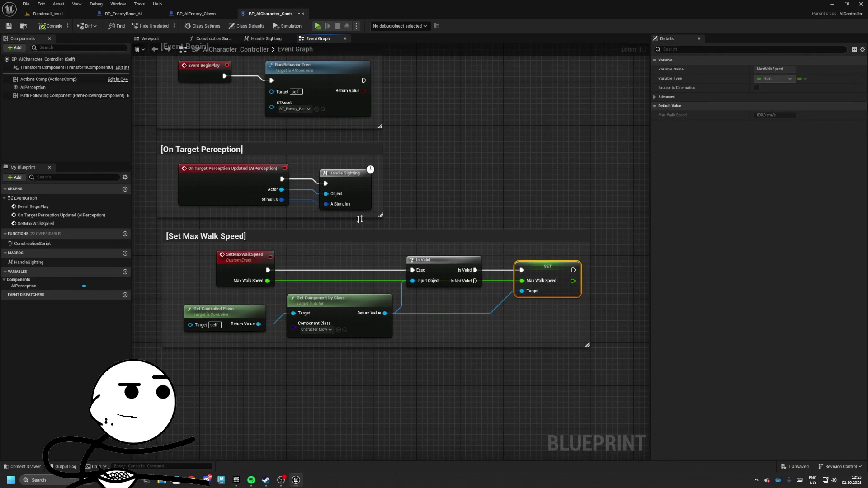
{"action": "left_click_drag", "start_coordinate": [277, 241], "coordinate": [307, 243]}
{"action": "left_click", "coordinate": [383, 184]}
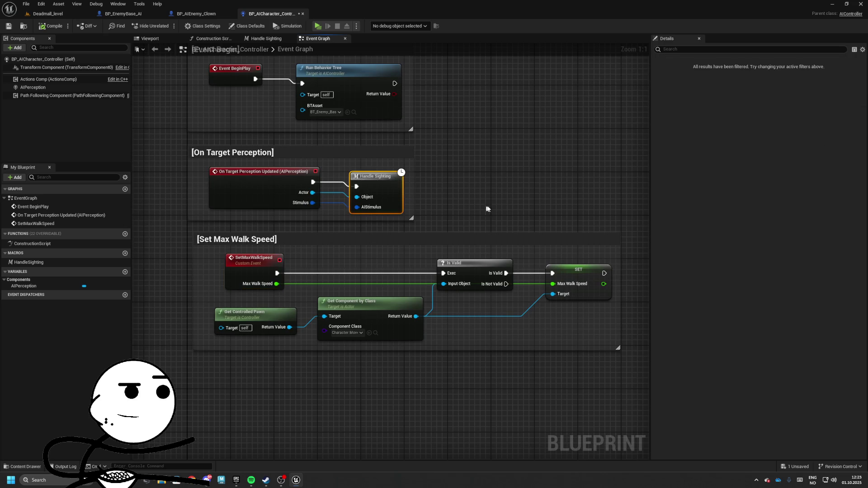
{"action": "double_click", "coordinate": [383, 185]}
{"action": "scroll", "coordinate": [359, 200], "scroll_direction": "up", "scroll_amount": 2}
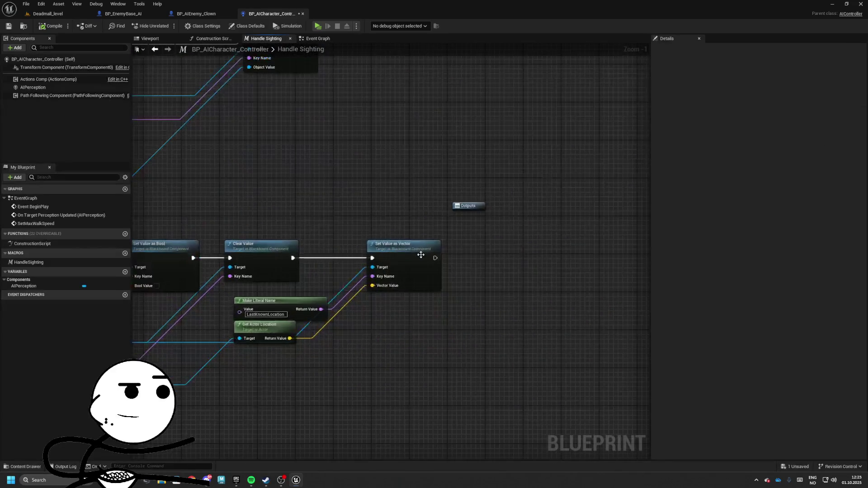
{"action": "mouse_move", "coordinate": [517, 225]}
{"action": "left_mouse_down"}
{"action": "mouse_move", "coordinate": [530, 234]}
{"action": "mouse_move", "coordinate": [318, 240]}
{"action": "left_mouse_up"}
Add a Set Max Walk Speed node after Set Value as Vector with value 600.
{"action": "left_click_drag", "start_coordinate": [400, 264], "coordinate": [432, 265]}
{"action": "type", "text": "set max walk"}
{"action": "key", "text": "Return"}
{"action": "left_click_drag", "start_coordinate": [466, 264], "coordinate": [466, 260]}
{"action": "left_click", "coordinate": [470, 284]}
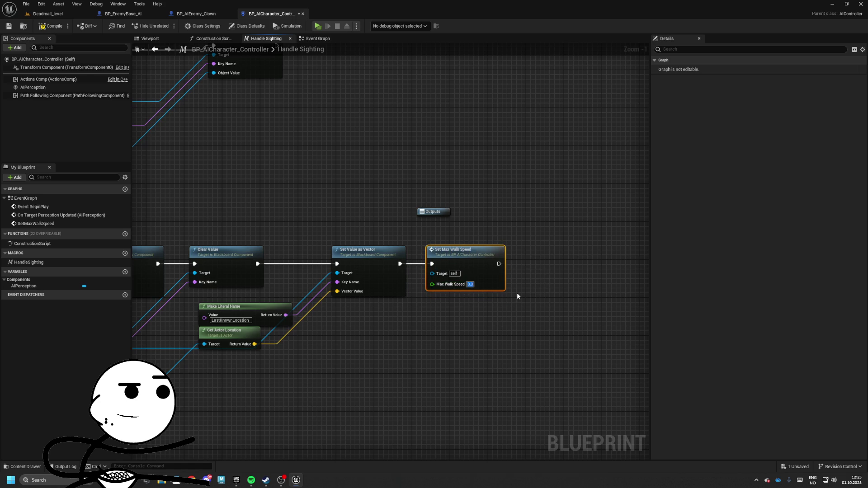
{"action": "type", "text": "600"}
Wire a copy of the Set Max Walk Speed node after Set Value as Object, then launch a standalone test.
{"action": "left_click_drag", "start_coordinate": [381, 127], "coordinate": [426, 249]}
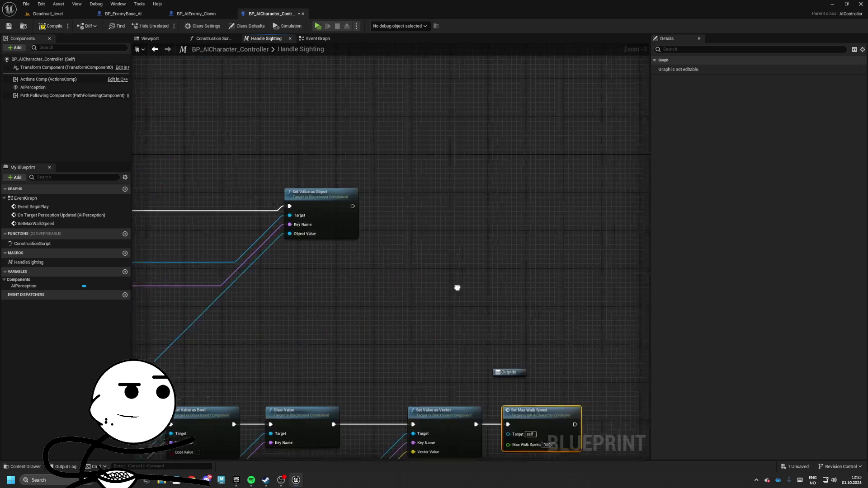
{"action": "key", "text": "ctrl+c"}
{"action": "key", "text": "ctrl+v"}
{"action": "left_click_drag", "start_coordinate": [400, 203], "coordinate": [403, 201]}
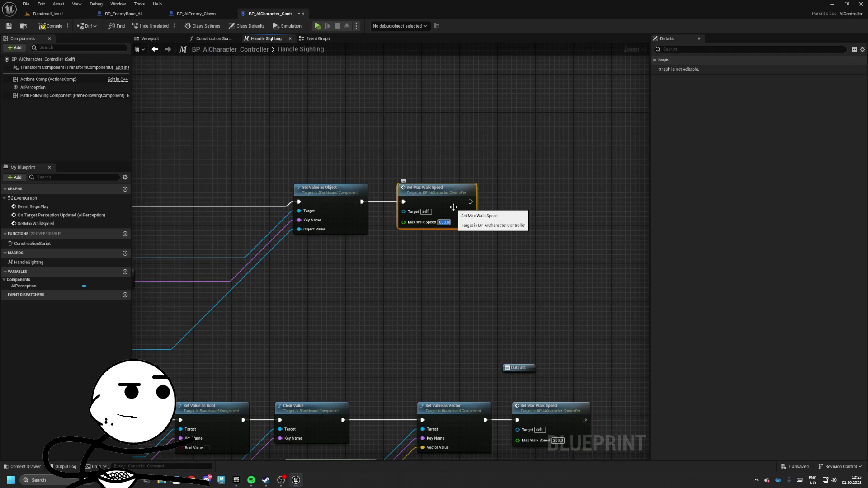
{"action": "left_click_drag", "start_coordinate": [259, 164], "coordinate": [549, 140]}
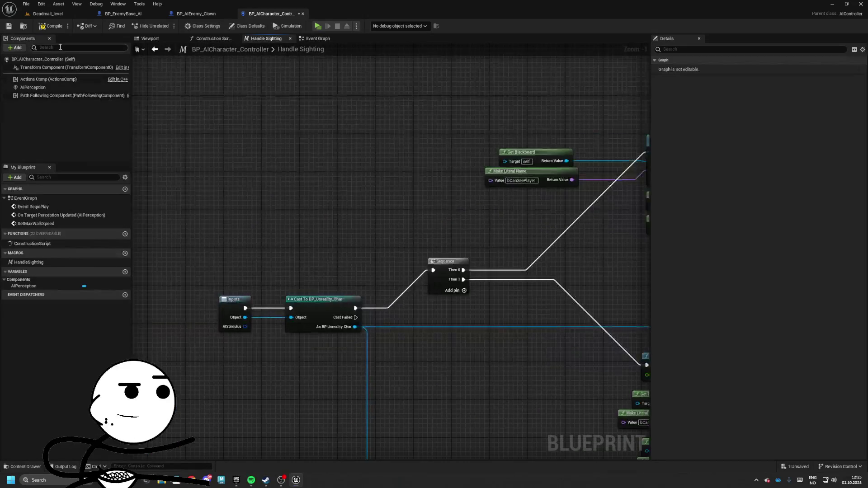
{"action": "left_click", "coordinate": [318, 26]}
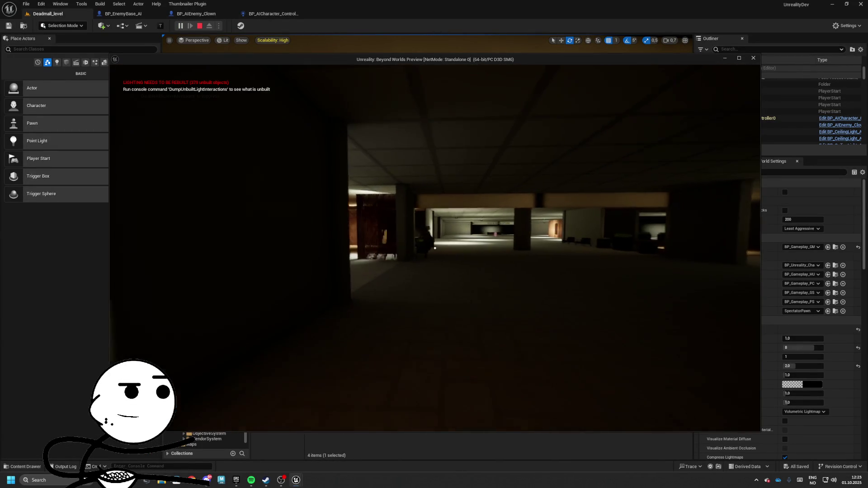
Walk through the garage, halls and planter corridor until the clown catches up, then stop the test.
{"action": "key", "text": "w"}
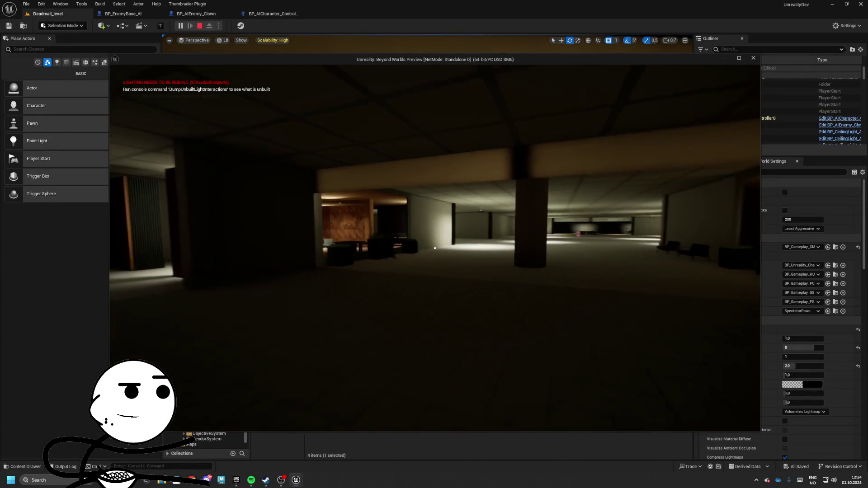
{"action": "key", "text": "w"}
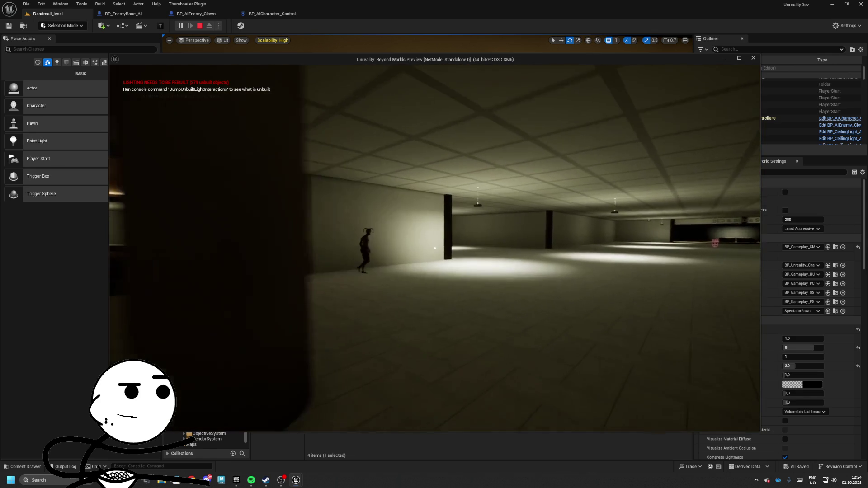
{"action": "key", "text": "w"}
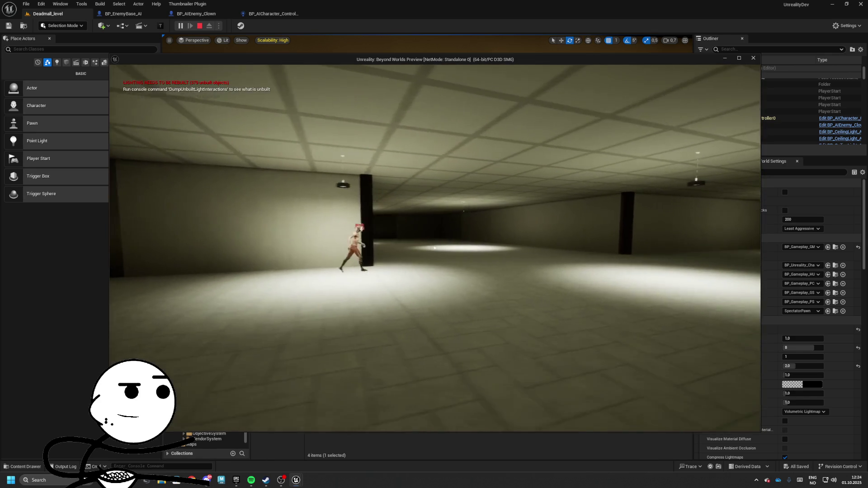
{"action": "key", "text": "w"}
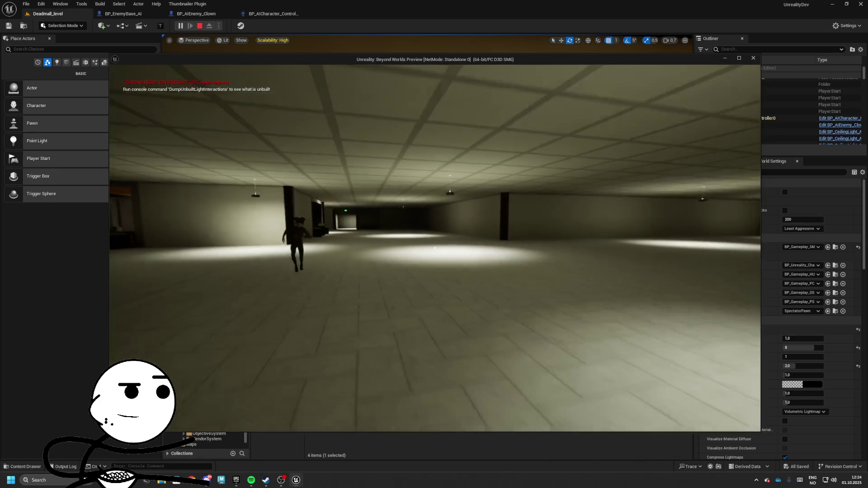
{"action": "key", "text": "w"}
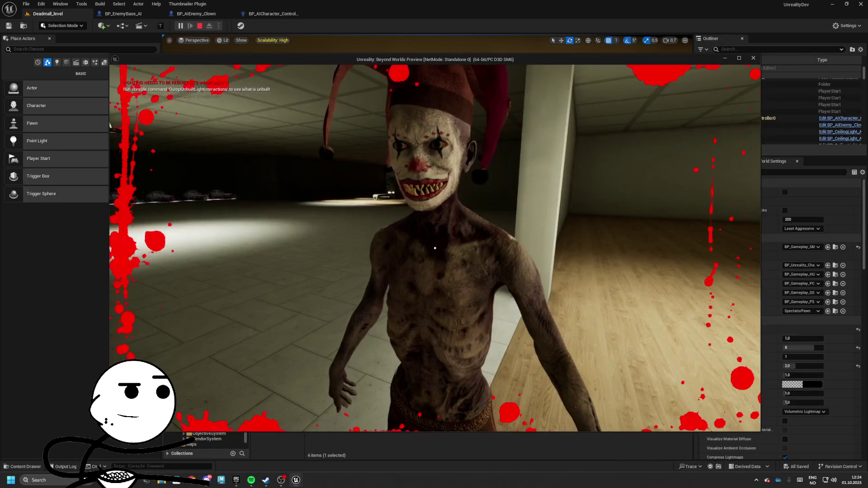
{"action": "key", "text": "Escape"}
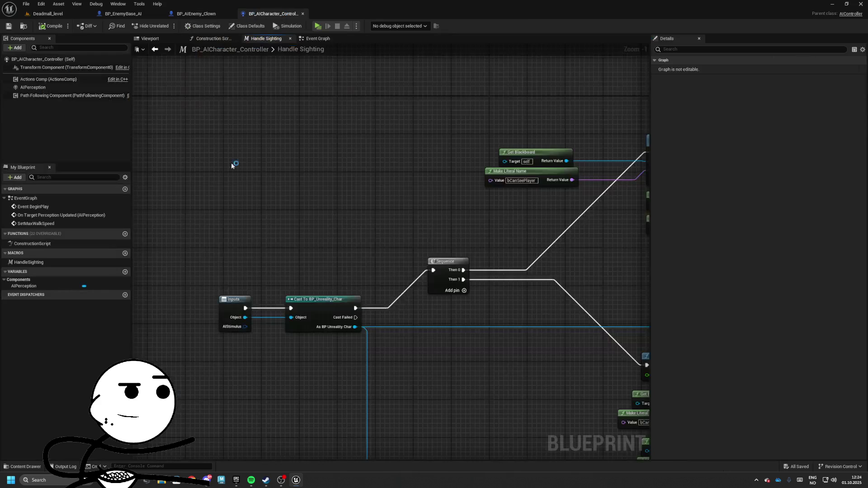
Zoom onto the Set Max Walk Speed nodes showing 400 and 300, then return to Deadmall_level.
{"action": "scroll", "coordinate": [419, 199], "scroll_direction": "up", "scroll_amount": 3}
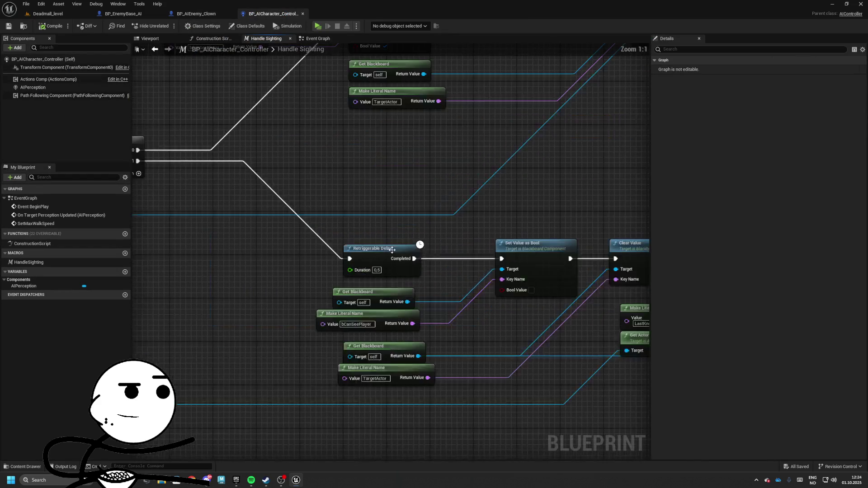
{"action": "scroll", "coordinate": [398, 220], "scroll_direction": "down", "scroll_amount": 3}
{"action": "scroll", "coordinate": [399, 220], "scroll_direction": "up", "scroll_amount": 4}
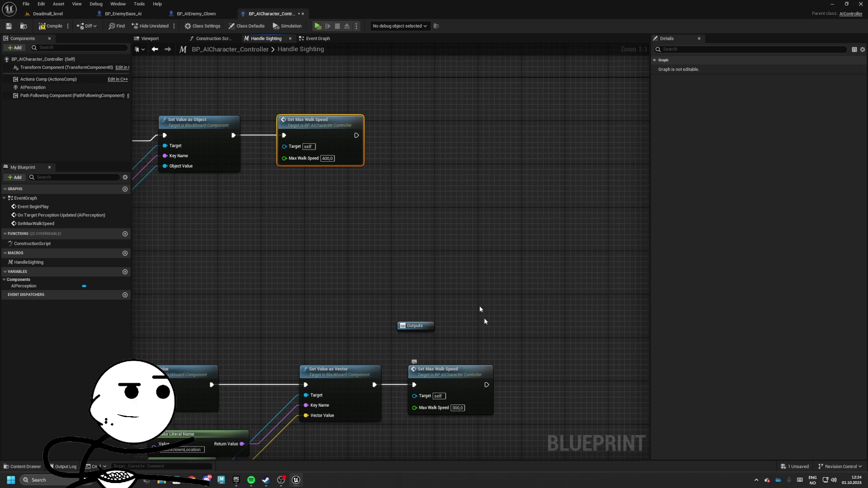
{"action": "left_click", "coordinate": [49, 14]}
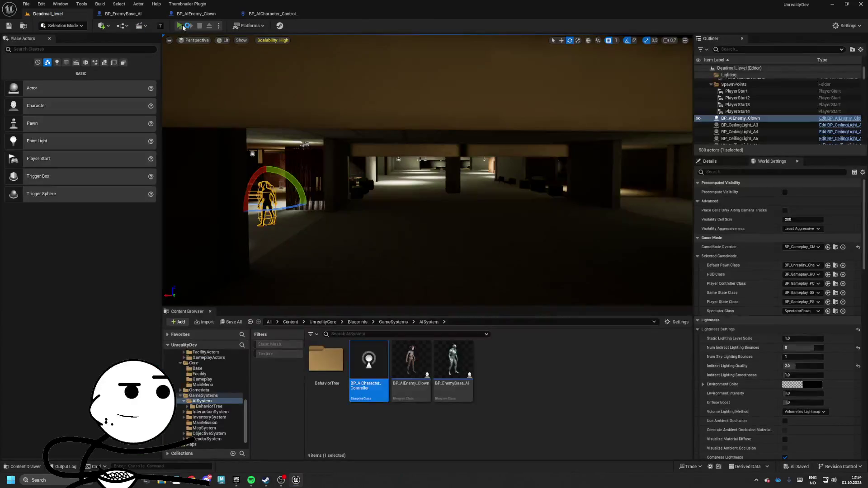
{"action": "left_click", "coordinate": [183, 26]}
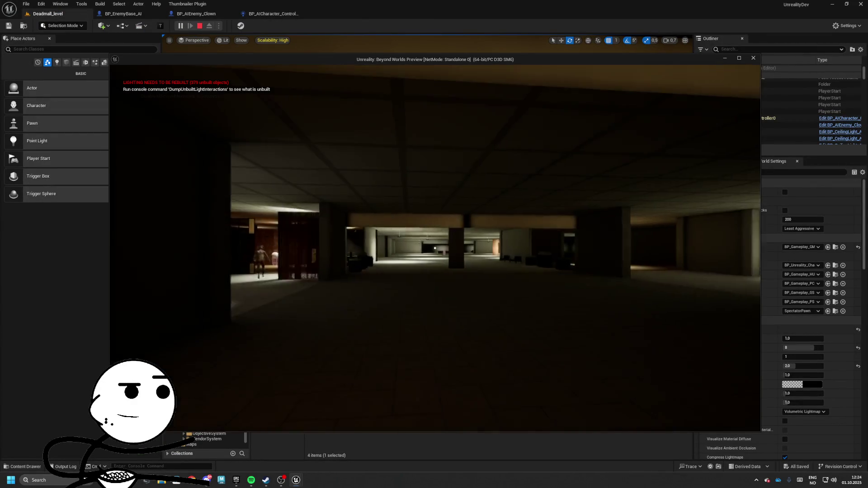
{"action": "key", "text": "w"}
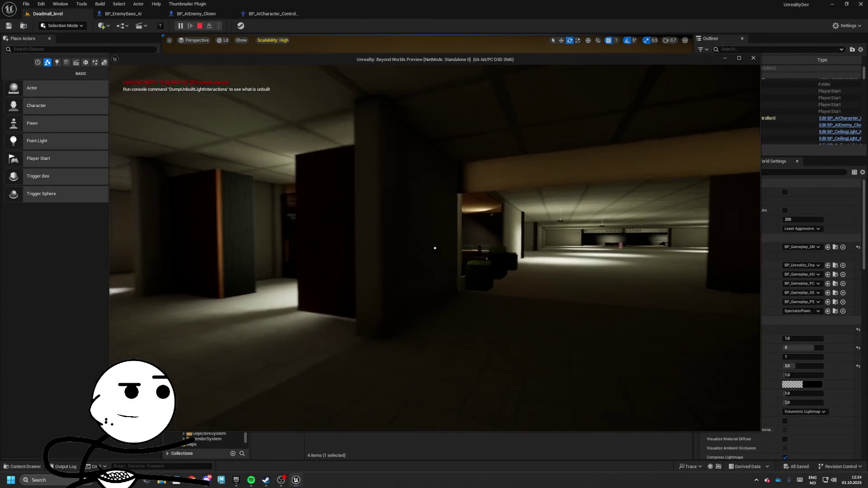
{"action": "key", "text": "w"}
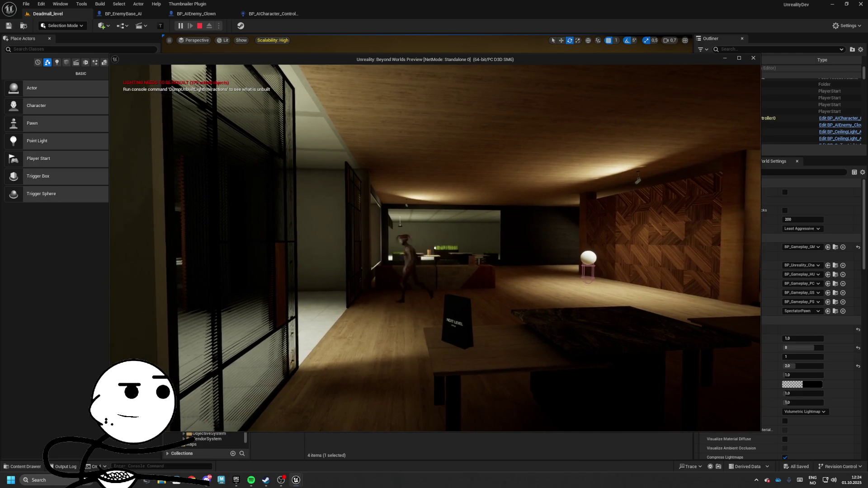
{"action": "key", "text": "w"}
{"action": "key", "text": "w"}
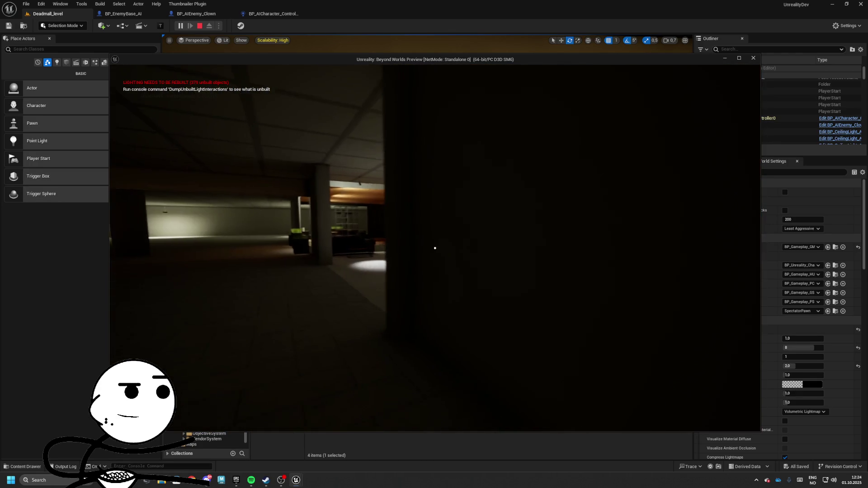
{"action": "key", "text": "w"}
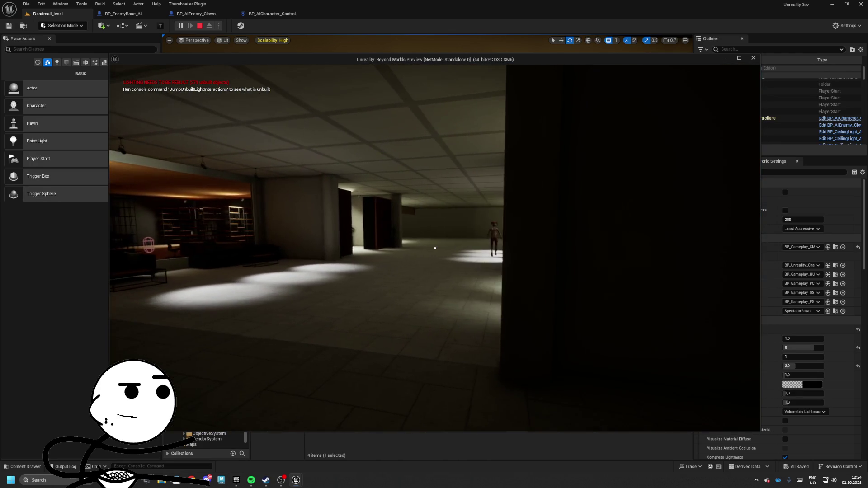
{"action": "key", "text": "w"}
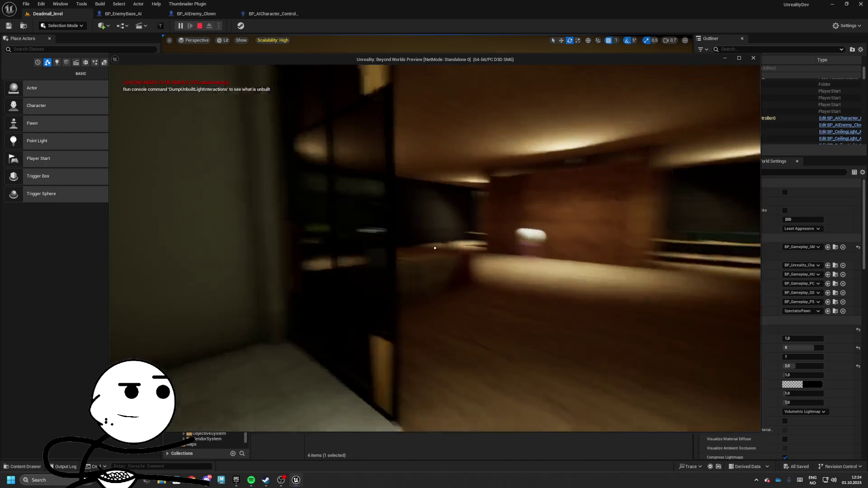
{"action": "key", "text": "w"}
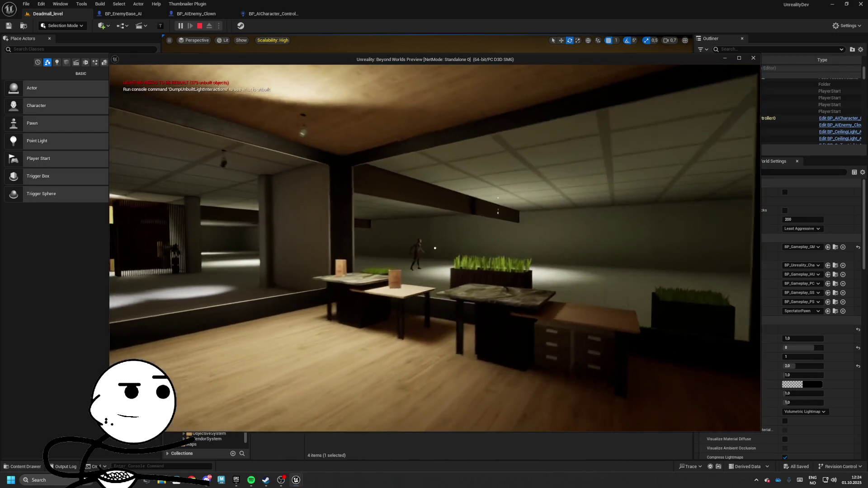
{"action": "key", "text": "w"}
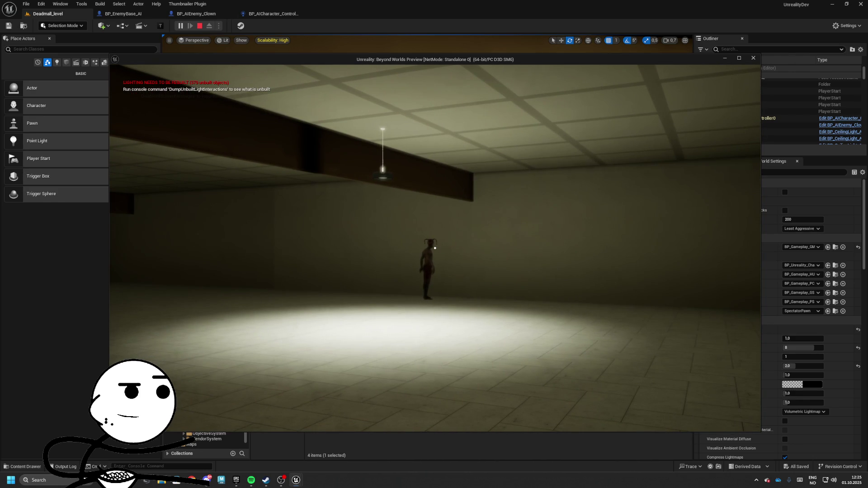
{"action": "key", "text": "s"}
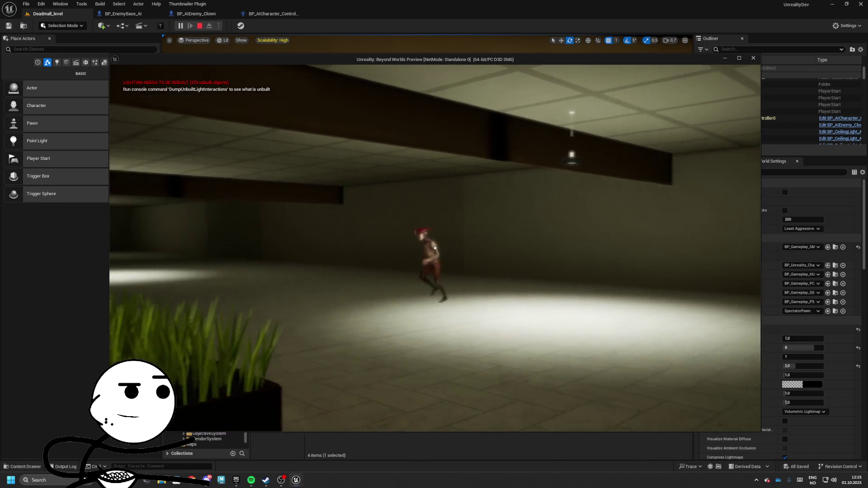
{"action": "key", "text": "s"}
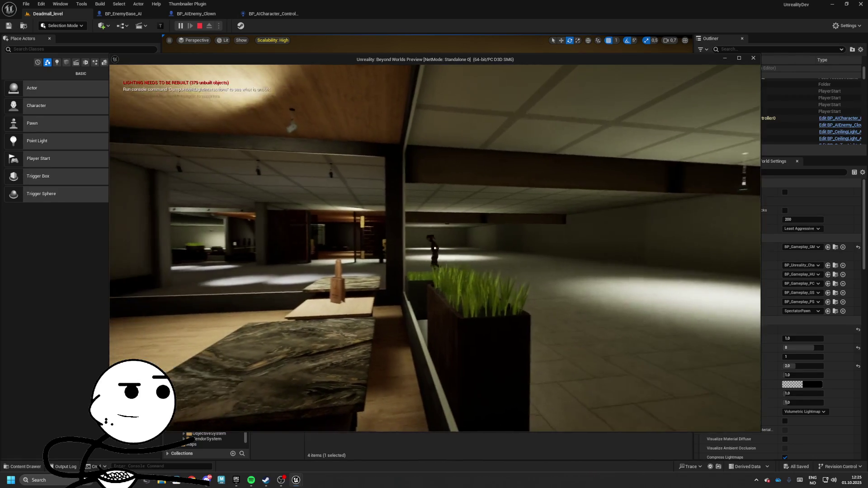
{"action": "key", "text": "s"}
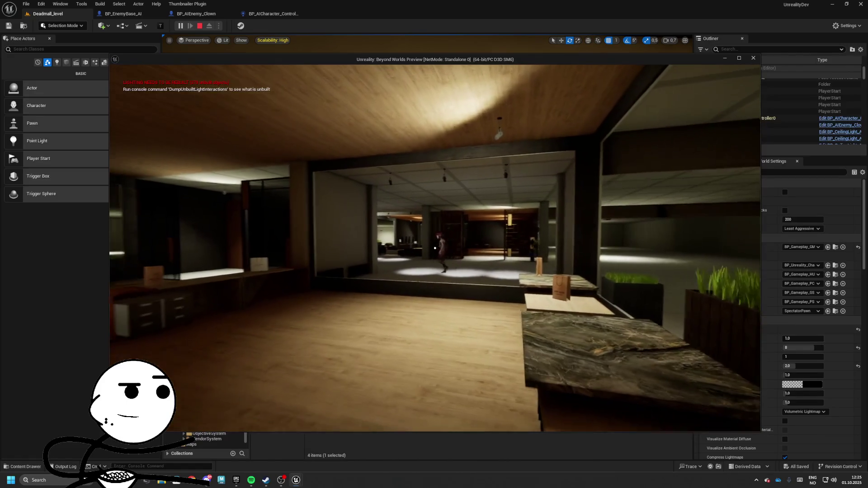
{"action": "key", "text": "s"}
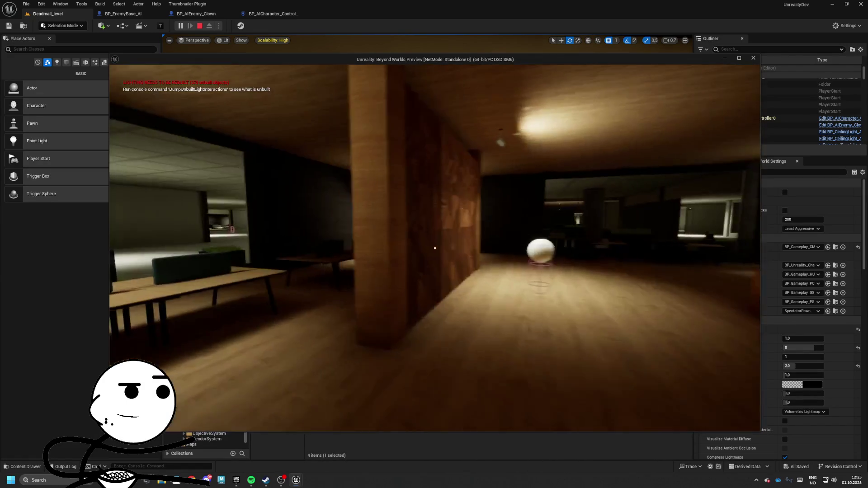
{"action": "key", "text": "s"}
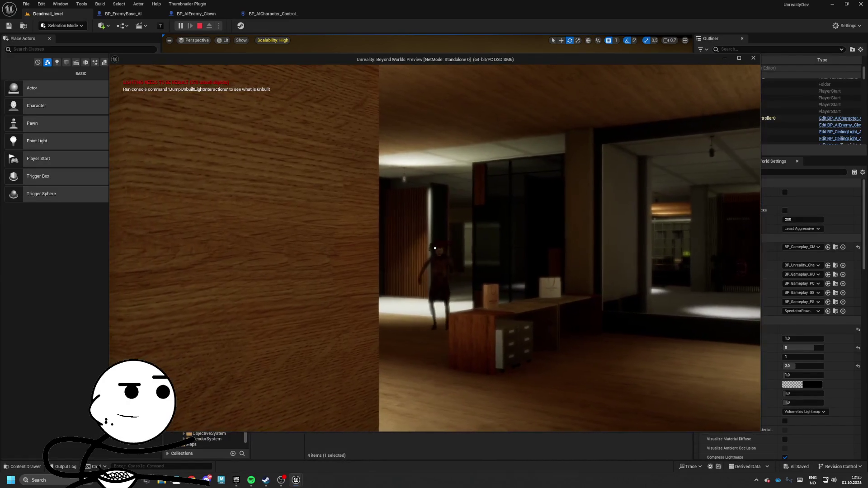
{"action": "key", "text": "s"}
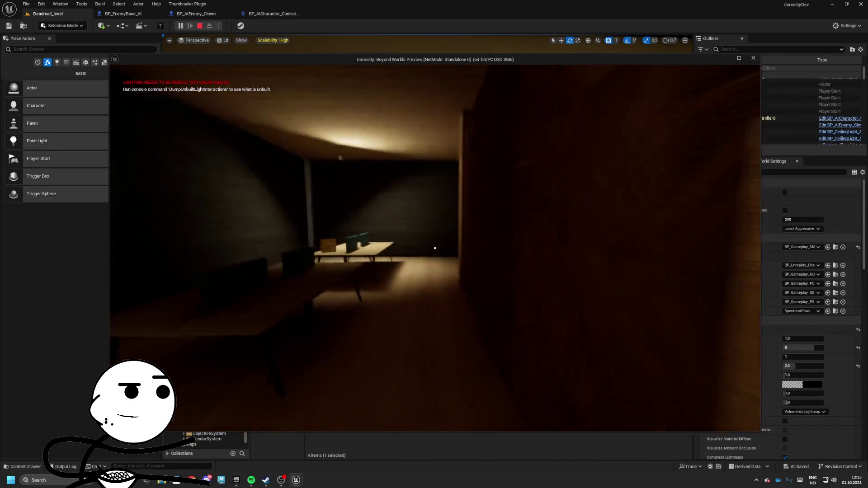
{"action": "key", "text": "Escape"}
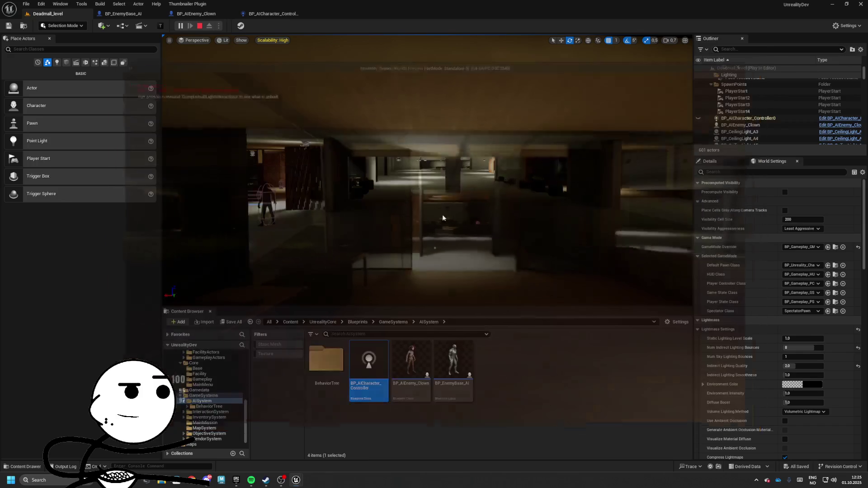
Save all changes, then search Chrome for 'chase breathing horror sound effect' using the first profile.
{"action": "left_click", "coordinate": [233, 324]}
{"action": "left_click", "coordinate": [378, 228]}
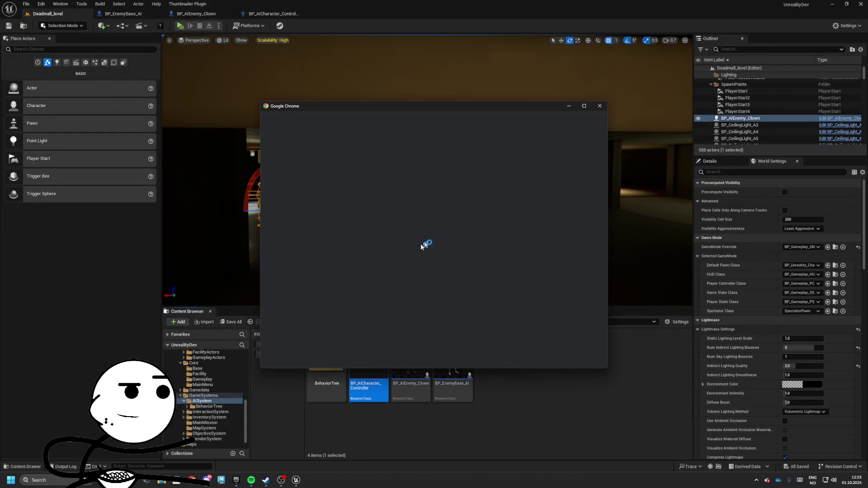
{"action": "left_click", "coordinate": [353, 263]}
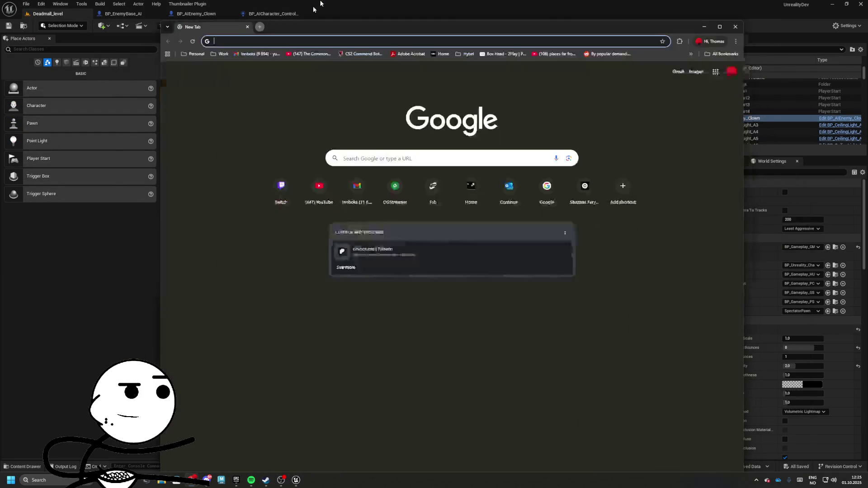
{"action": "type", "text": "chase "}
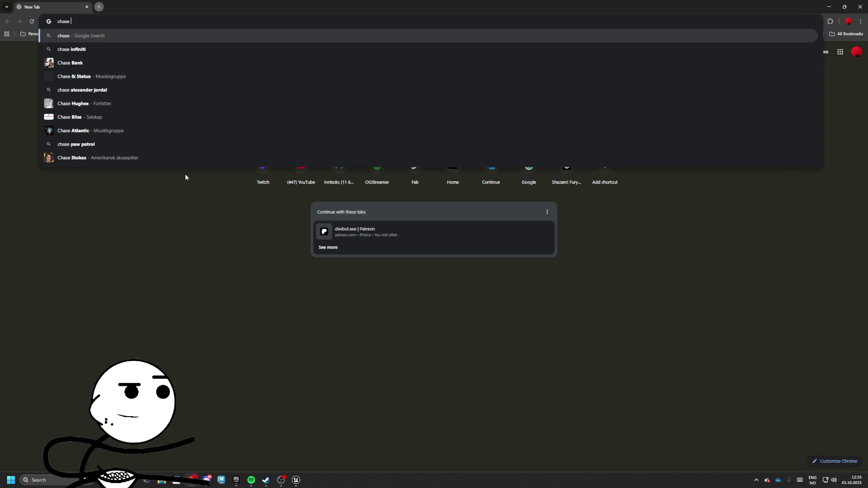
{"action": "type", "text": "breathing horror sound e"}
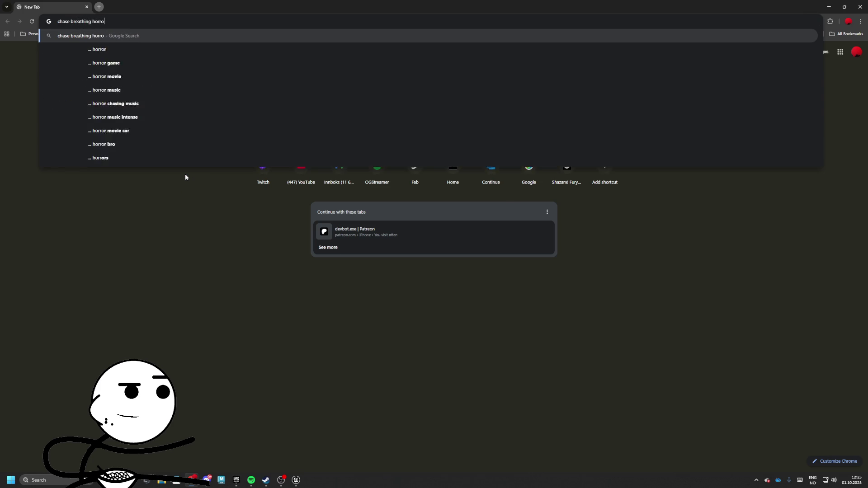
{"action": "type", "text": "ffect"}
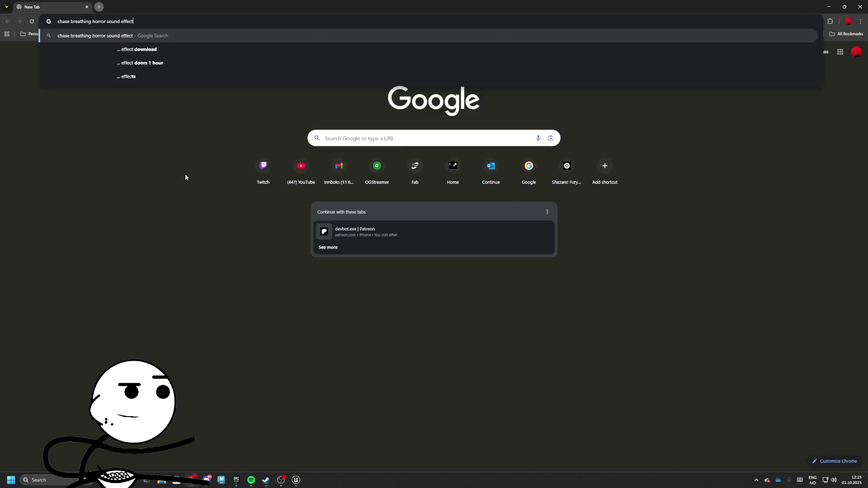
{"action": "key", "text": "Return"}
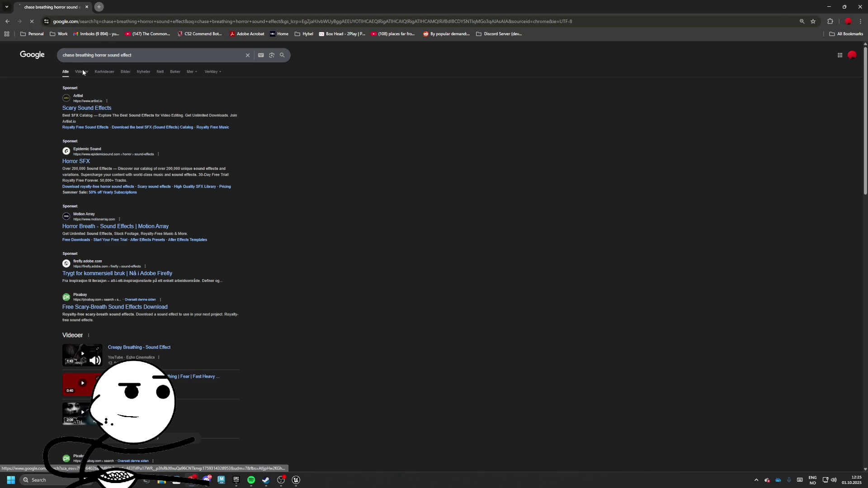
{"action": "left_click", "coordinate": [6, 21]}
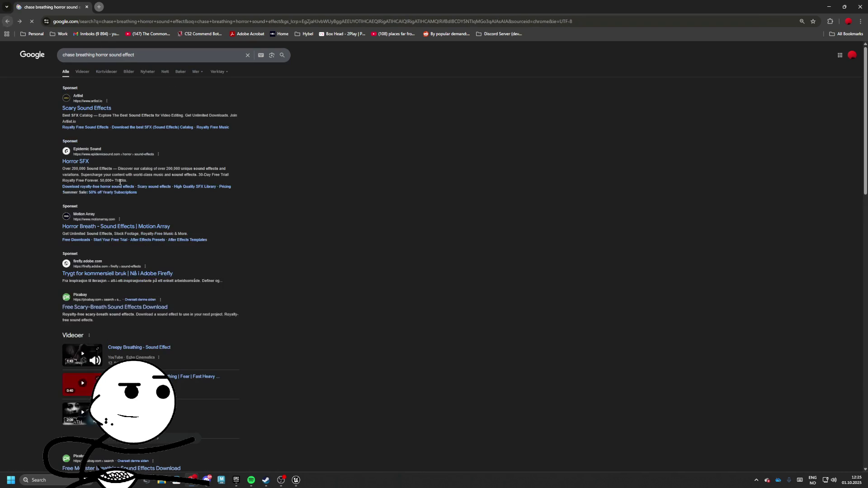
Preview Pixabay's breath stinger1, Scary Breath, Heart and Breath, Horror Ghost Breath and Out of Breath (Male).
{"action": "left_click", "coordinate": [242, 308]}
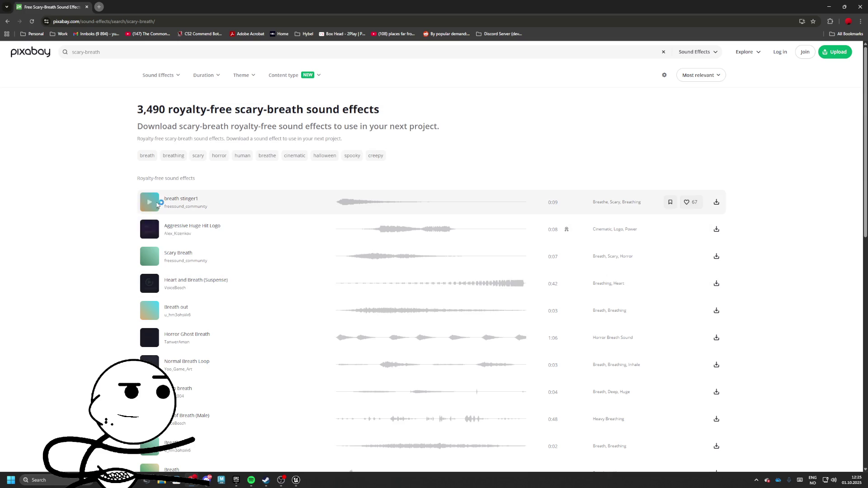
{"action": "left_click", "coordinate": [149, 202]}
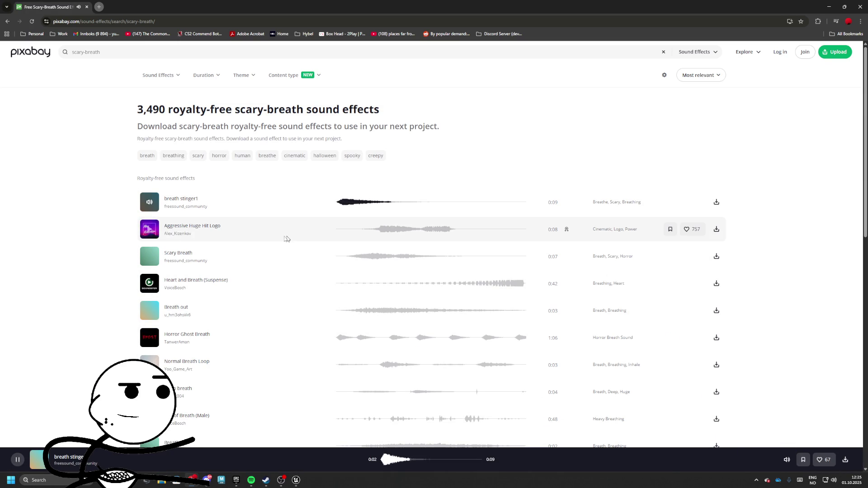
{"action": "left_click", "coordinate": [149, 257]}
{"action": "left_click", "coordinate": [149, 284]}
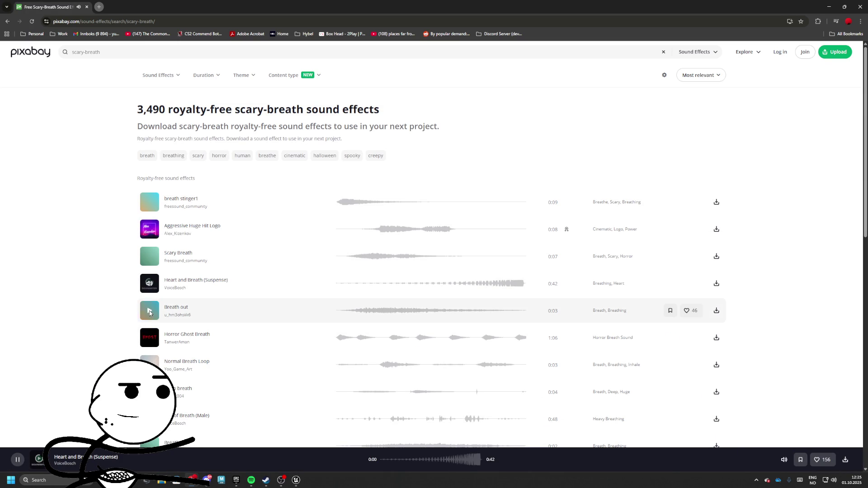
{"action": "left_click", "coordinate": [450, 284]}
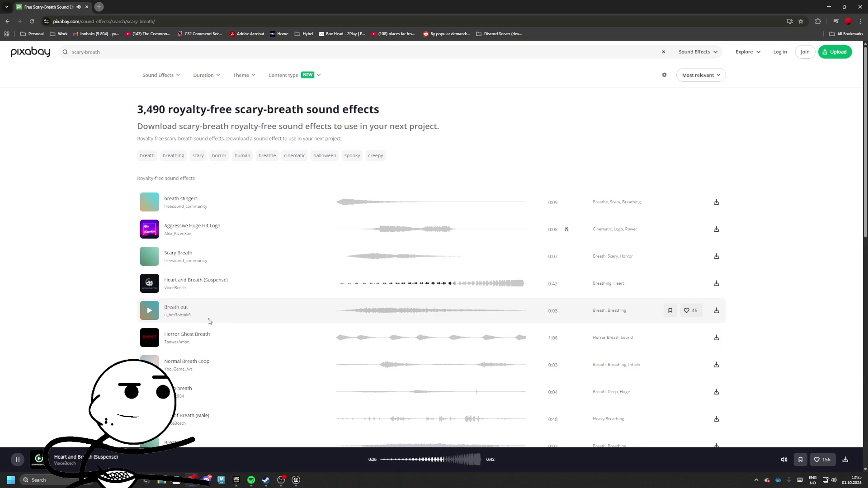
{"action": "left_click", "coordinate": [152, 339]}
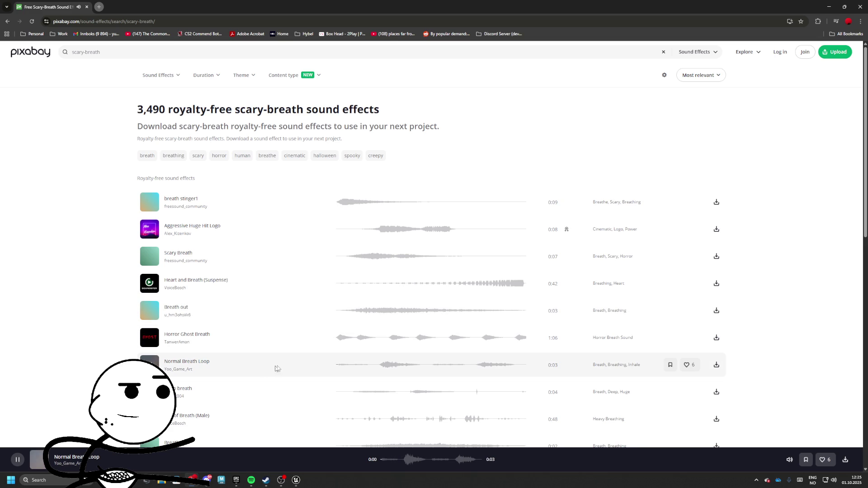
{"action": "left_click", "coordinate": [149, 419]}
{"action": "scroll", "coordinate": [164, 356], "scroll_direction": "down", "scroll_amount": 3}
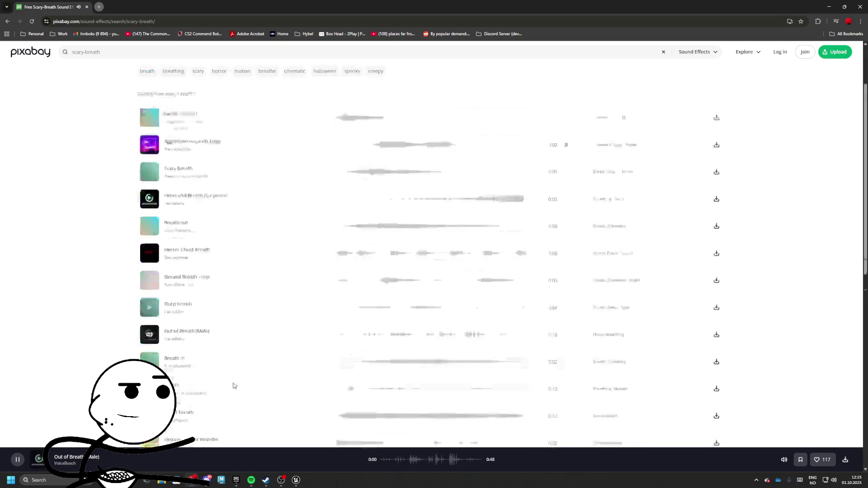
{"action": "left_click", "coordinate": [6, 21]}
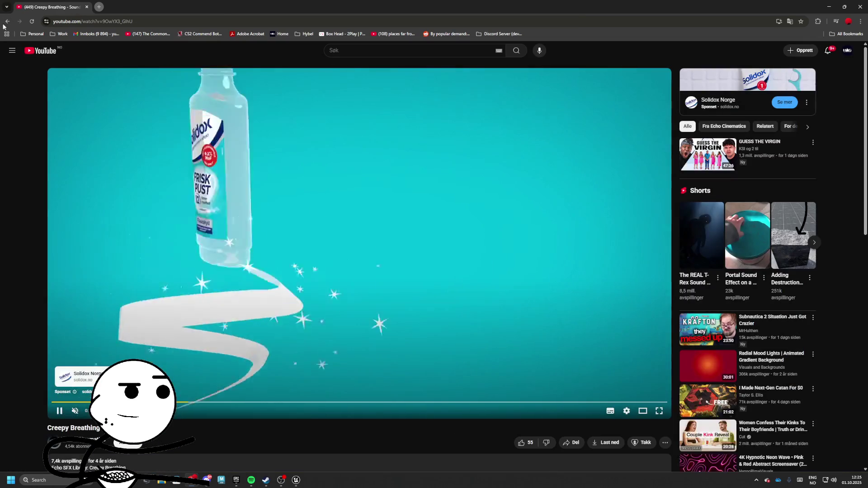
Open the Creepy Breathing sound effect video and return to the results.
{"action": "key", "text": "alt+Left"}
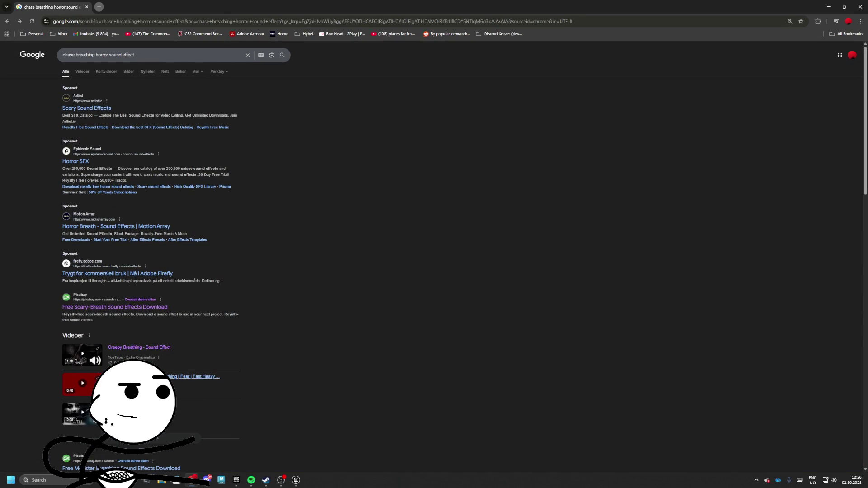
{"action": "left_click", "coordinate": [140, 348]}
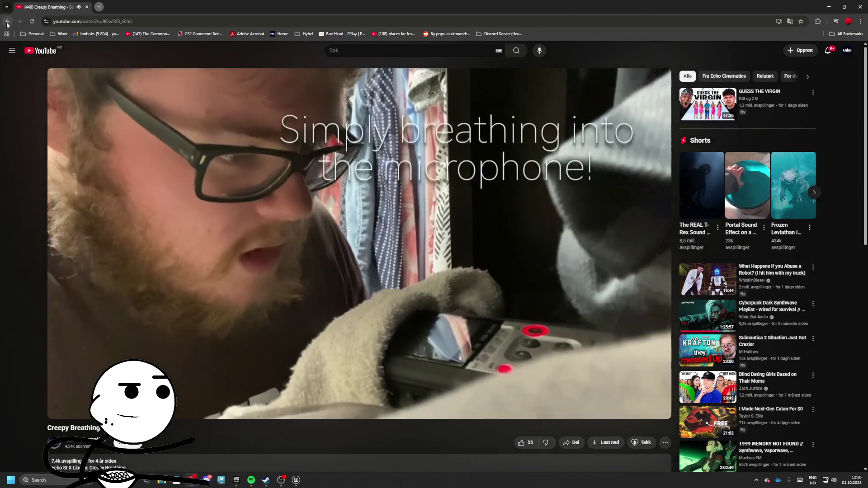
{"action": "left_click", "coordinate": [8, 21]}
Watch the Breathing Monster Sound Effect video from Videos results, then enter 'monster breathing sound effect'.
{"action": "left_click", "coordinate": [82, 71]}
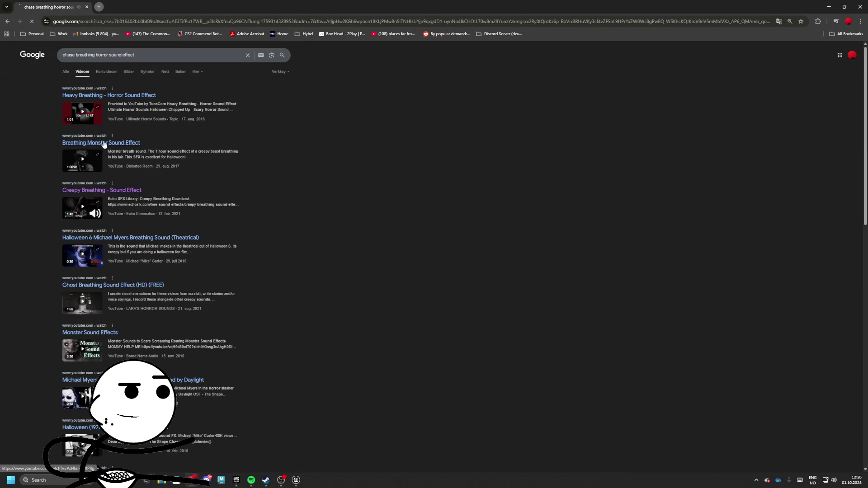
{"action": "left_click", "coordinate": [103, 144]}
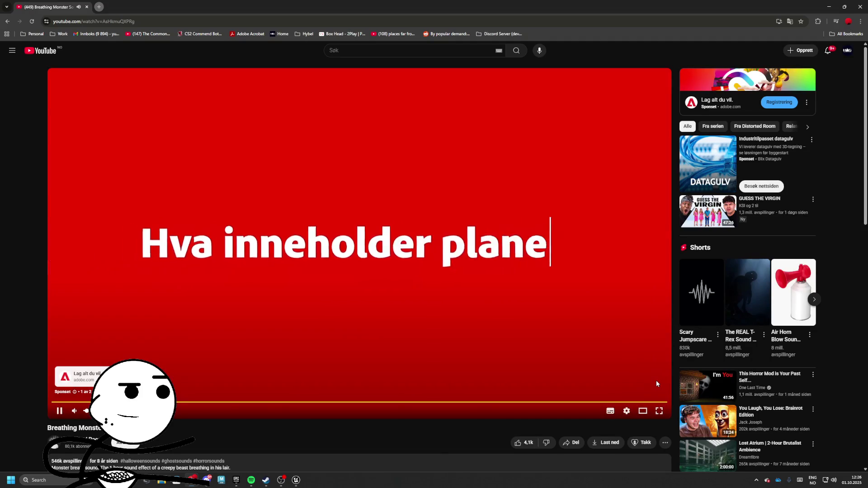
{"action": "left_click", "coordinate": [654, 382]}
{"action": "left_click", "coordinate": [88, 402]}
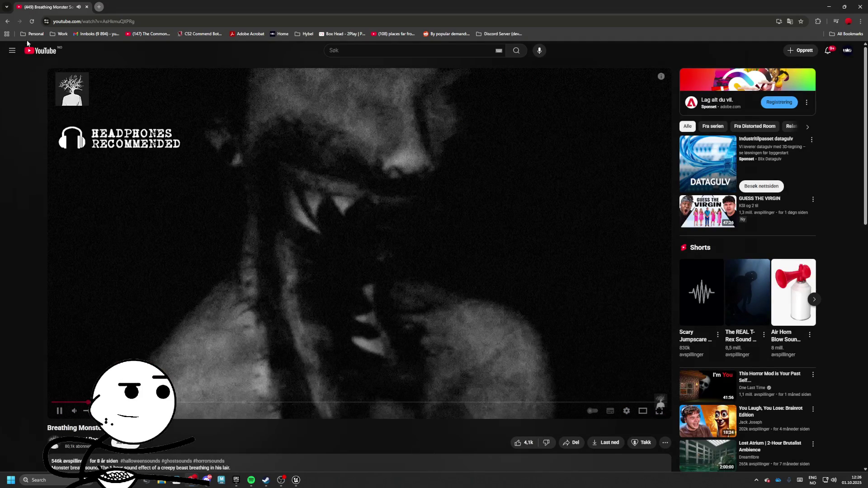
{"action": "left_click", "coordinate": [7, 22]}
{"action": "type", "text": "monster brea"}
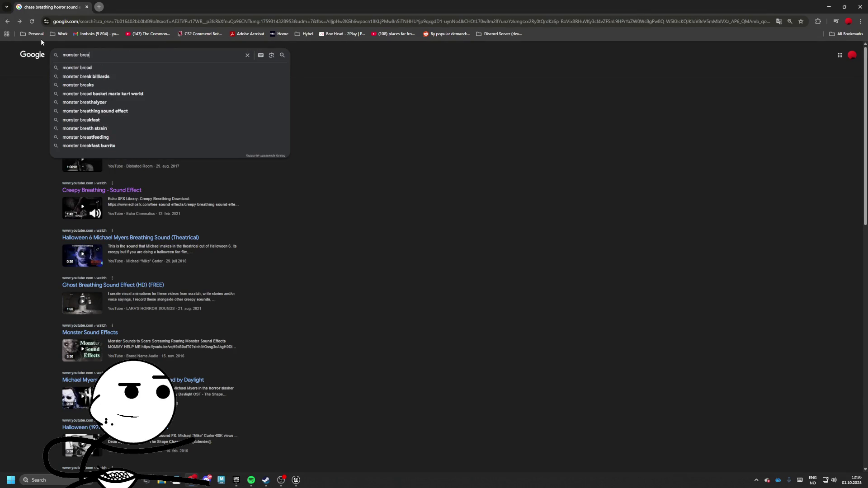
{"action": "type", "text": "thing sou"}
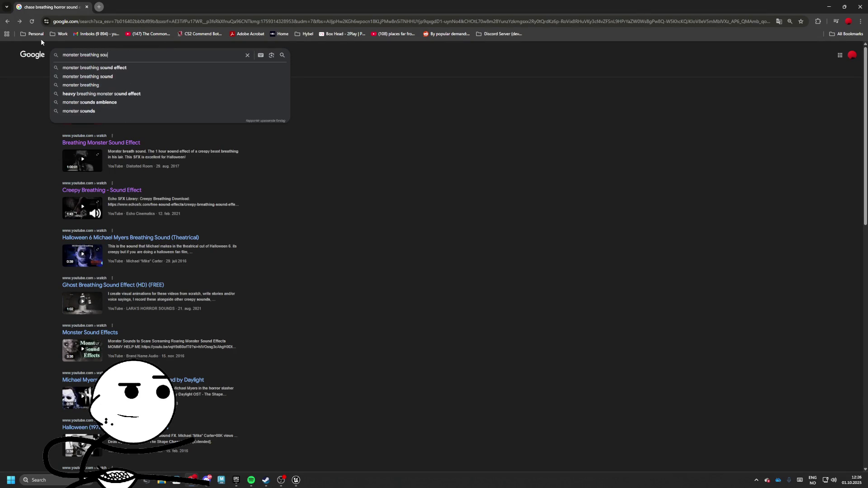
{"action": "type", "text": "nd effect"}
Search 'monster breathing sound effect' and view the Monster Breathing and Snarling video's description.
{"action": "key", "text": "Return"}
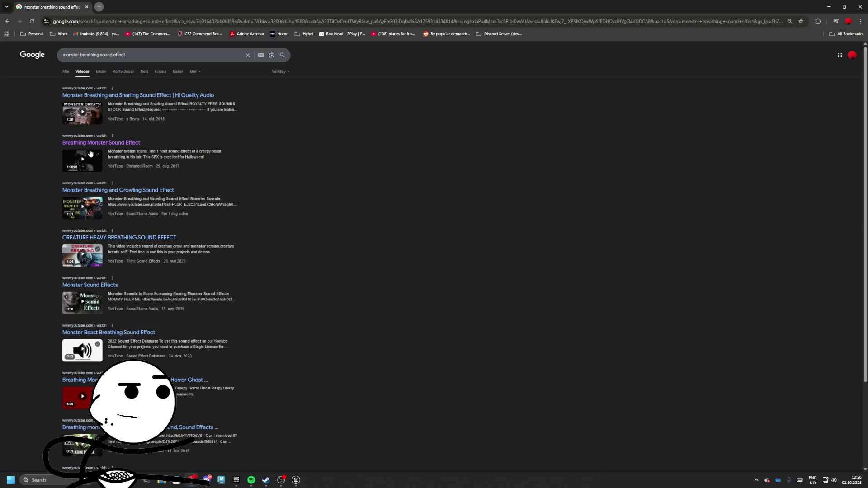
{"action": "left_click", "coordinate": [127, 99]}
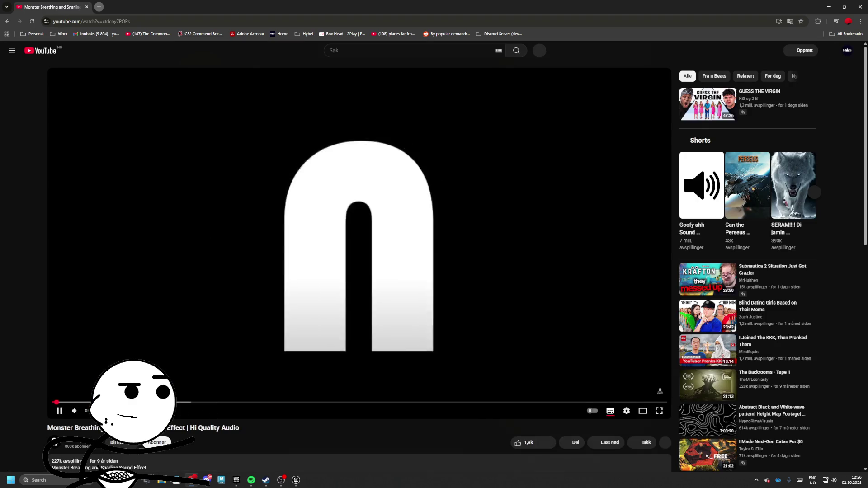
{"action": "scroll", "coordinate": [70, 317], "scroll_direction": "down", "scroll_amount": 3}
{"action": "left_click", "coordinate": [70, 322]}
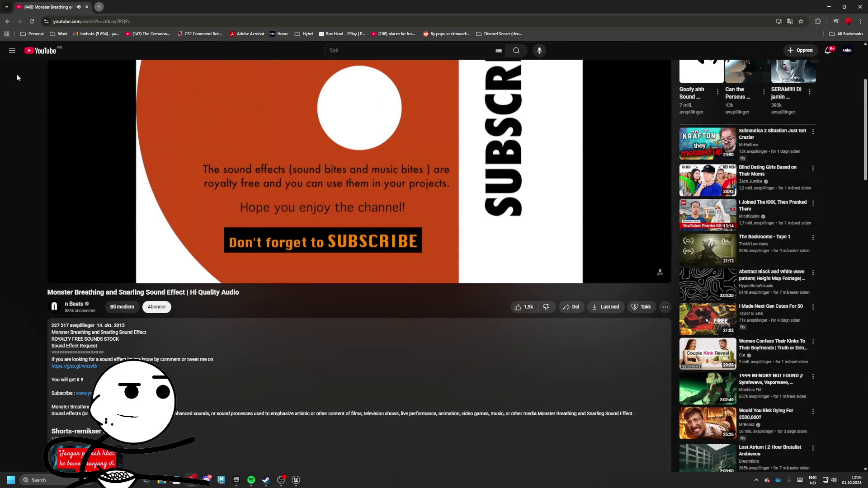
{"action": "left_click", "coordinate": [7, 21]}
Skim the Monster Sound Effects video up to the furry beast part at 2:40.
{"action": "scroll", "coordinate": [113, 199], "scroll_direction": "down", "scroll_amount": 2}
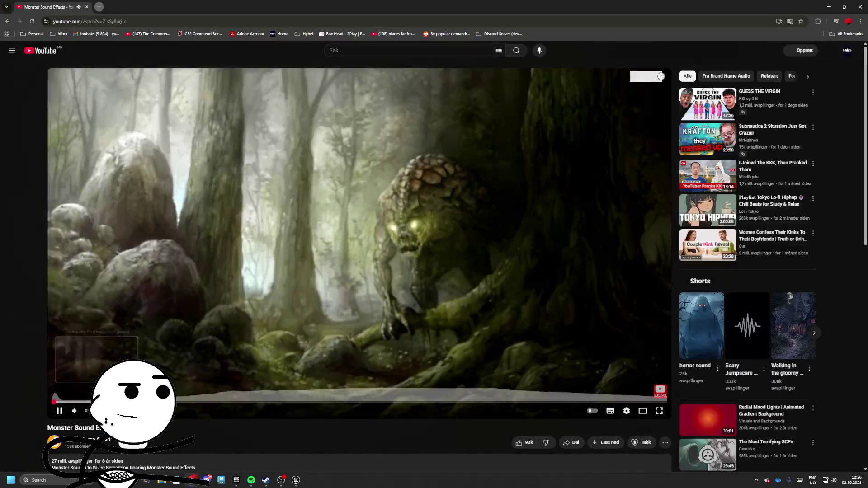
{"action": "left_click", "coordinate": [177, 402]}
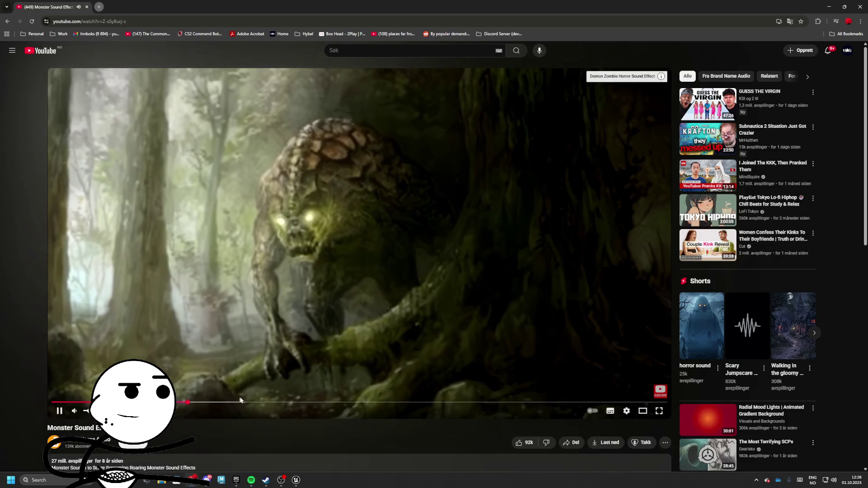
{"action": "left_click", "coordinate": [255, 402]}
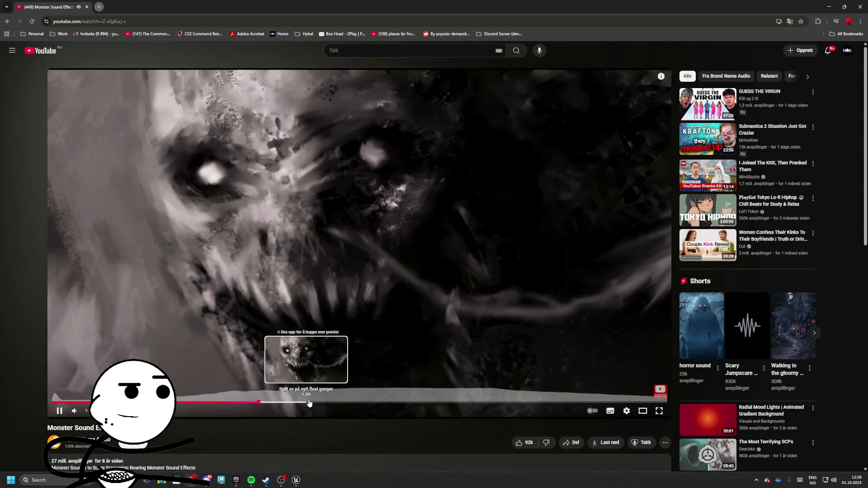
{"action": "left_click", "coordinate": [311, 402]}
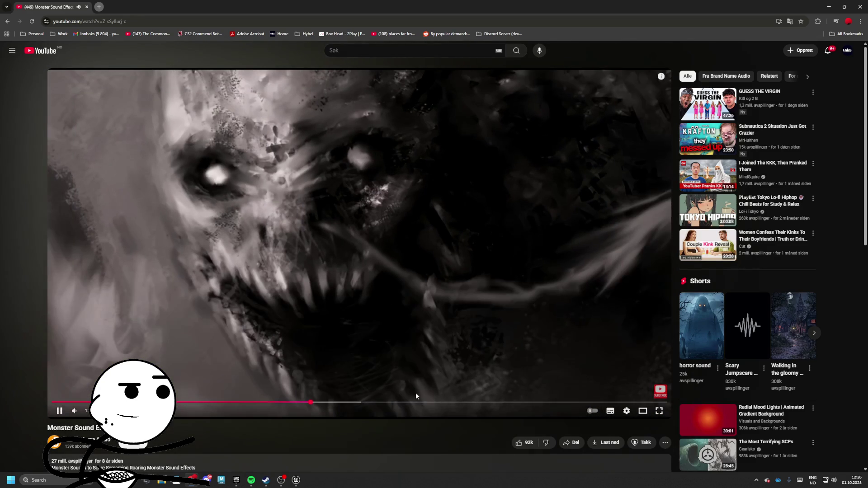
{"action": "left_click", "coordinate": [373, 400]}
{"action": "scroll", "coordinate": [435, 400], "scroll_direction": "down", "scroll_amount": 1}
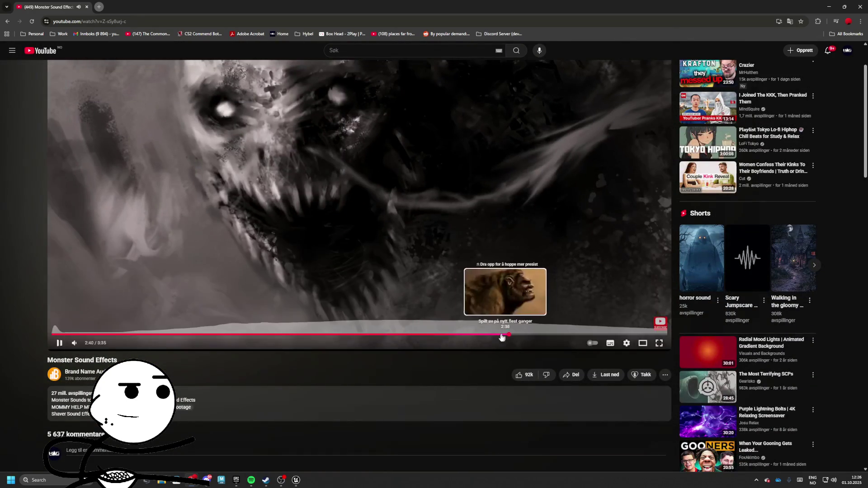
{"action": "left_click", "coordinate": [509, 335]}
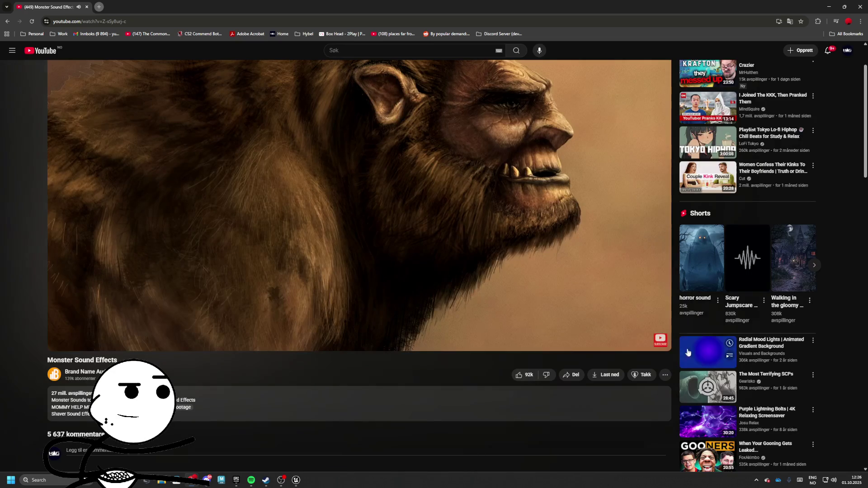
{"action": "mouse_move", "coordinate": [706, 356]}
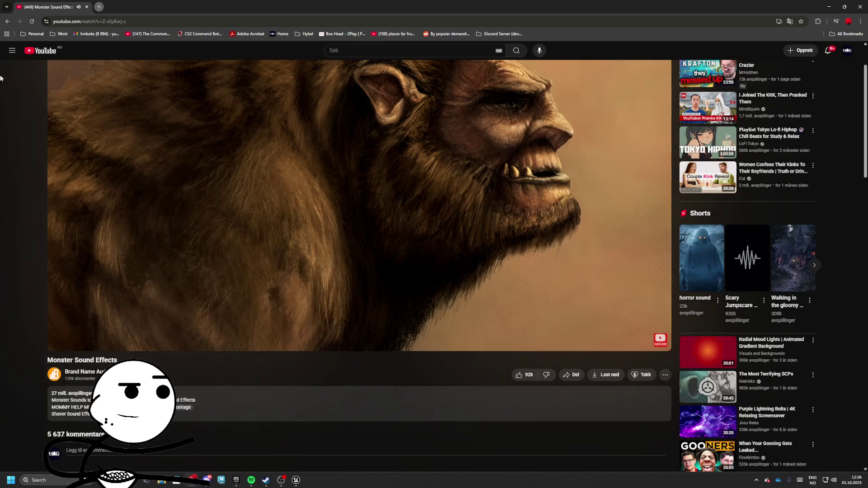
{"action": "left_click", "coordinate": [10, 24]}
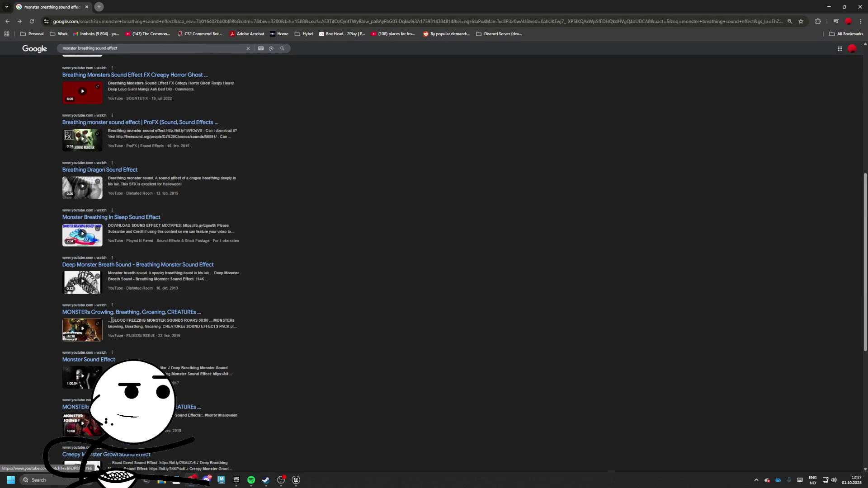
Pause the Creepy Growl - Monster preview and check the Terrifying Demon Roar video.
{"action": "scroll", "coordinate": [128, 315], "scroll_direction": "down", "scroll_amount": 2}
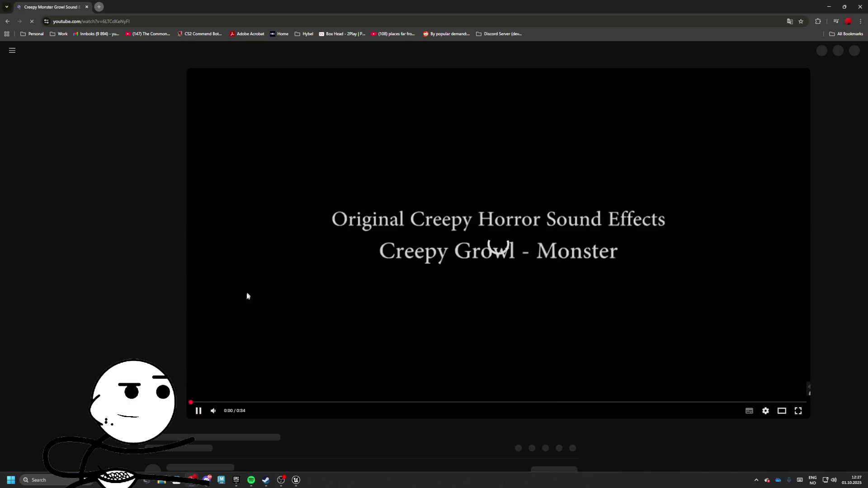
{"action": "left_click", "coordinate": [205, 313]}
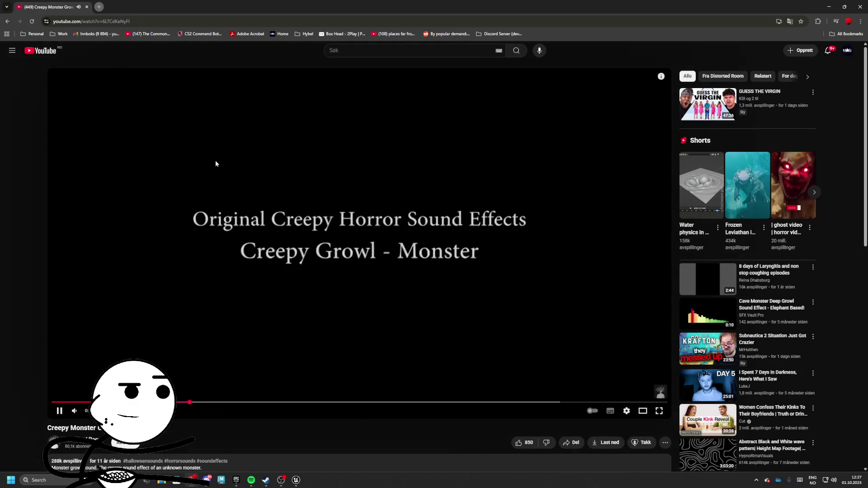
{"action": "scroll", "coordinate": [199, 181], "scroll_direction": "down", "scroll_amount": 2}
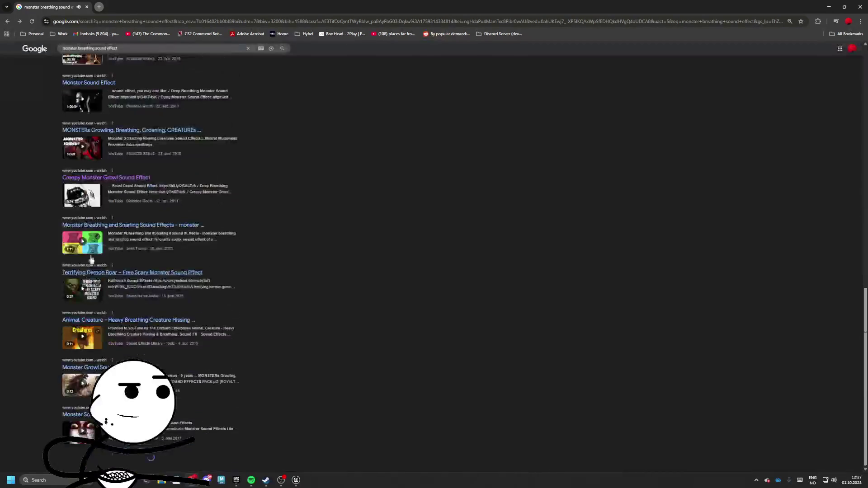
{"action": "left_click", "coordinate": [103, 274]}
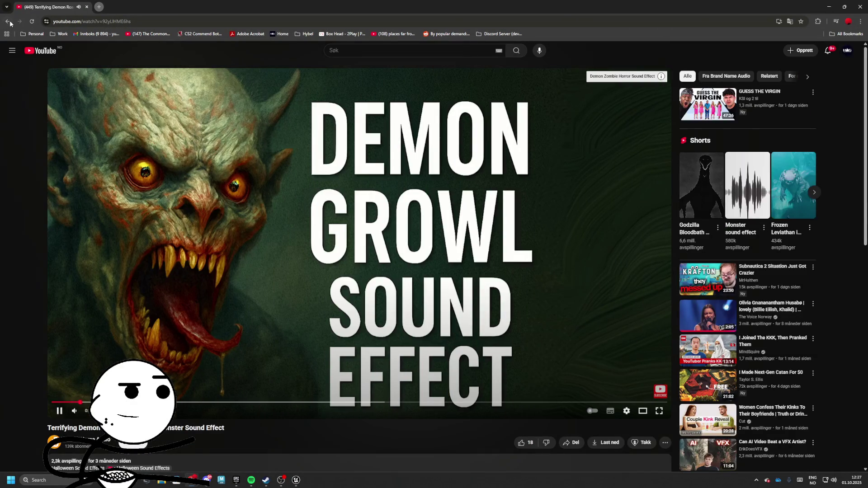
{"action": "left_click", "coordinate": [10, 22]}
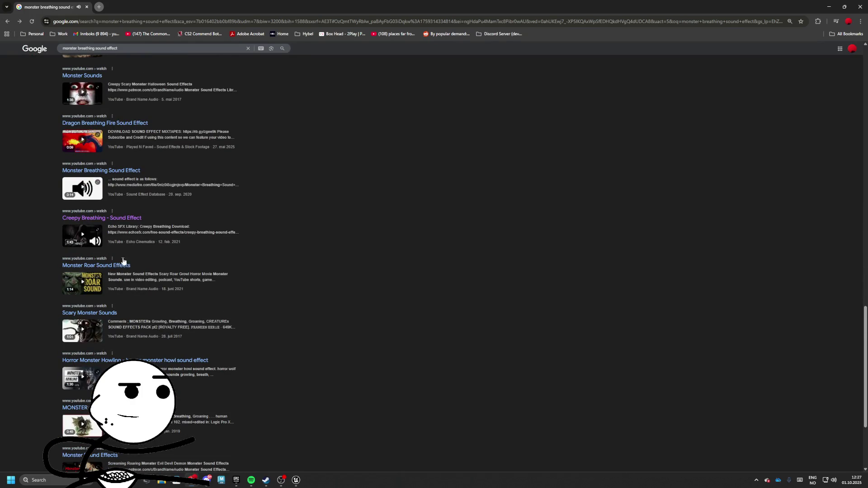
Bring up the Epic Games Launcher and show its library.
{"action": "key", "text": "alt+Tab"}
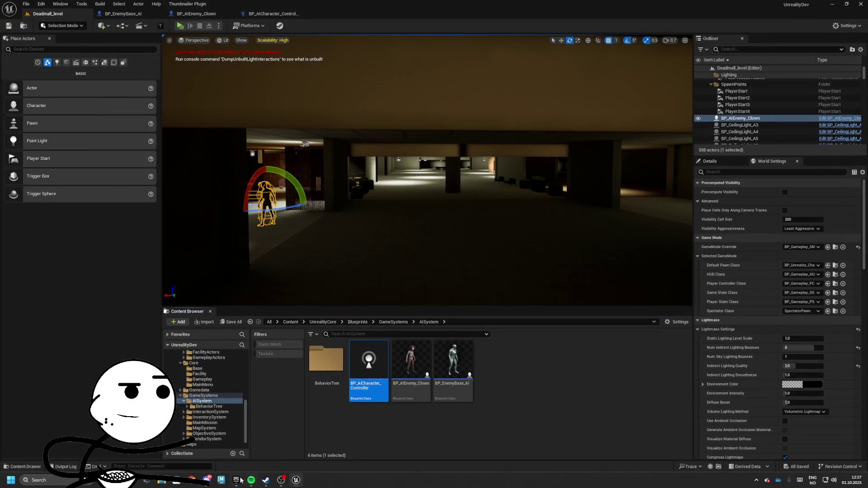
{"action": "left_click", "coordinate": [237, 480]}
{"action": "left_click", "coordinate": [39, 97]}
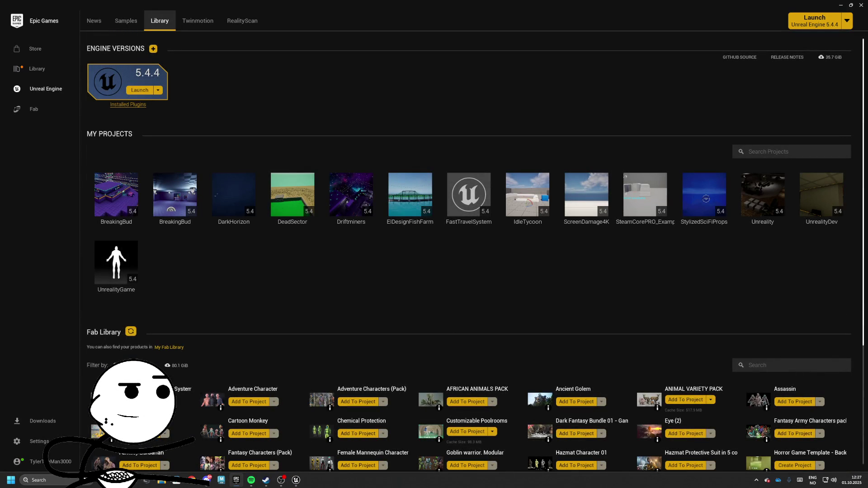
Search the Fab library for 'creature' and cancel adding Creatures Voice Sound Effects to a project.
{"action": "left_click", "coordinate": [136, 366]}
{"action": "left_click", "coordinate": [148, 239]}
{"action": "left_click", "coordinate": [772, 367]}
{"action": "type", "text": "create"}
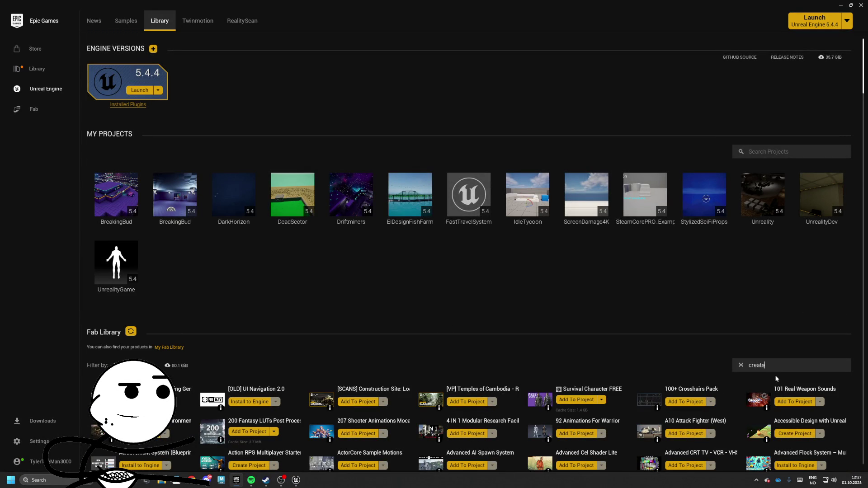
{"action": "key", "text": "BackSpace"}
{"action": "key", "text": "BackSpace"}
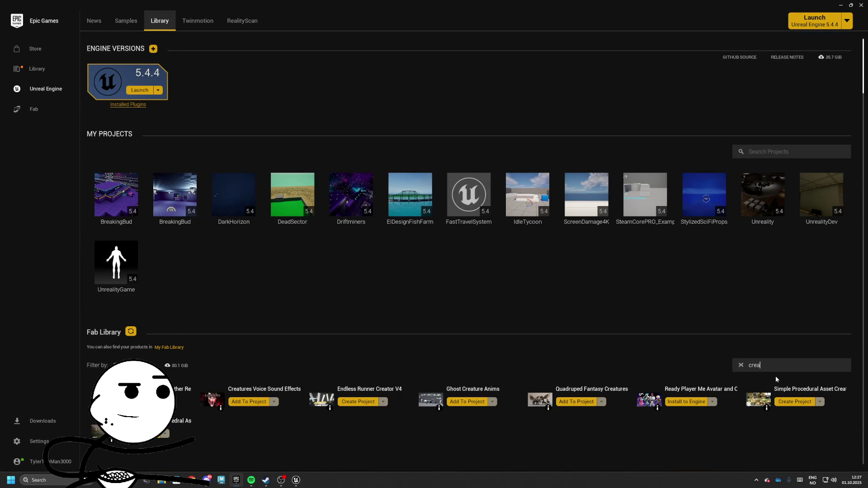
{"action": "type", "text": "ture"}
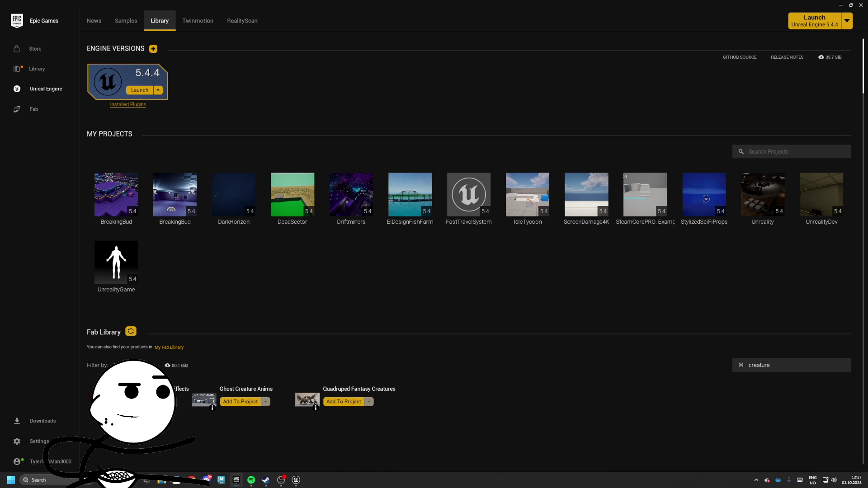
{"action": "left_click", "coordinate": [154, 401]}
{"action": "left_click", "coordinate": [496, 320]}
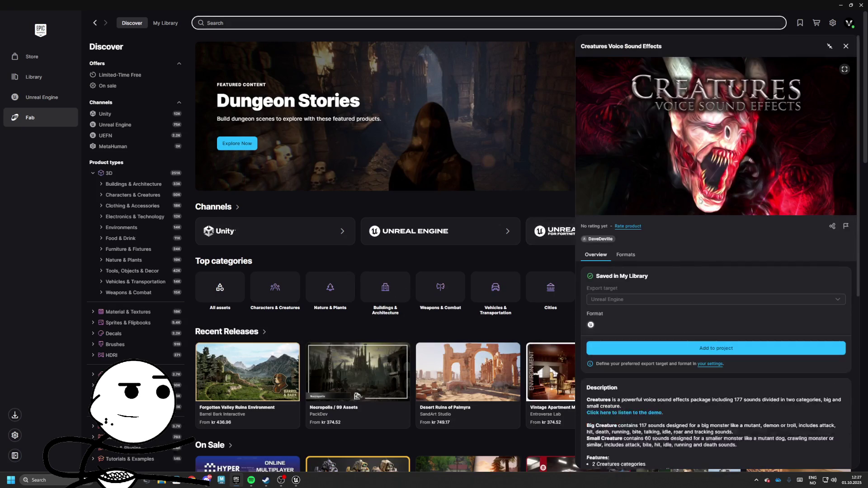
Listen to the Creatures Voice Sound Effects demo video, then return to the Fab page.
{"action": "scroll", "coordinate": [700, 189], "scroll_direction": "down", "scroll_amount": 6}
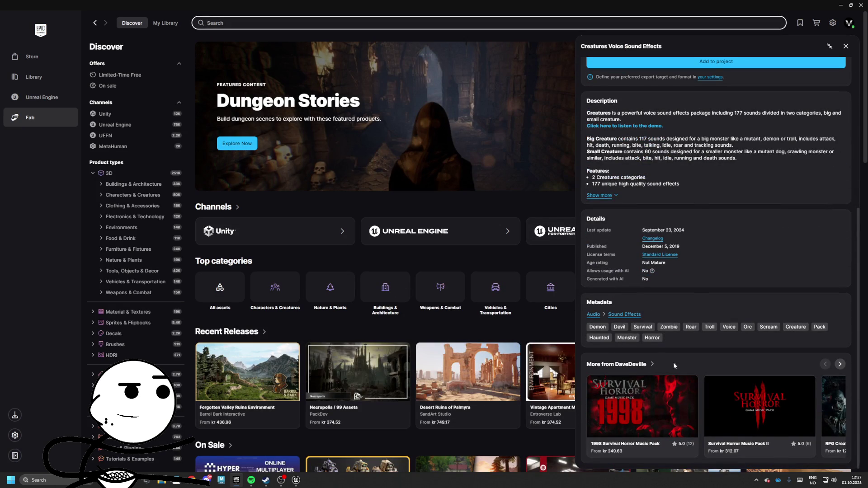
{"action": "scroll", "coordinate": [618, 277], "scroll_direction": "up", "scroll_amount": 4}
{"action": "left_click", "coordinate": [620, 295]}
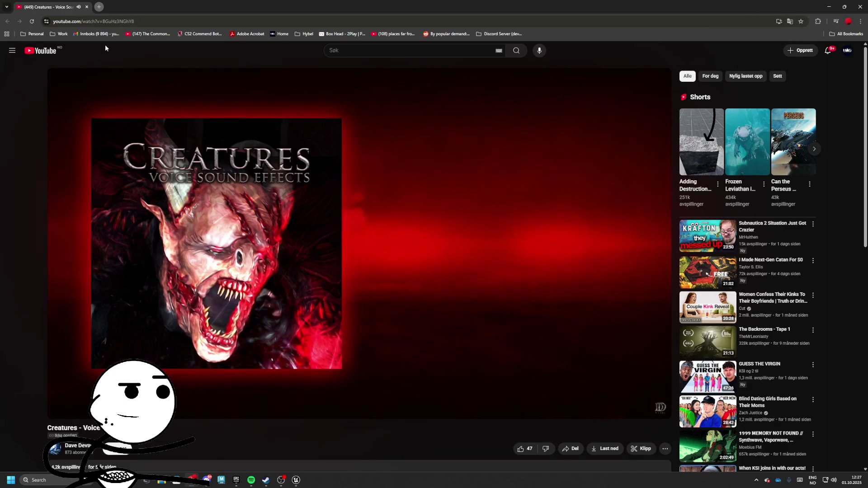
{"action": "left_click", "coordinate": [86, 6]}
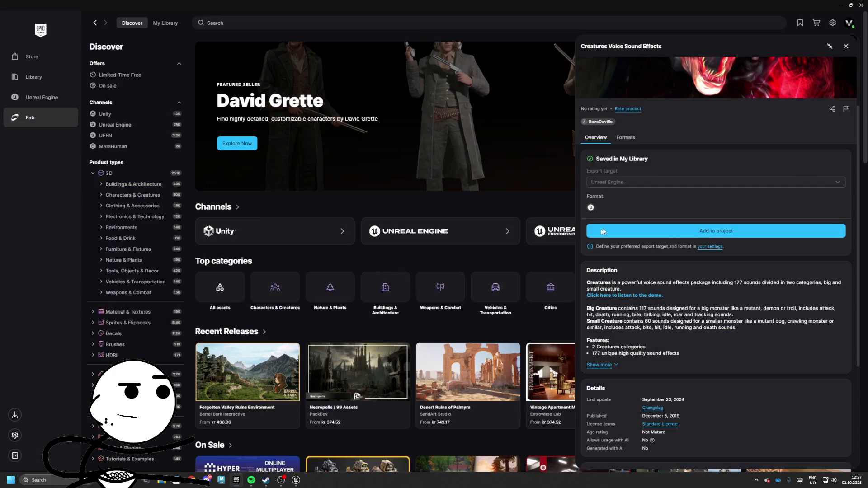
Add the Creatures Voice Sound Effects pack to the chosen project and go back to Unreal.
{"action": "left_click", "coordinate": [642, 230]}
{"action": "scroll", "coordinate": [452, 267], "scroll_direction": "down", "scroll_amount": 1}
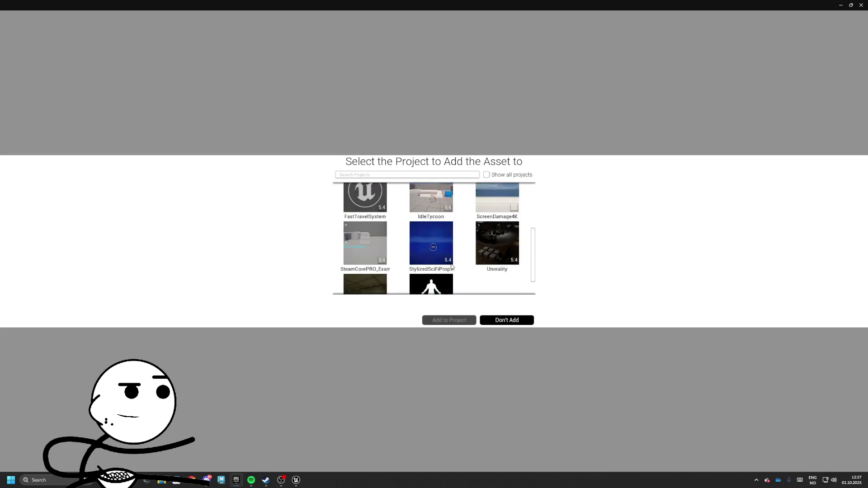
{"action": "scroll", "coordinate": [452, 266], "scroll_direction": "down", "scroll_amount": 1}
{"action": "left_click", "coordinate": [362, 268]}
{"action": "left_click", "coordinate": [447, 324]}
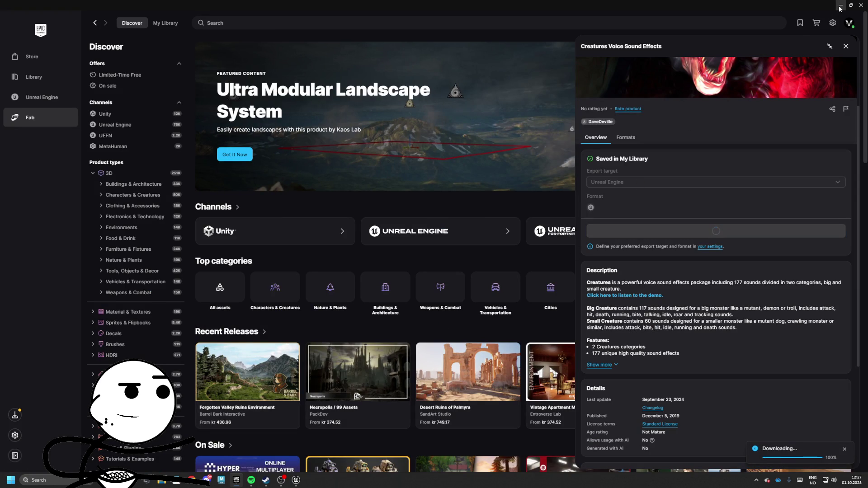
{"action": "key", "text": "alt+Tab"}
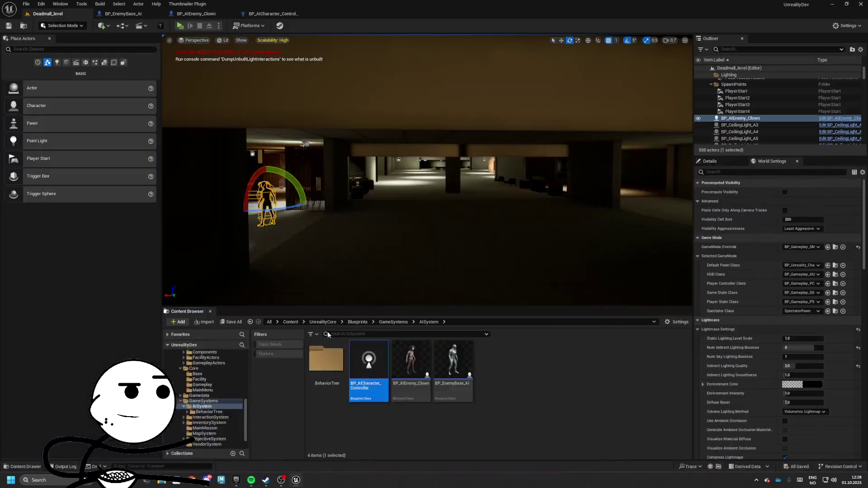
Google 'hall ambience sound effect' and open Pixabay's Free Hall Sound Effects Download page.
{"action": "left_click", "coordinate": [193, 483]}
{"action": "type", "text": "ambie"}
{"action": "key", "text": "BackSpace"}
{"action": "key", "text": "BackSpace"}
{"action": "key", "text": "BackSpace"}
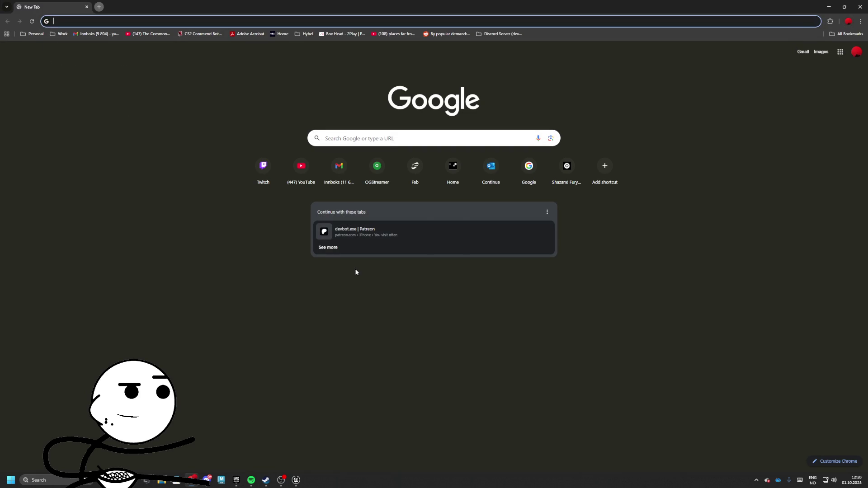
{"action": "type", "text": "ha"}
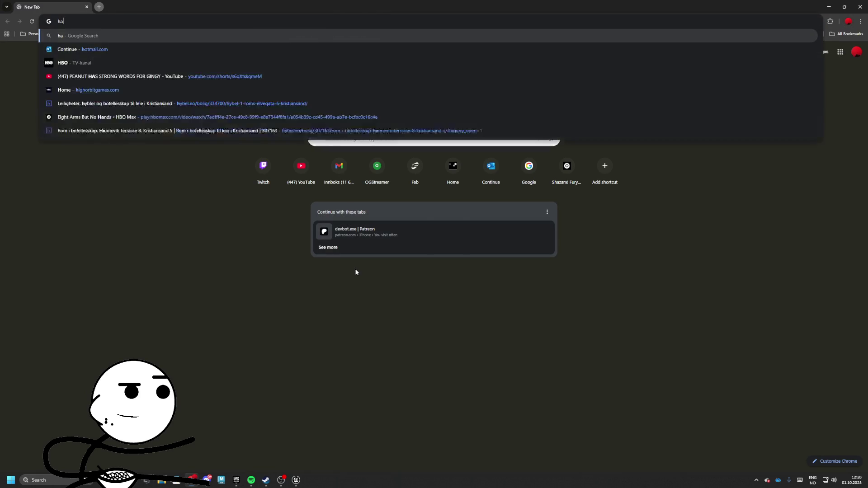
{"action": "type", "text": "ll ambien"}
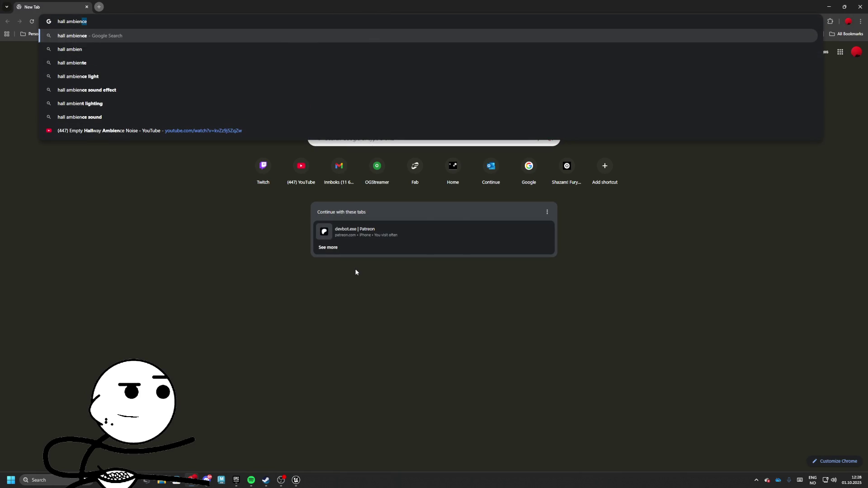
{"action": "type", "text": "ce sound effect"}
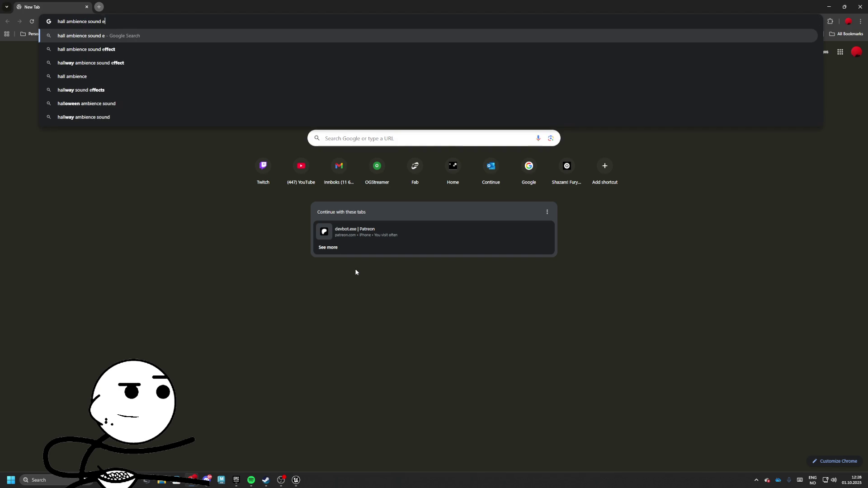
{"action": "key", "text": "Return"}
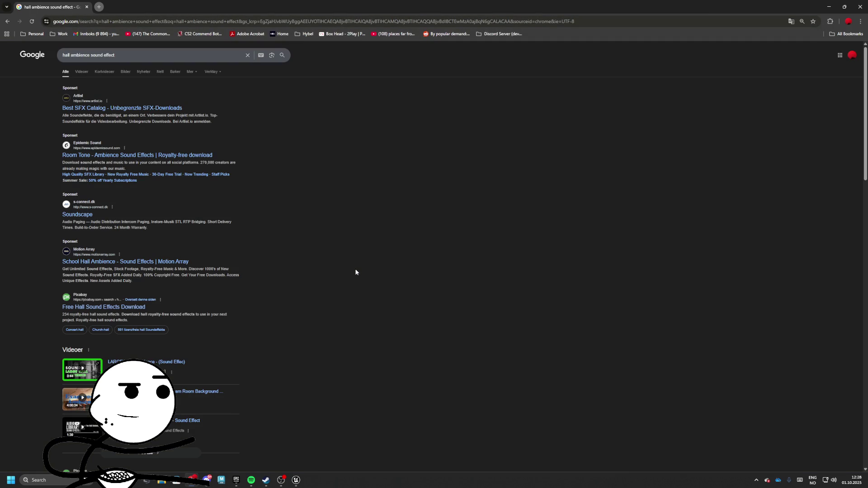
{"action": "scroll", "coordinate": [183, 149], "scroll_direction": "down", "scroll_amount": 3}
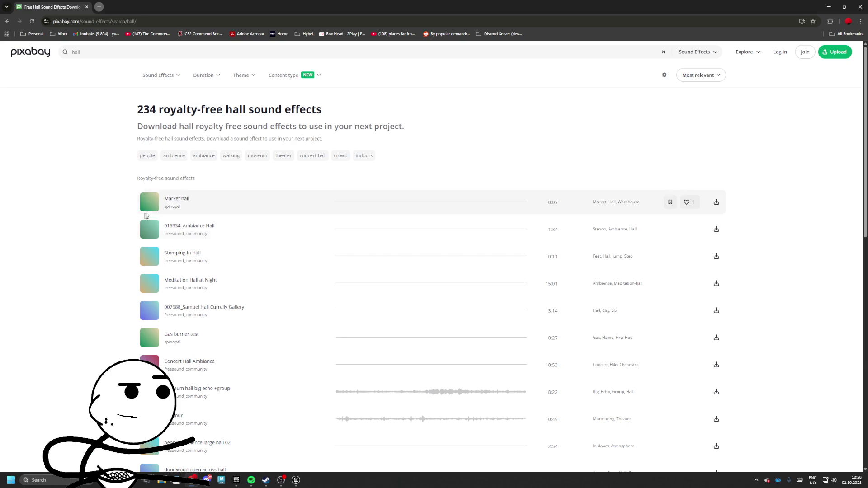
{"action": "left_click", "coordinate": [150, 203]}
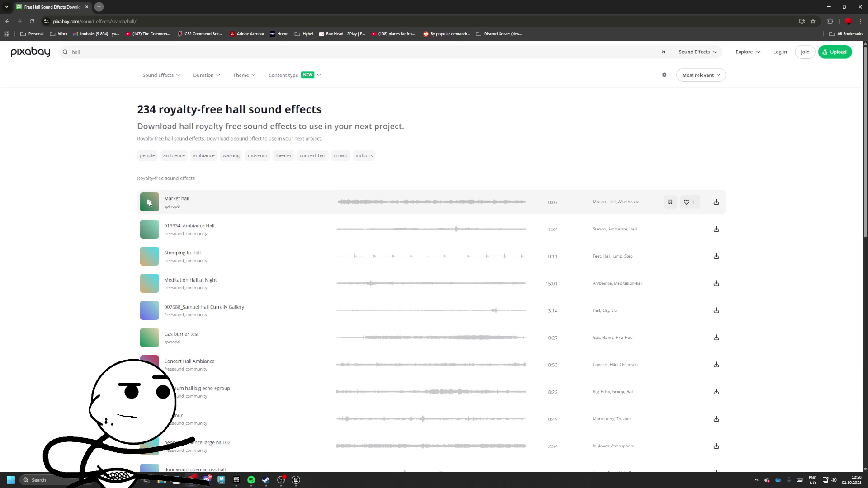
Preview the Ambiance Hall, Stomping In Hall, Meditation Hall at Night, Gas burner and Concert Hall sounds.
{"action": "left_click", "coordinate": [149, 229]}
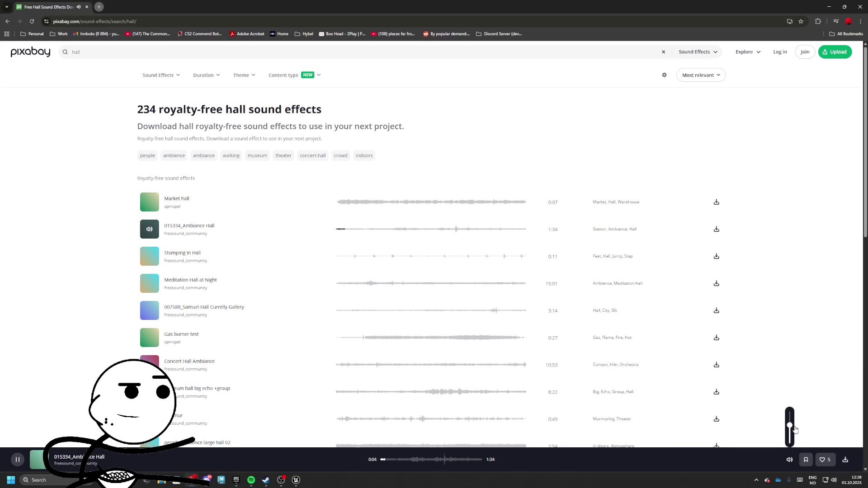
{"action": "left_click", "coordinate": [149, 257]}
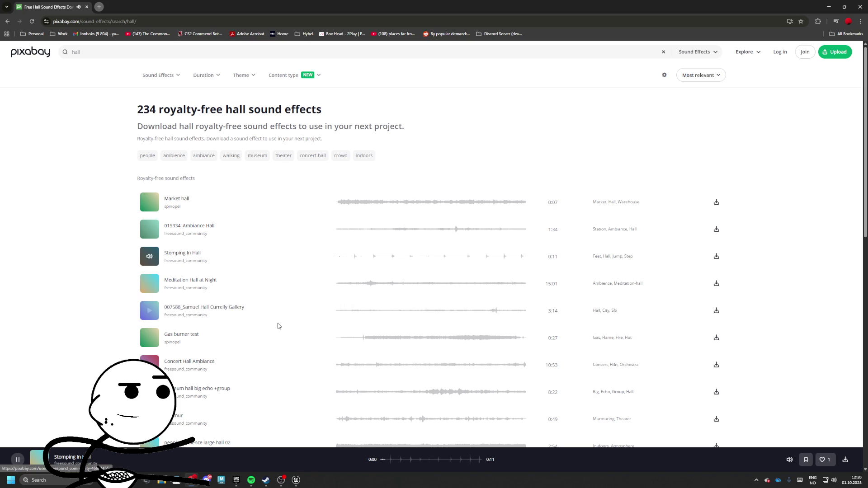
{"action": "left_click", "coordinate": [150, 283]}
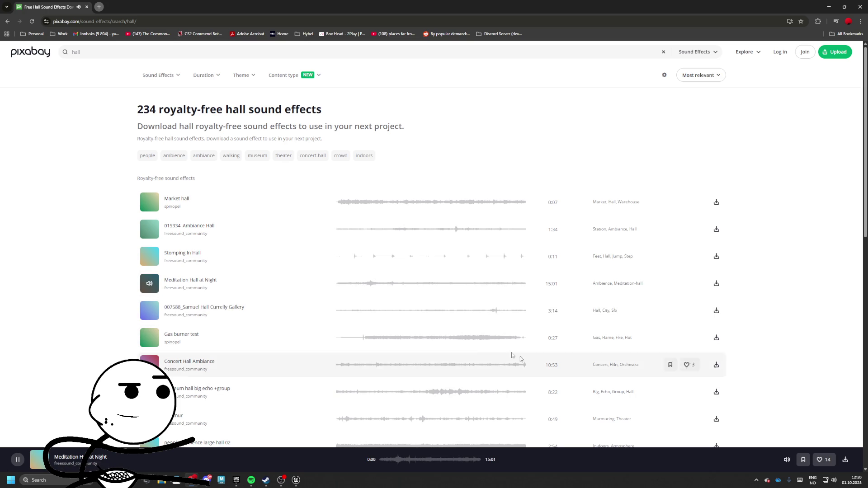
{"action": "left_click", "coordinate": [150, 310]}
{"action": "scroll", "coordinate": [150, 310], "scroll_direction": "down", "scroll_amount": 1}
{"action": "left_click", "coordinate": [147, 308]}
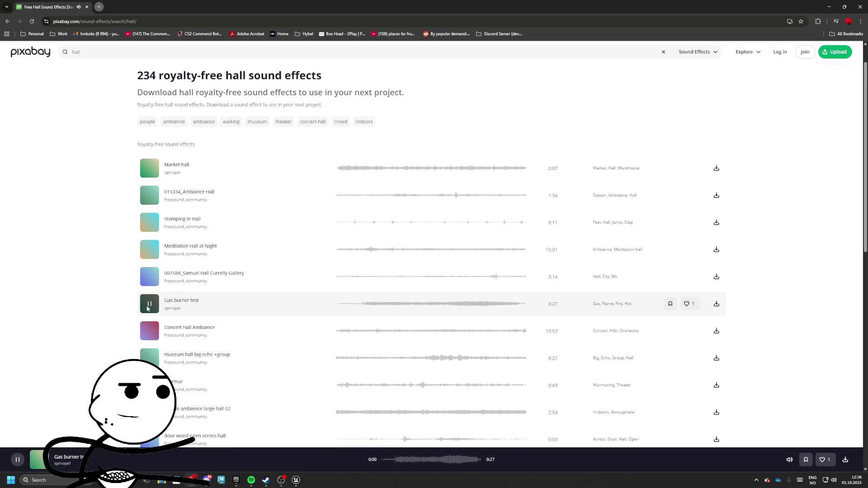
{"action": "left_click", "coordinate": [149, 331]}
{"action": "scroll", "coordinate": [149, 324], "scroll_direction": "down", "scroll_amount": 1}
Preview museum hall echo, Murmur and people ambience large hall 02, then pause and close the browser.
{"action": "left_click", "coordinate": [153, 330]}
{"action": "scroll", "coordinate": [152, 317], "scroll_direction": "down", "scroll_amount": 1}
{"action": "scroll", "coordinate": [152, 298], "scroll_direction": "down", "scroll_amount": 1}
{"action": "left_click", "coordinate": [150, 284]}
{"action": "scroll", "coordinate": [151, 283], "scroll_direction": "down", "scroll_amount": 1}
{"action": "left_click", "coordinate": [151, 284]}
{"action": "scroll", "coordinate": [152, 284], "scroll_direction": "down", "scroll_amount": 1}
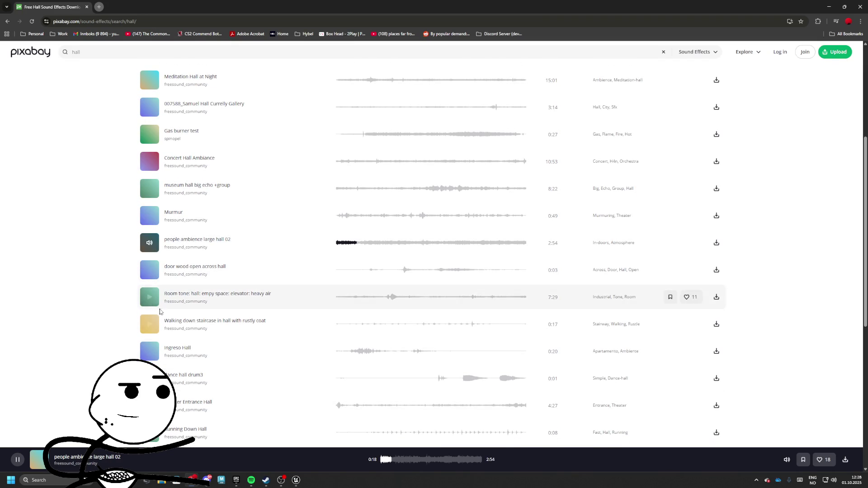
{"action": "left_click", "coordinate": [149, 243]}
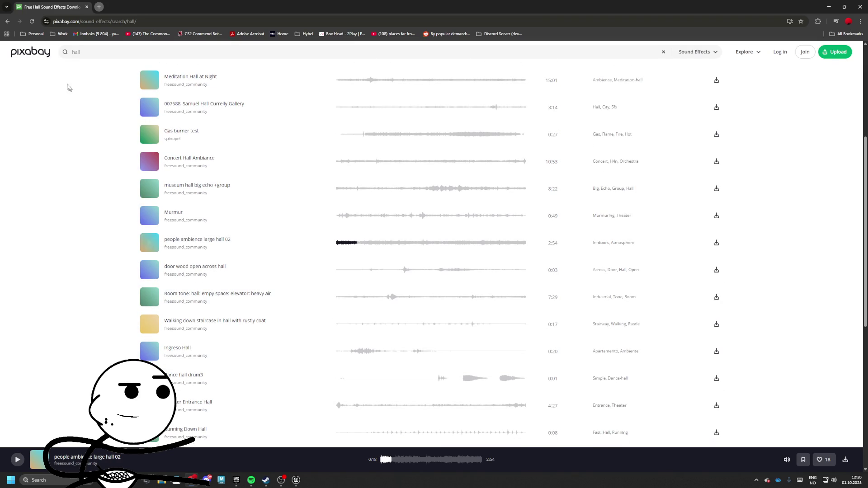
{"action": "left_click", "coordinate": [87, 7]}
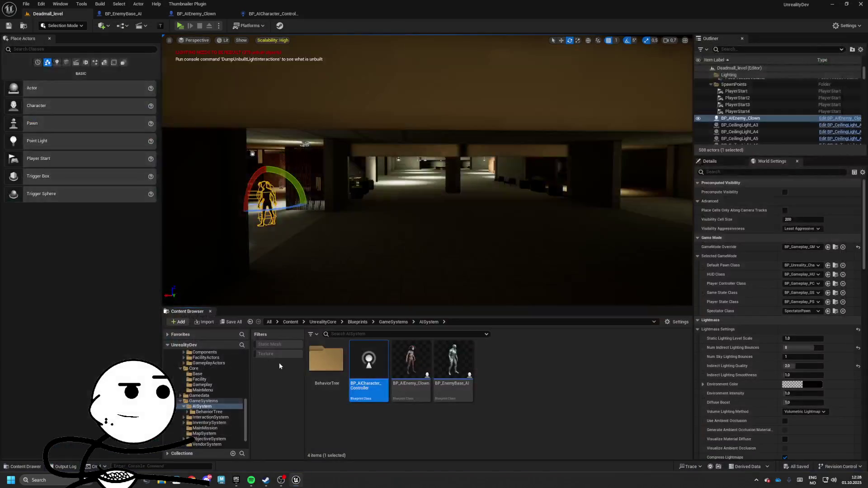
Move Creatures_Voice_SFX into UnrealityCore/Assets/FabPacks/Audio and open it to show Cues and Wavs.
{"action": "left_click", "coordinate": [290, 322]}
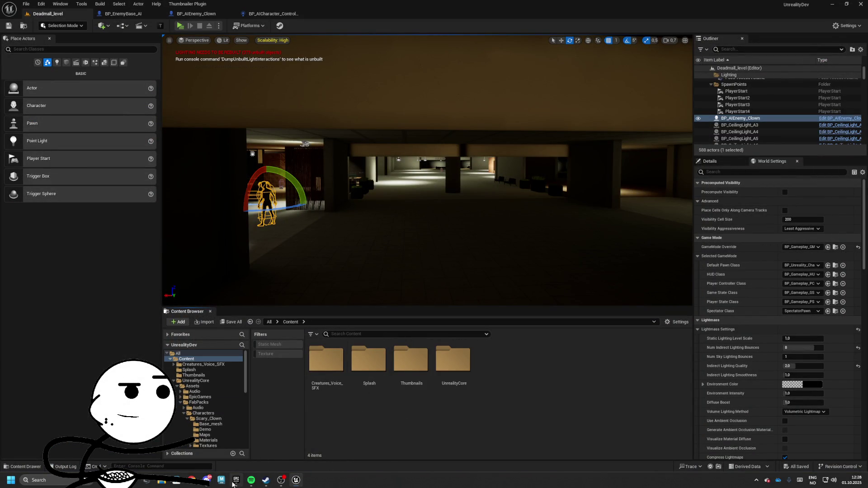
{"action": "left_click", "coordinate": [236, 481]}
{"action": "left_click", "coordinate": [236, 480]}
{"action": "left_click", "coordinate": [185, 416]}
{"action": "mouse_move", "coordinate": [326, 362]}
{"action": "left_mouse_down"}
{"action": "mouse_move", "coordinate": [260, 414]}
{"action": "mouse_move", "coordinate": [217, 432]}
{"action": "mouse_move", "coordinate": [199, 411]}
{"action": "left_mouse_up"}
{"action": "left_click", "coordinate": [217, 425]}
{"action": "left_click", "coordinate": [460, 251]}
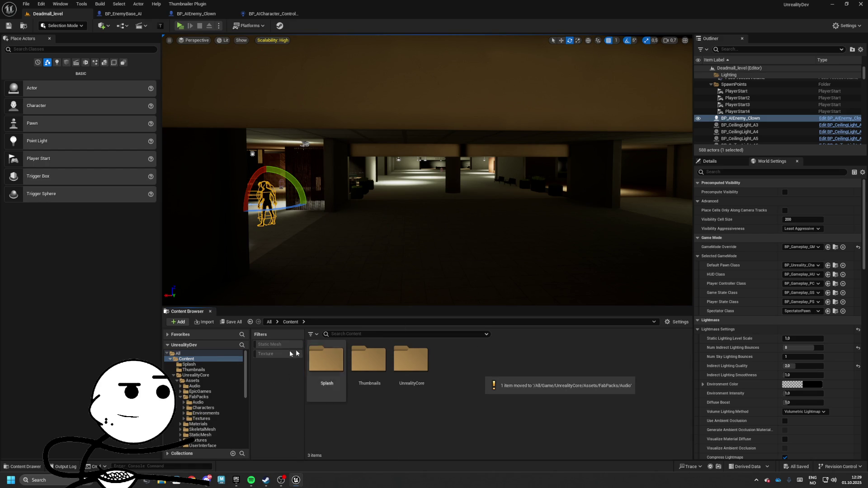
{"action": "left_click", "coordinate": [200, 402]}
{"action": "double_click", "coordinate": [325, 359]}
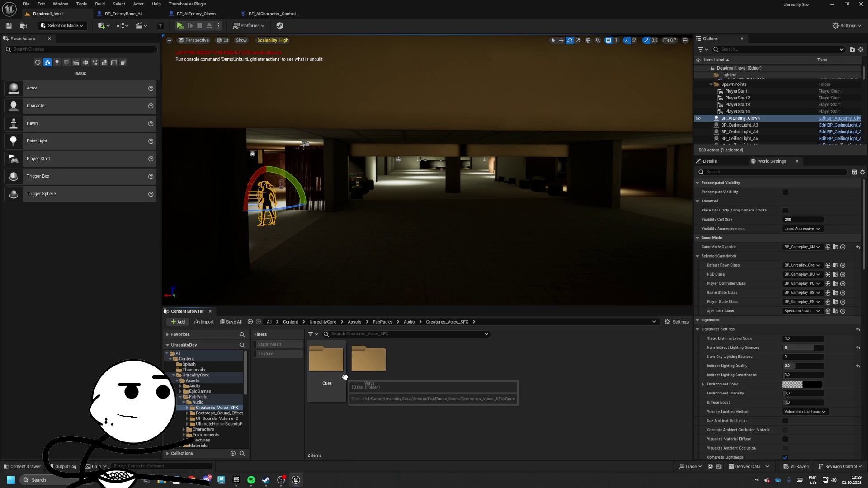
Open the Cues folder and audition the creature buildup attack, death and hit cues.
{"action": "left_click", "coordinate": [370, 371]}
{"action": "double_click", "coordinate": [326, 360]}
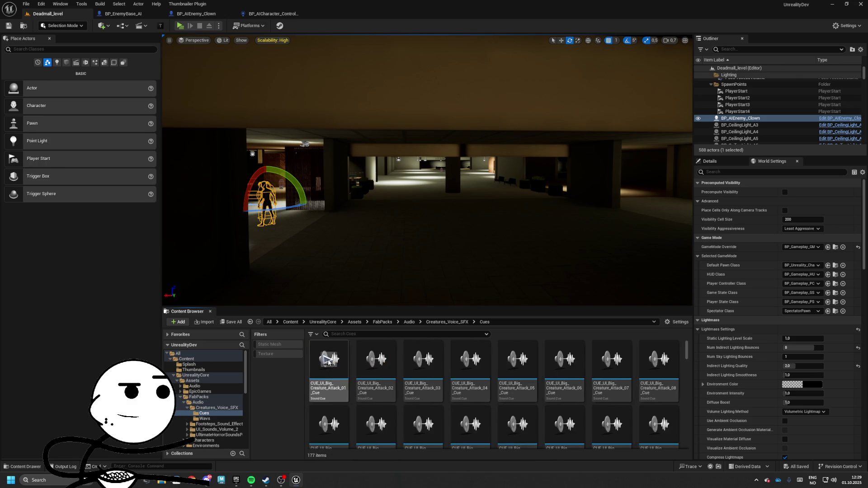
{"action": "scroll", "coordinate": [375, 384], "scroll_direction": "down", "scroll_amount": 2}
{"action": "scroll", "coordinate": [434, 389], "scroll_direction": "down", "scroll_amount": 2}
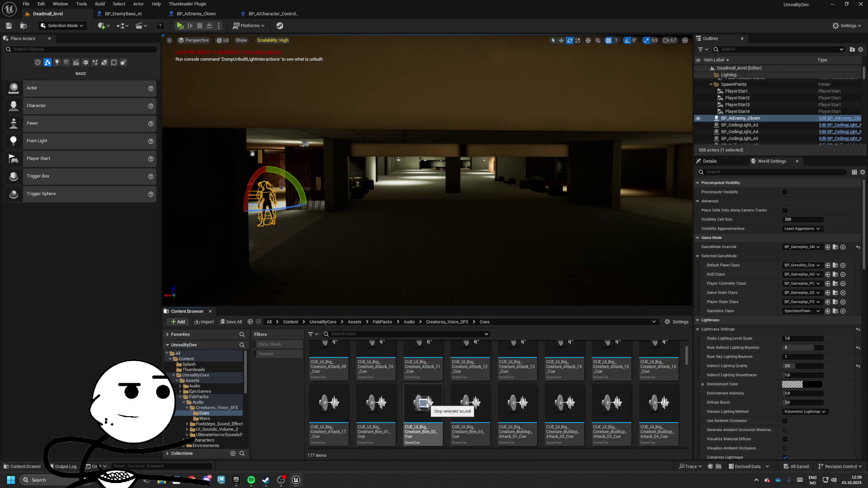
{"action": "scroll", "coordinate": [428, 404], "scroll_direction": "down", "scroll_amount": 2}
{"action": "left_click", "coordinate": [561, 361]}
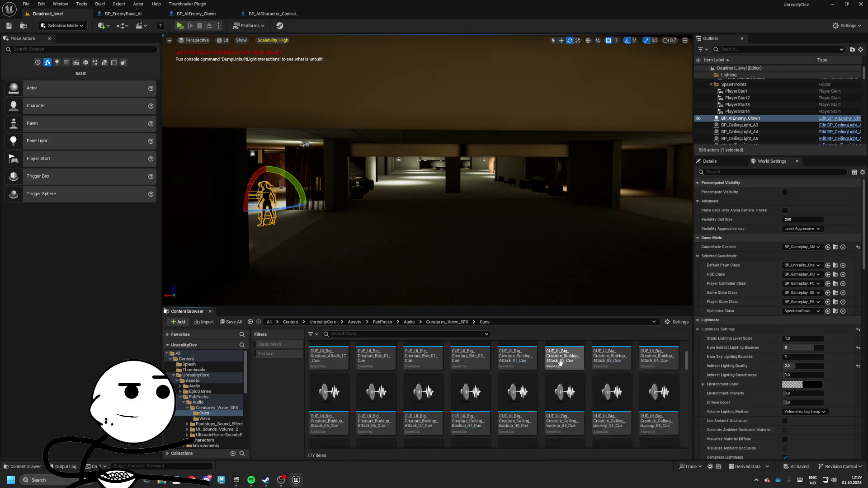
{"action": "scroll", "coordinate": [563, 389], "scroll_direction": "down", "scroll_amount": 2}
{"action": "left_click", "coordinate": [517, 414]}
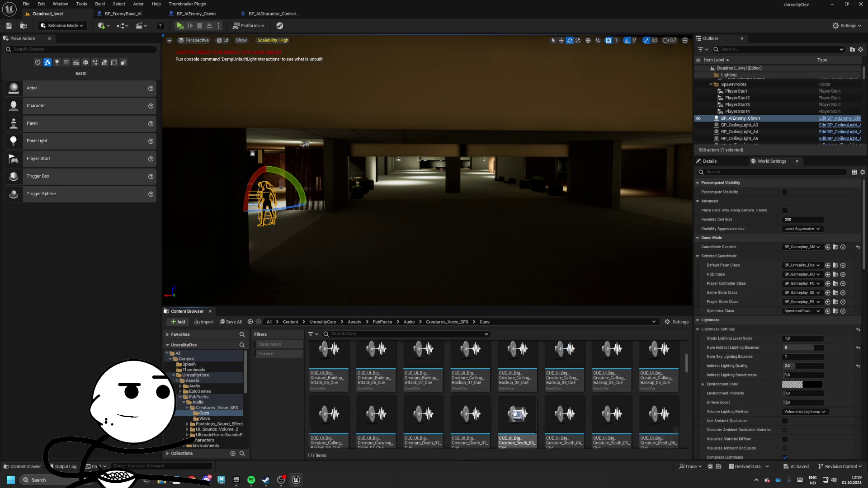
{"action": "scroll", "coordinate": [518, 417], "scroll_direction": "down", "scroll_amount": 5}
{"action": "left_click", "coordinate": [512, 405]}
{"action": "left_click", "coordinate": [564, 383]}
{"action": "scroll", "coordinate": [565, 388], "scroll_direction": "down", "scroll_amount": 2}
{"action": "left_click", "coordinate": [567, 401]}
{"action": "scroll", "coordinate": [567, 407], "scroll_direction": "down", "scroll_amount": 2}
{"action": "left_click", "coordinate": [569, 416]}
{"action": "scroll", "coordinate": [567, 407], "scroll_direction": "down", "scroll_amount": 3}
Audition the creature idle guard, idle 02–04, misc, misc 06 and running cues.
{"action": "left_click", "coordinate": [519, 403]}
{"action": "scroll", "coordinate": [521, 405], "scroll_direction": "down", "scroll_amount": 2}
{"action": "left_click", "coordinate": [470, 361]}
{"action": "left_click", "coordinate": [435, 363]}
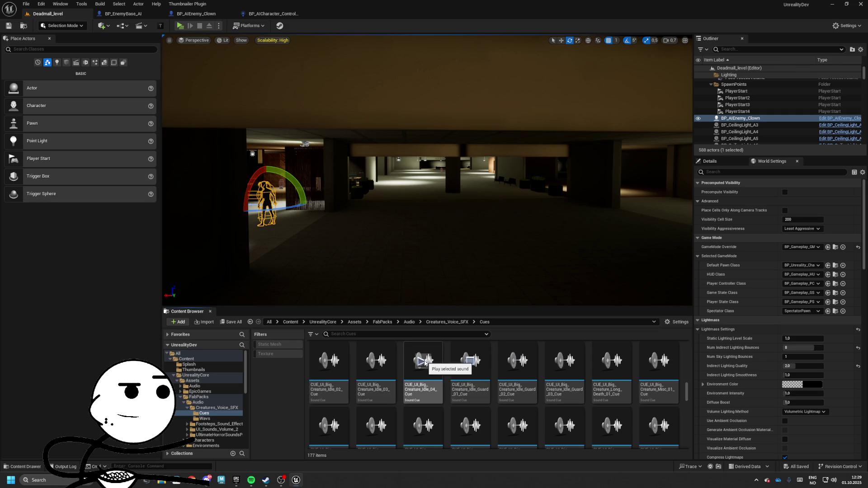
{"action": "left_click", "coordinate": [424, 362]}
{"action": "scroll", "coordinate": [403, 365], "scroll_direction": "down", "scroll_amount": 1}
{"action": "left_click", "coordinate": [375, 353]}
{"action": "left_click", "coordinate": [331, 356]}
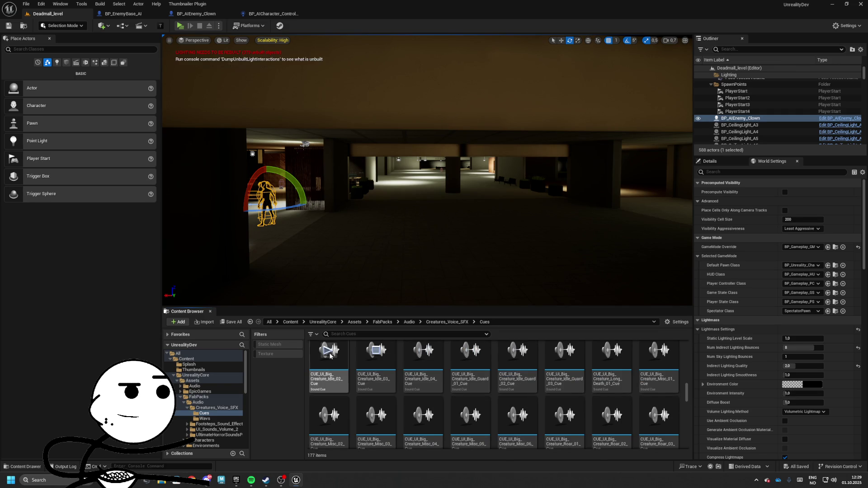
{"action": "scroll", "coordinate": [331, 356], "scroll_direction": "down", "scroll_amount": 2}
{"action": "left_click", "coordinate": [431, 393]}
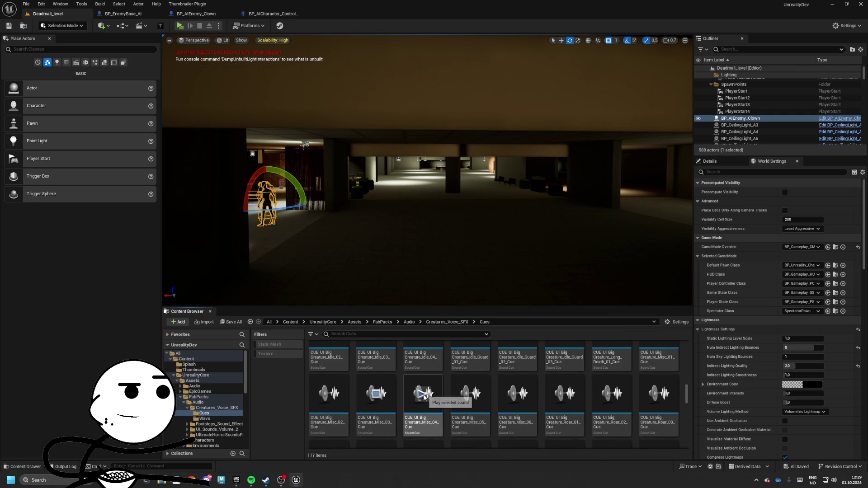
{"action": "scroll", "coordinate": [426, 397], "scroll_direction": "up", "scroll_amount": 2}
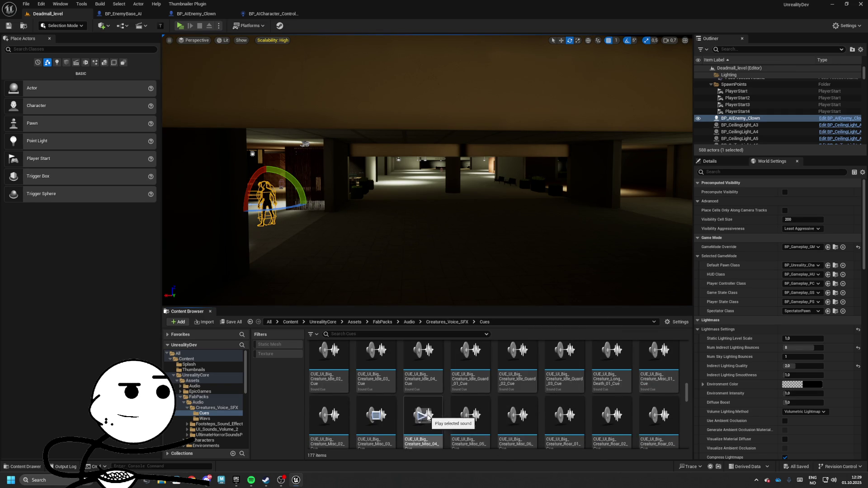
{"action": "scroll", "coordinate": [428, 417], "scroll_direction": "down", "scroll_amount": 2}
{"action": "left_click", "coordinate": [518, 388]}
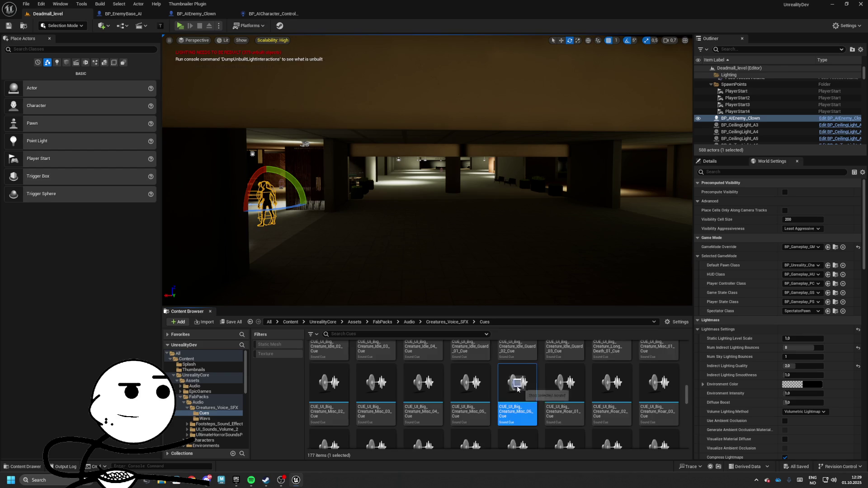
{"action": "scroll", "coordinate": [478, 386], "scroll_direction": "down", "scroll_amount": 3}
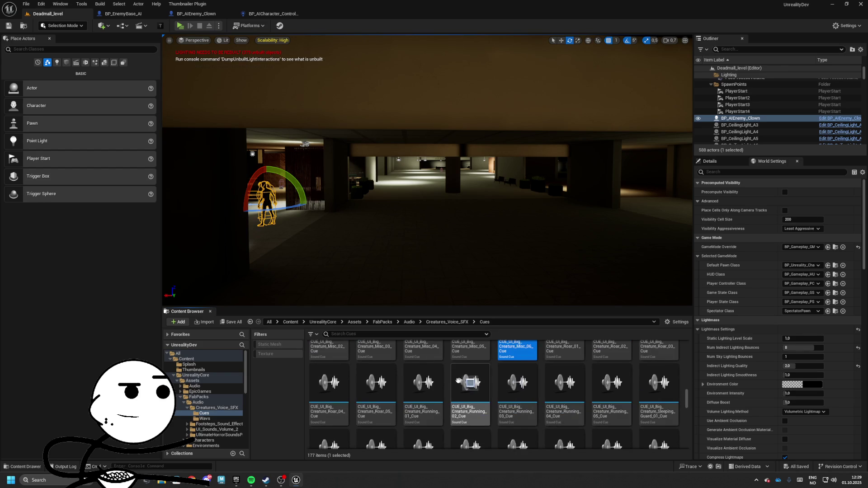
{"action": "left_click", "coordinate": [376, 383]}
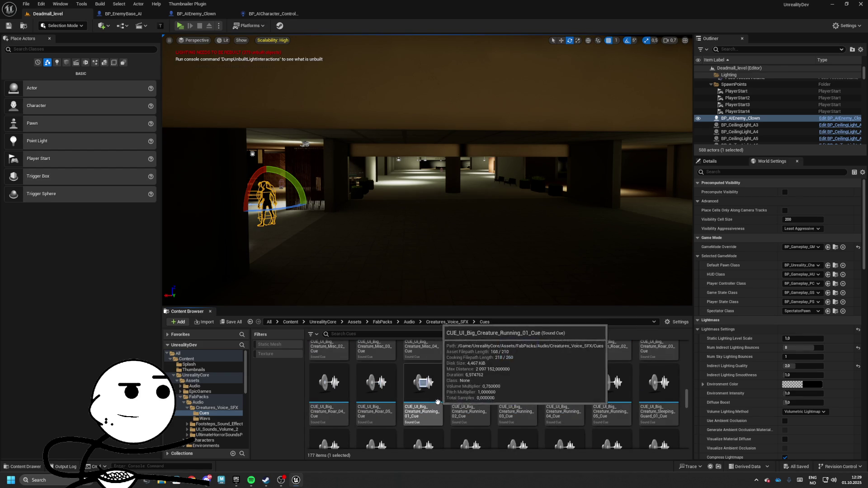
Create a new Sound Cue in Creatures_Voice_SFX and add a Set Sound node on SC_Creature.
{"action": "left_click", "coordinate": [450, 322]}
{"action": "right_click", "coordinate": [454, 380]}
{"action": "mouse_move", "coordinate": [488, 249]}
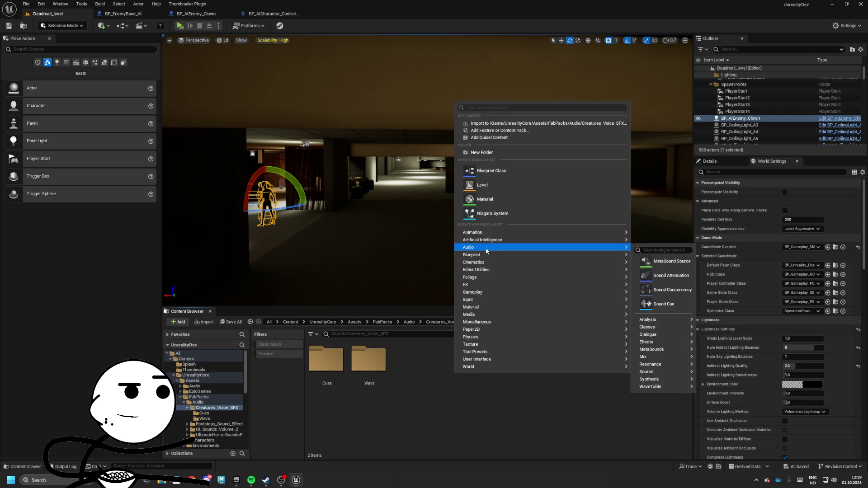
{"action": "left_click", "coordinate": [664, 303]}
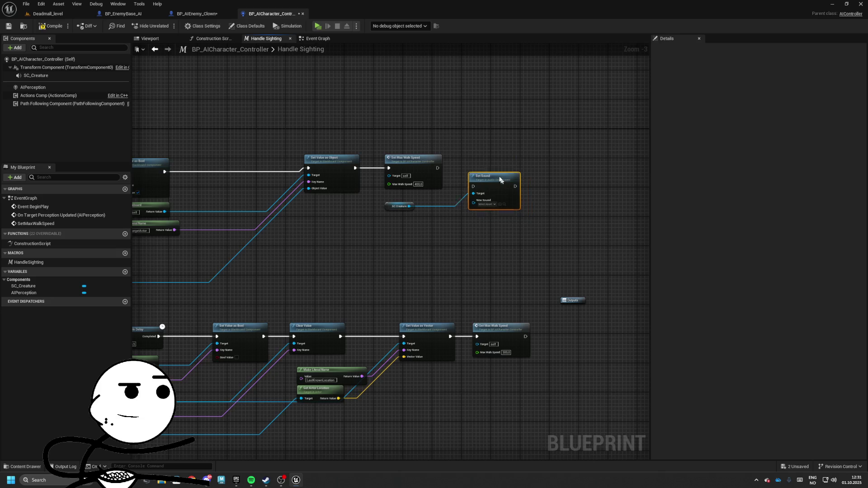
{"action": "left_click", "coordinate": [481, 183]}
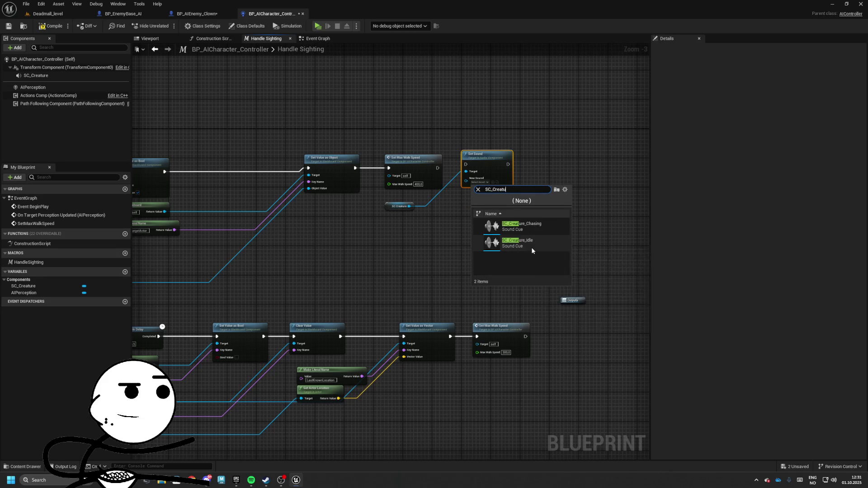
Set SC_Creature's sound to SC_Creature_Chasing and follow it with a Play node.
{"action": "left_click", "coordinate": [515, 226]}
{"action": "scroll", "coordinate": [502, 179], "scroll_direction": "up", "scroll_amount": 3}
{"action": "left_click_drag", "start_coordinate": [503, 179], "coordinate": [502, 184]}
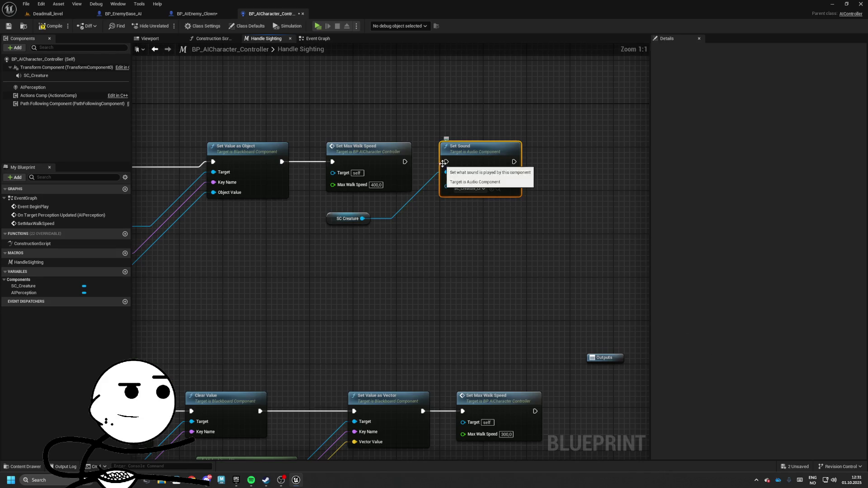
{"action": "mouse_move", "coordinate": [363, 219]}
{"action": "left_mouse_down"}
{"action": "mouse_move", "coordinate": [459, 213]}
{"action": "mouse_move", "coordinate": [566, 171]}
{"action": "mouse_move", "coordinate": [565, 147]}
{"action": "mouse_move", "coordinate": [556, 163]}
{"action": "left_mouse_up"}
{"action": "type", "text": "play"}
{"action": "key", "text": "Return"}
{"action": "left_click_drag", "start_coordinate": [317, 136], "coordinate": [552, 262]}
Copy the Set Sound and Play nodes after Set Max Walk Speed, using SC_Creature_Idle.
{"action": "key", "text": "ctrl+c"}
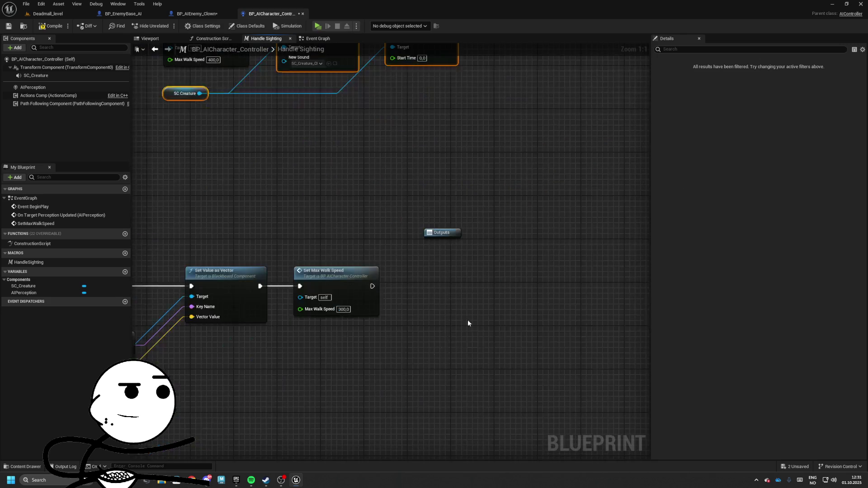
{"action": "key", "text": "ctrl+v"}
{"action": "left_click_drag", "start_coordinate": [468, 289], "coordinate": [456, 283]}
{"action": "left_click_drag", "start_coordinate": [372, 286], "coordinate": [458, 289]}
{"action": "left_click", "coordinate": [450, 315]}
{"action": "type", "text": "idle"}
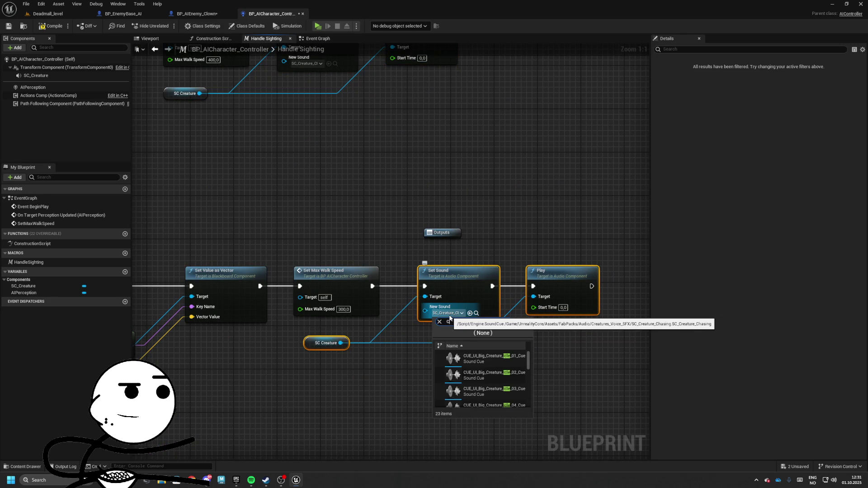
{"action": "key", "text": "BackSpace"}
{"action": "type", "text": "creature_id"}
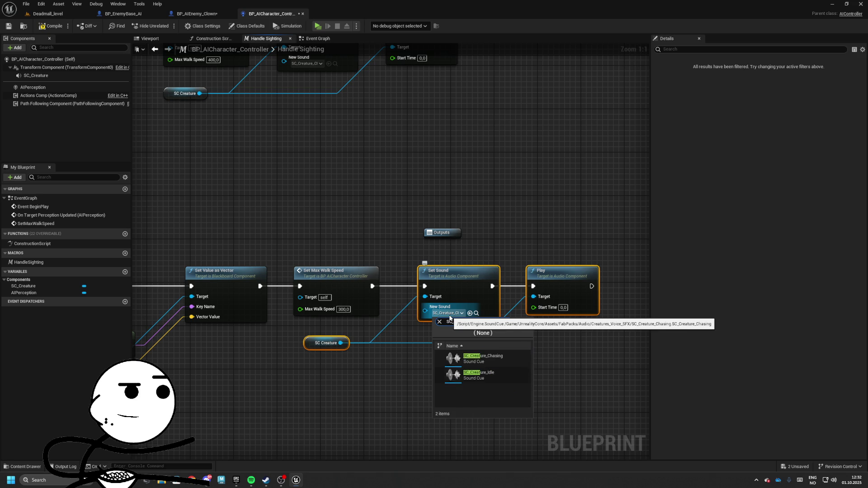
{"action": "left_click", "coordinate": [479, 357]}
Save the BP_AICharacter_Controller blueprint and return to Deadmall_level.
{"action": "left_click_drag", "start_coordinate": [388, 200], "coordinate": [421, 219]}
{"action": "scroll", "coordinate": [420, 220], "scroll_direction": "down", "scroll_amount": 3}
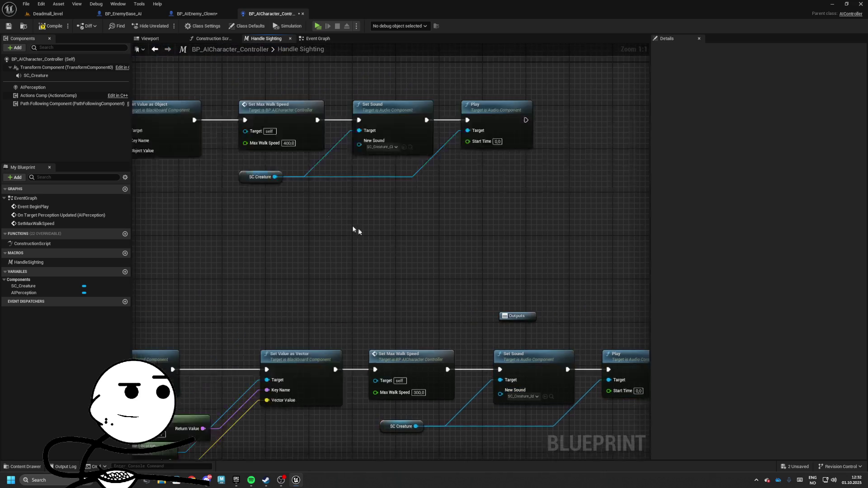
{"action": "left_click", "coordinate": [285, 172]}
{"action": "left_click", "coordinate": [53, 28]}
{"action": "left_click", "coordinate": [46, 13]}
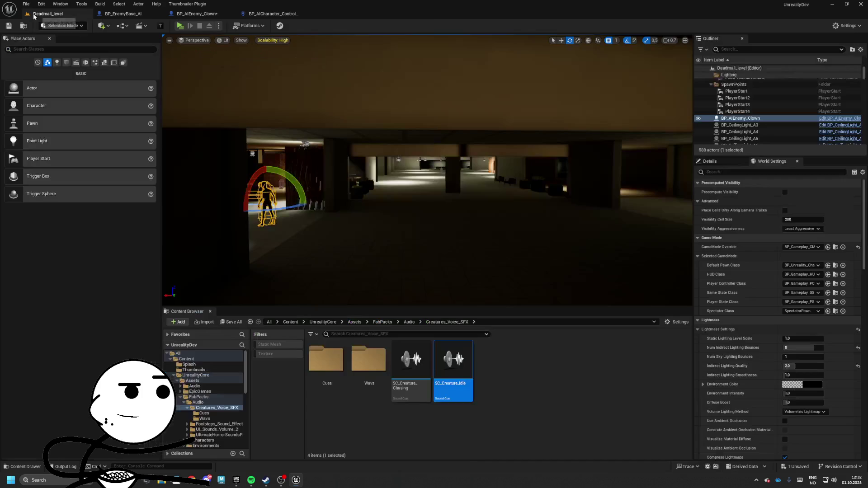
Play-test the Deadmall level in the standalone window, walking forward to hear the creature sounds.
{"action": "left_click", "coordinate": [177, 26]}
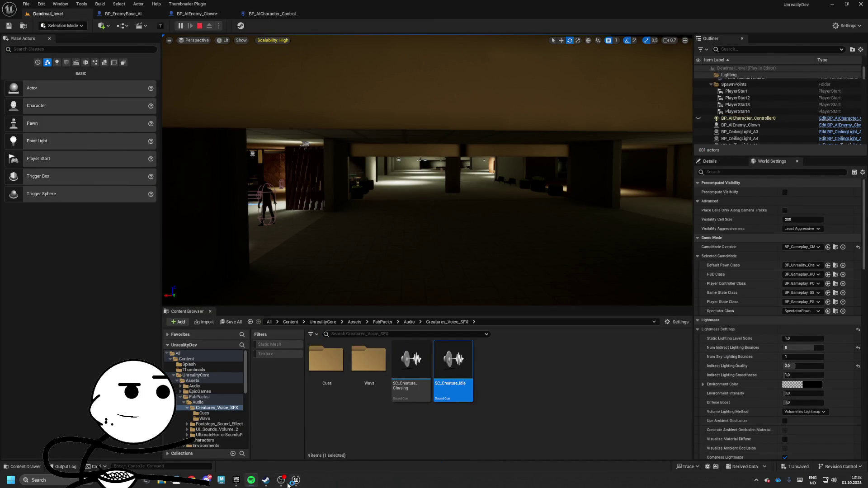
{"action": "mouse_move", "coordinate": [290, 483]}
{"action": "left_click", "coordinate": [337, 452]}
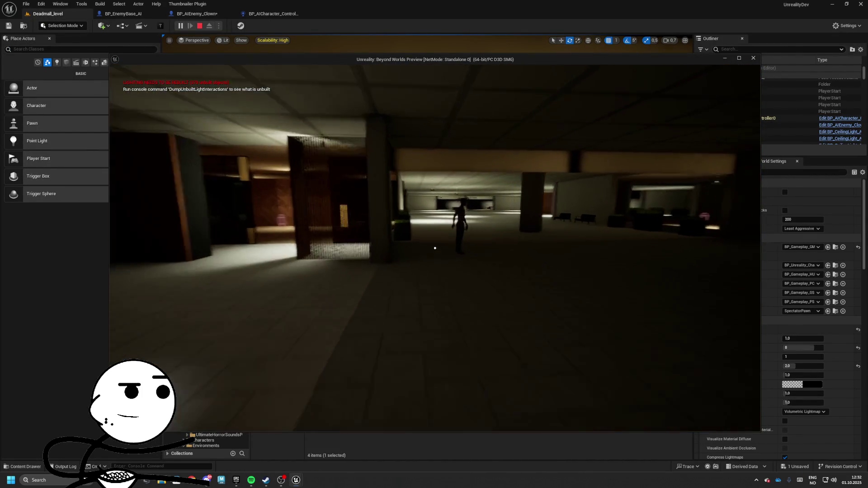
{"action": "key", "text": "w"}
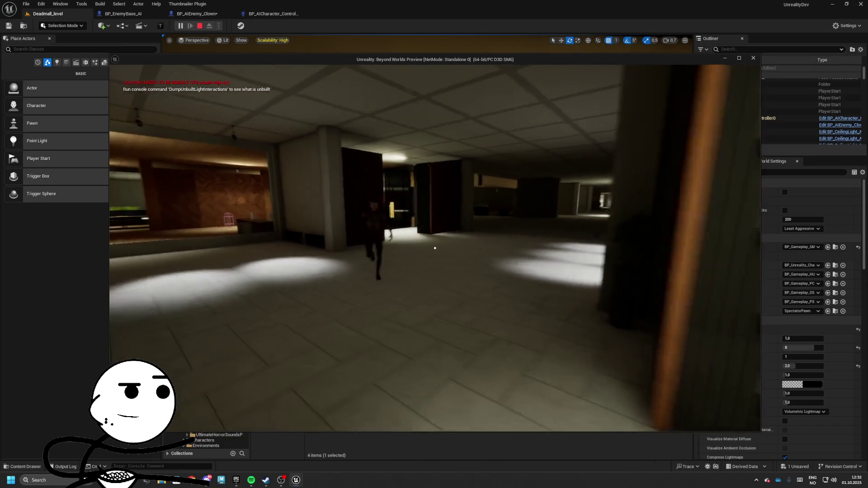
{"action": "key", "text": "Escape"}
Save BP_AIEnemy_Clown and go back to the AI controller's Handle Sighting graph.
{"action": "left_click", "coordinate": [200, 14]}
{"action": "left_click", "coordinate": [11, 26]}
{"action": "left_click", "coordinate": [271, 14]}
{"action": "scroll", "coordinate": [313, 216], "scroll_direction": "up", "scroll_amount": 2}
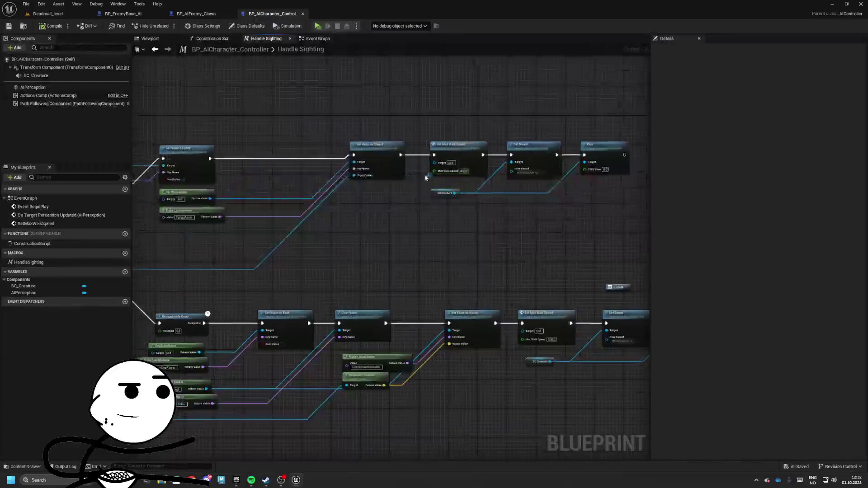
Remove the SC_Creature component and the upper Set Sound and Play nodes from the controller.
{"action": "mouse_move", "coordinate": [360, 181]}
{"action": "left_mouse_down"}
{"action": "mouse_move", "coordinate": [424, 179]}
{"action": "mouse_move", "coordinate": [399, 177]}
{"action": "mouse_move", "coordinate": [414, 180]}
{"action": "left_mouse_up"}
{"action": "mouse_move", "coordinate": [385, 209]}
{"action": "left_mouse_down"}
{"action": "mouse_move", "coordinate": [375, 163]}
{"action": "mouse_move", "coordinate": [362, 231]}
{"action": "mouse_move", "coordinate": [308, 220]}
{"action": "mouse_move", "coordinate": [402, 218]}
{"action": "mouse_move", "coordinate": [311, 183]}
{"action": "mouse_move", "coordinate": [262, 213]}
{"action": "left_mouse_up"}
{"action": "left_click_drag", "start_coordinate": [336, 131], "coordinate": [518, 225]}
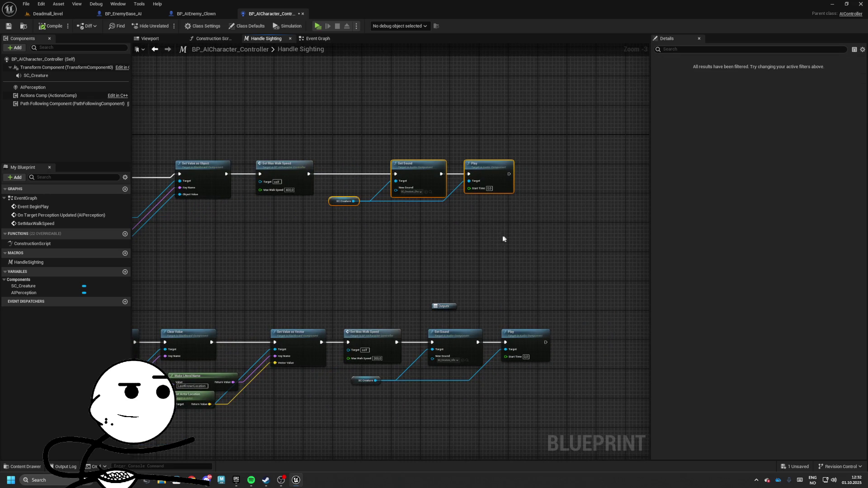
{"action": "left_click", "coordinate": [47, 76]}
{"action": "key", "text": "Delete"}
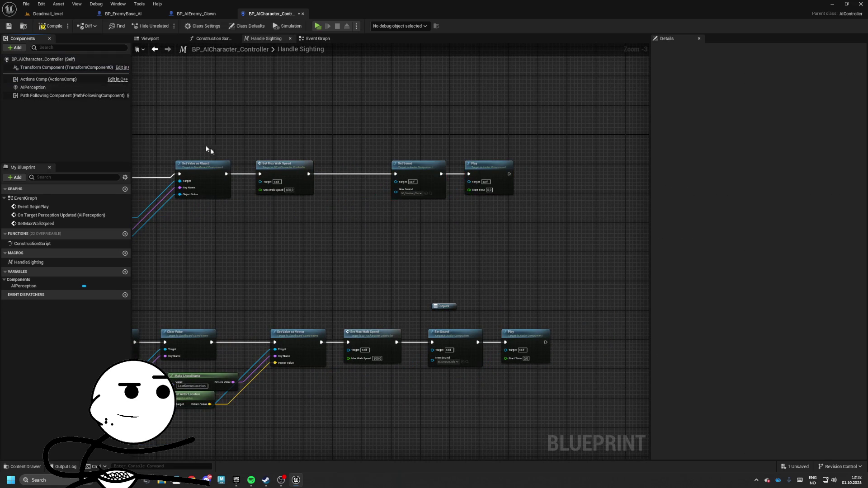
{"action": "key", "text": "Delete"}
Delete the lower Set Sound and Play nodes and save the AI controller blueprint.
{"action": "left_click_drag", "start_coordinate": [452, 316], "coordinate": [555, 376]}
{"action": "key", "text": "Delete"}
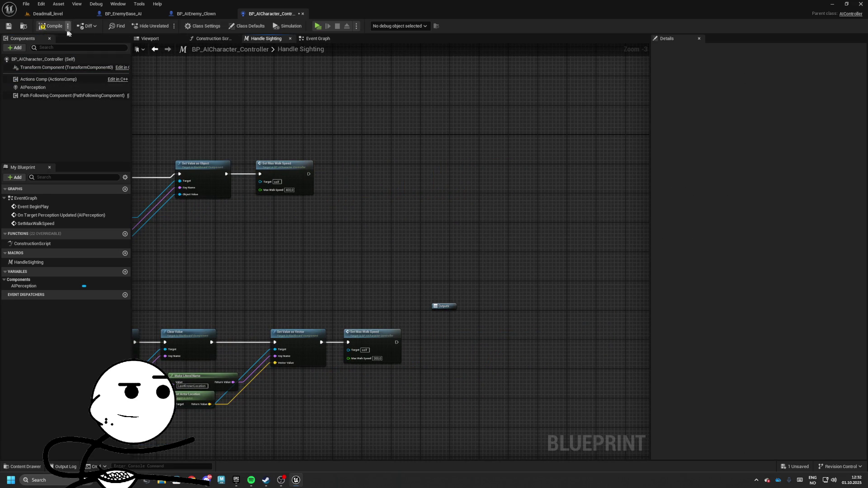
{"action": "left_click", "coordinate": [13, 27]}
{"action": "left_click", "coordinate": [168, 17]}
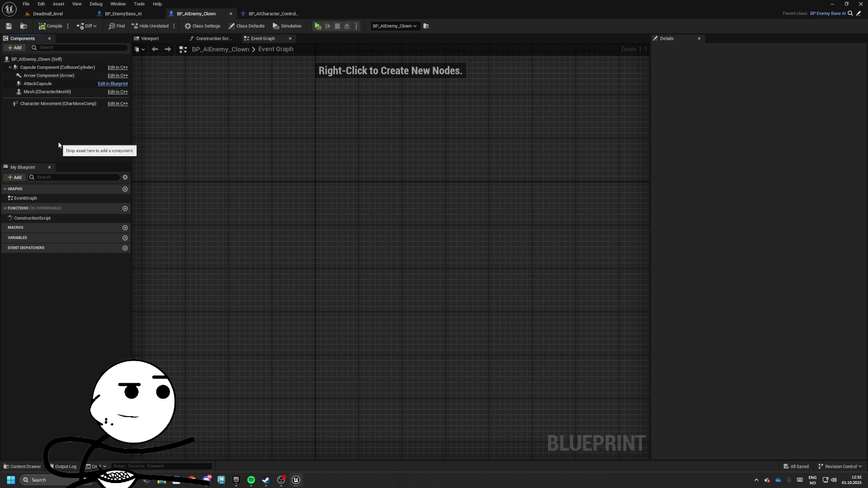
Add the creature sound cue as a clown component, save, and play-test the level standalone.
{"action": "left_click_drag", "start_coordinate": [58, 145], "coordinate": [32, 81]}
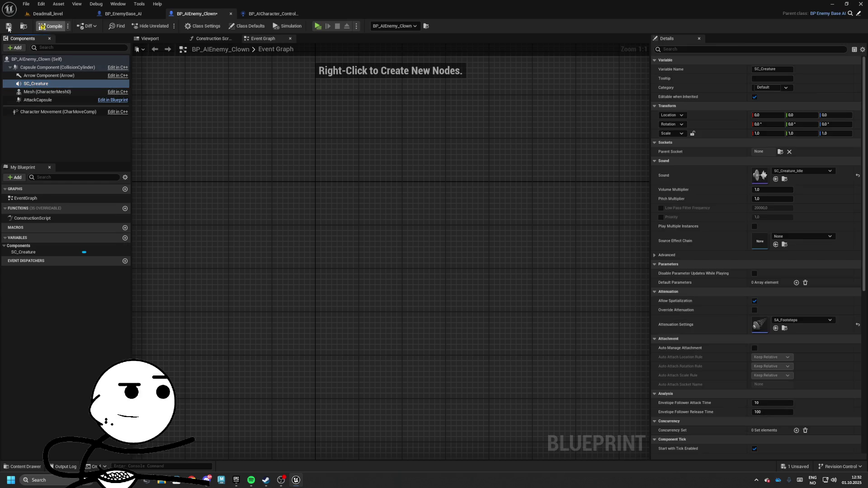
{"action": "left_click", "coordinate": [8, 26]}
{"action": "left_click", "coordinate": [48, 13]}
{"action": "key", "text": "alt+p"}
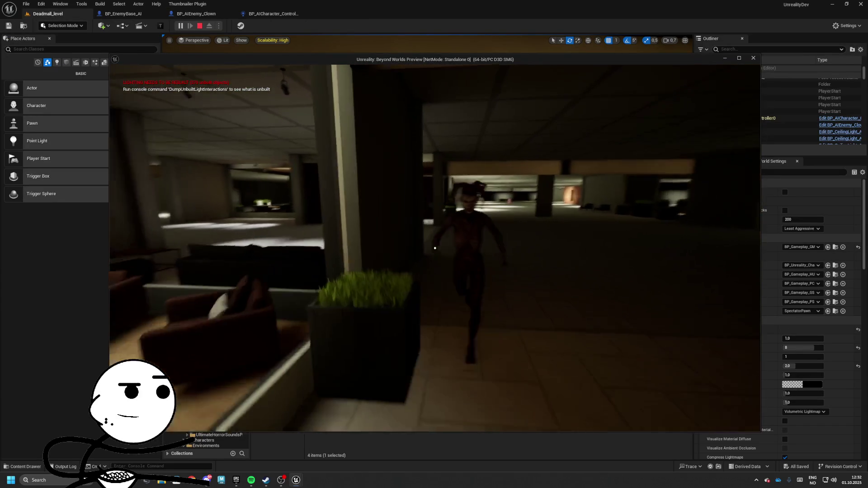
{"action": "key", "text": "w"}
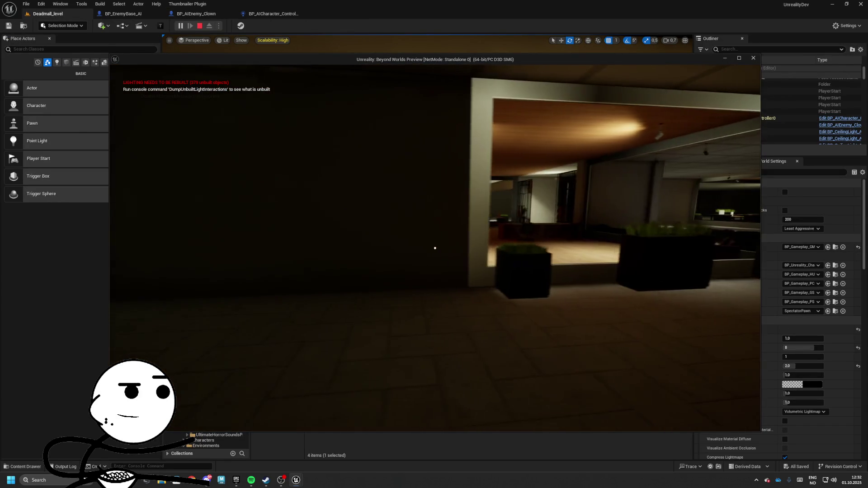
{"action": "key", "text": "Escape"}
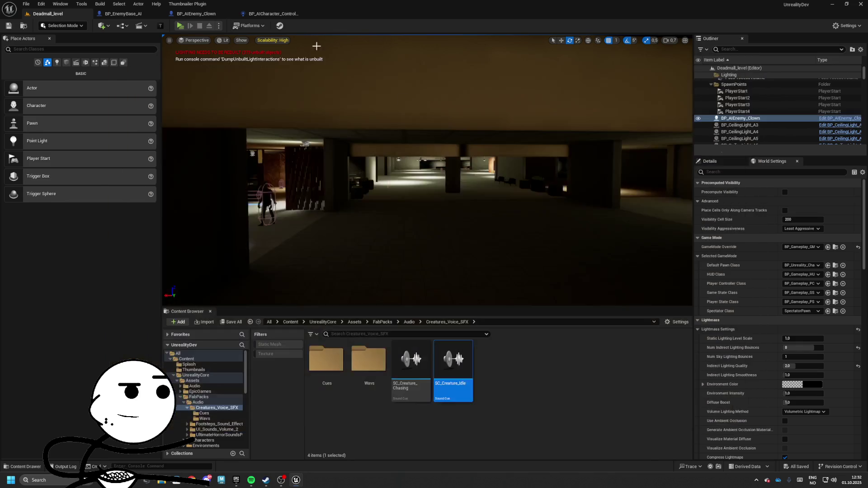
Enable Override Attenuation on the clown's SC_Creature, keeping inner radius 400 and falloff 3600.
{"action": "left_click", "coordinate": [265, 14]}
{"action": "left_click", "coordinate": [201, 17]}
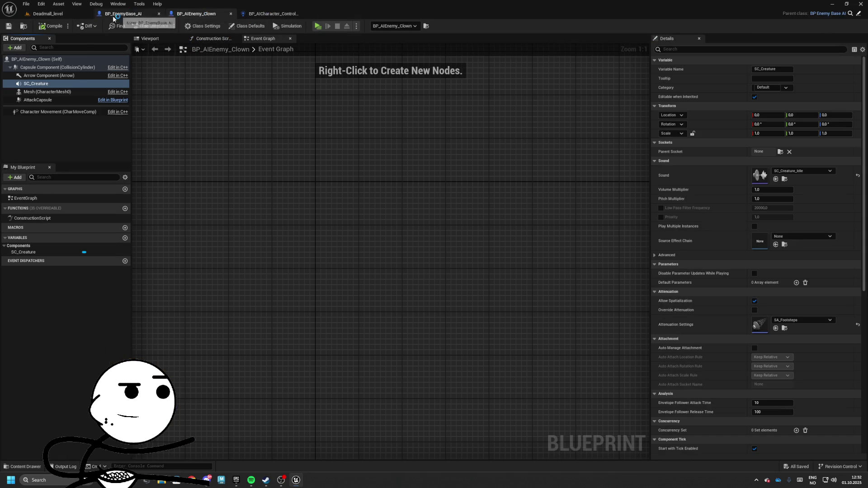
{"action": "left_click", "coordinate": [754, 310]}
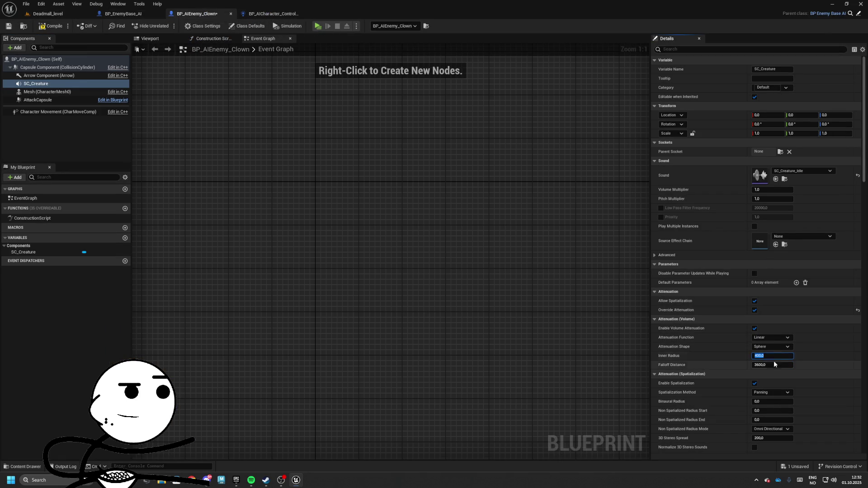
{"action": "left_click", "coordinate": [300, 54]}
{"action": "key", "text": "alt+p"}
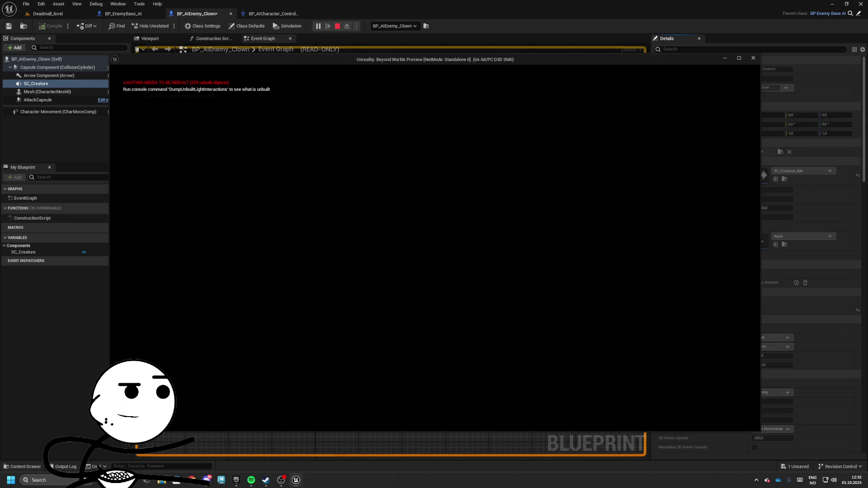
Stop the in-editor session, run Deadmall_level standalone to hear the clown, then end it.
{"action": "key", "text": "Escape"}
{"action": "key", "text": "alt+p"}
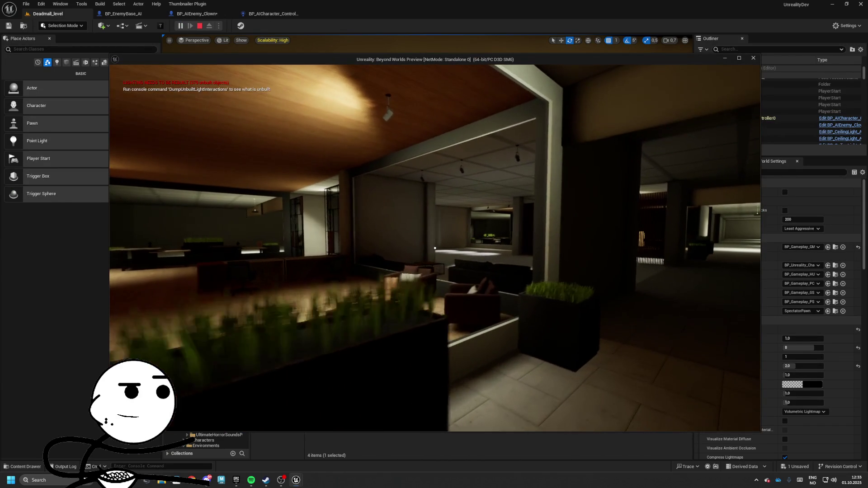
{"action": "key", "text": "alt+Tab"}
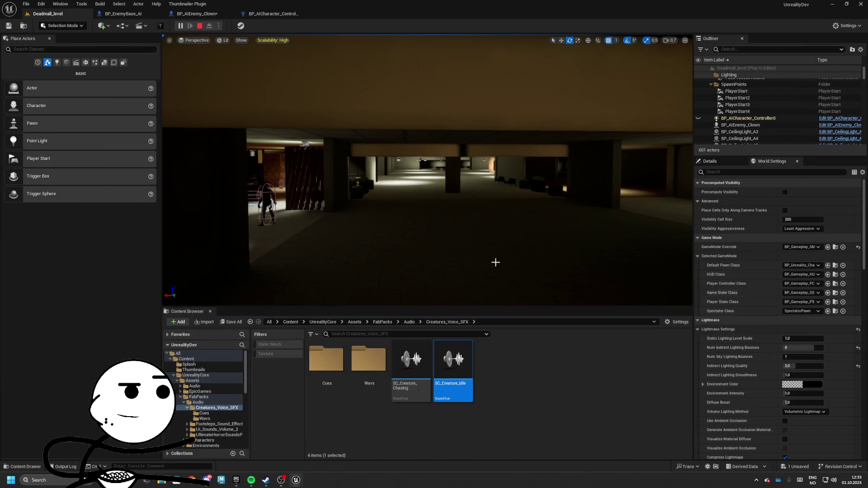
{"action": "key", "text": "alt+Tab"}
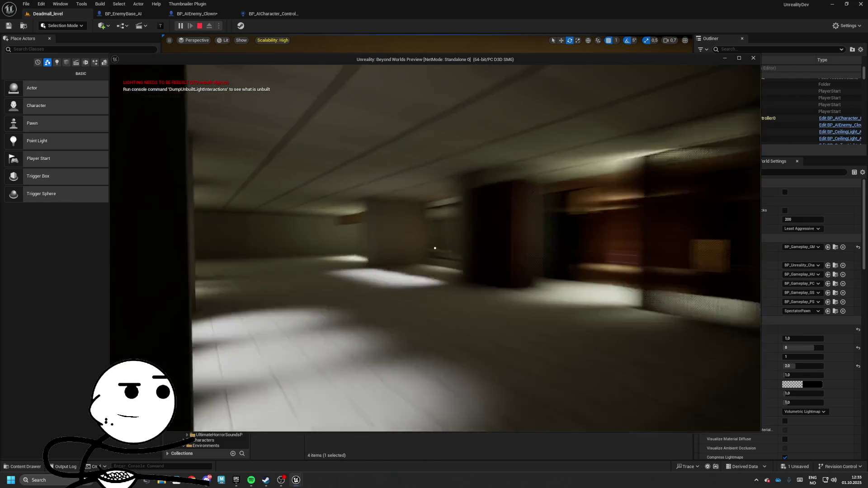
{"action": "key", "text": "Escape"}
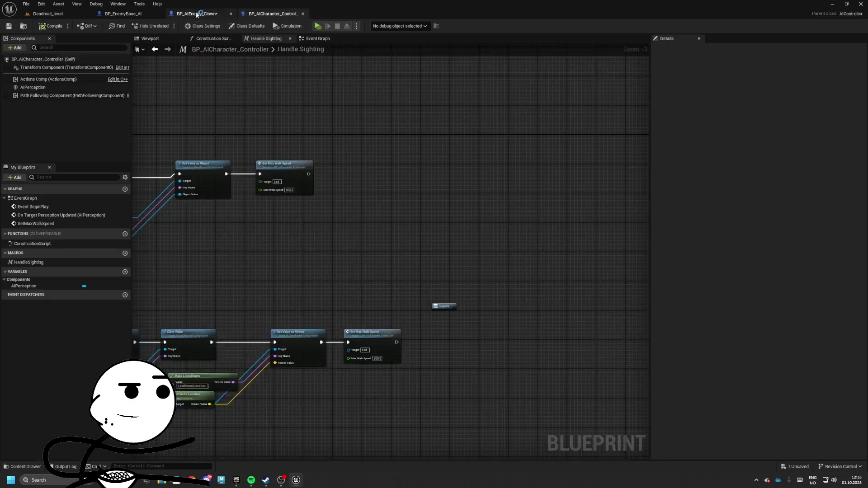
Set the SC_Creature Falloff Distance to 2400, then settle on 1600.
{"action": "left_click", "coordinate": [773, 365]}
{"action": "type", "text": "2400"}
{"action": "key", "text": "Return"}
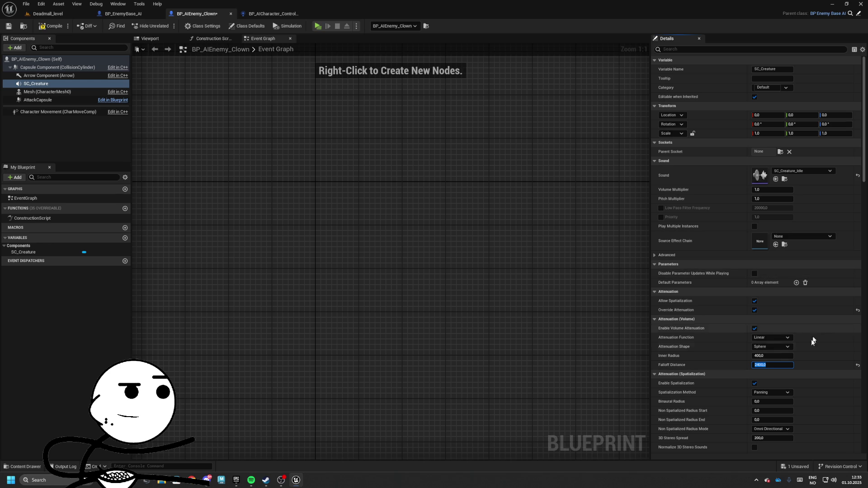
{"action": "type", "text": "1600"}
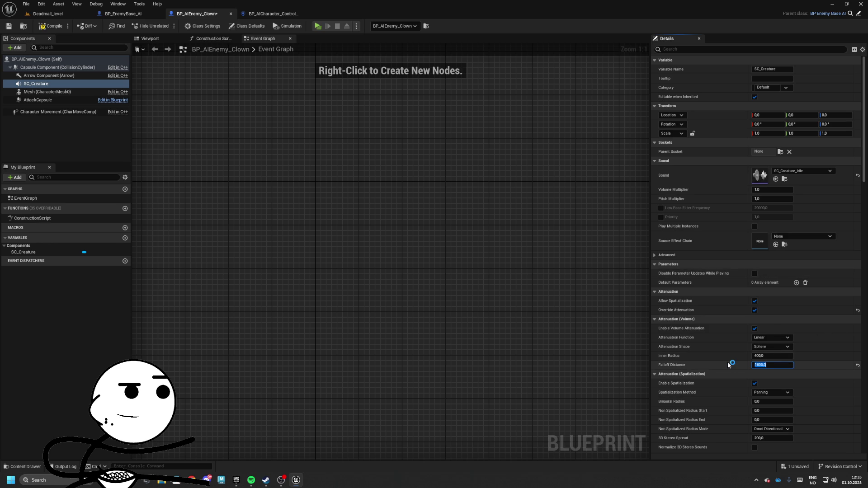
{"action": "key", "text": "Return"}
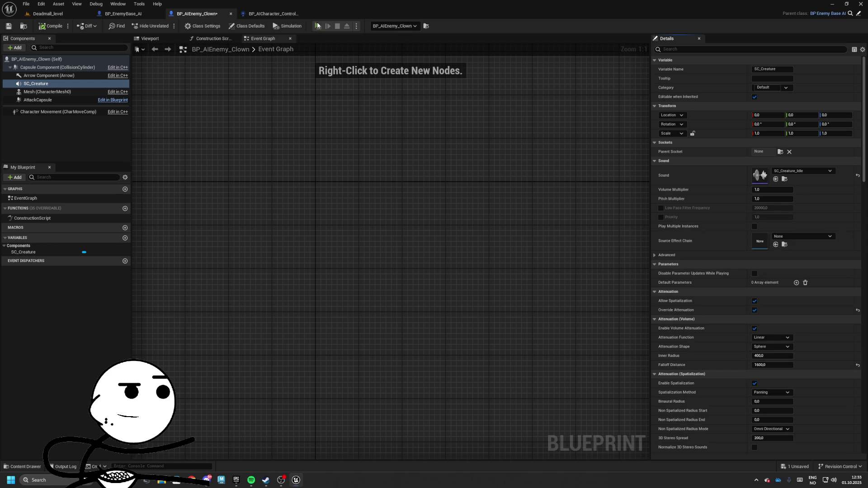
Run a quick play-test, stop it, then relaunch play on the Deadmall level.
{"action": "left_click", "coordinate": [318, 26]}
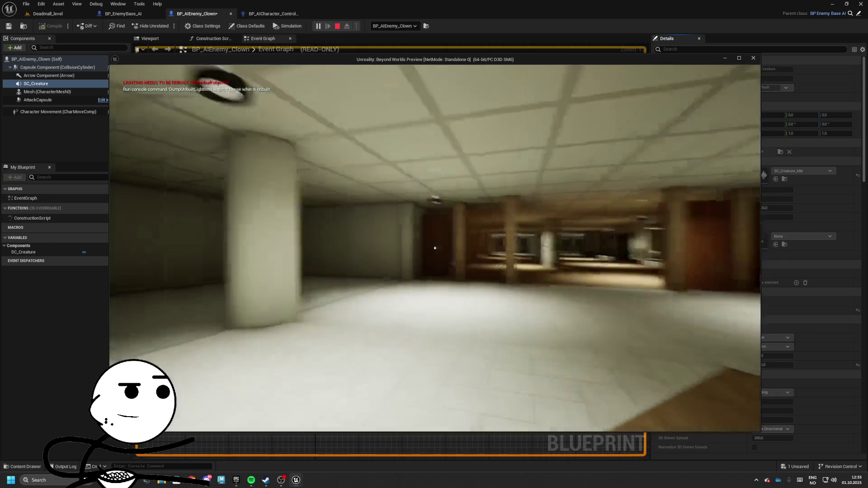
{"action": "key", "text": "Escape"}
{"action": "left_click", "coordinate": [48, 13]}
{"action": "key", "text": "alt+p"}
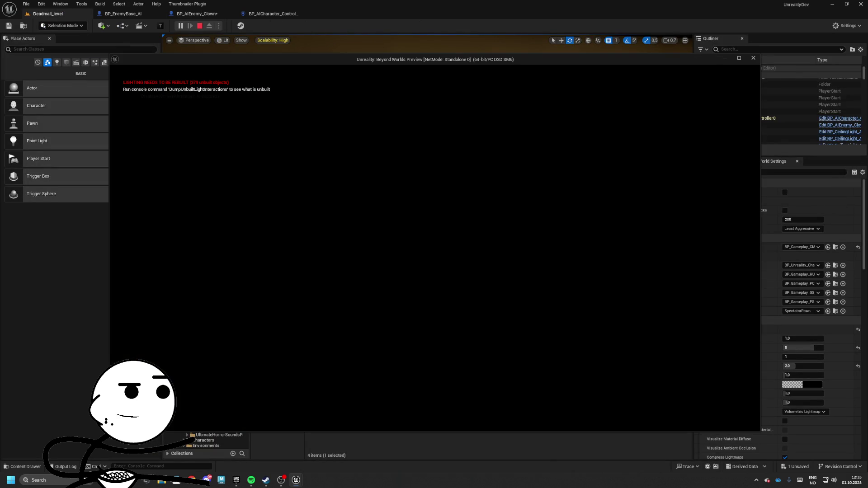
Walk through the lounge into the open hall and on to the counter, listening for the clown.
{"action": "key", "text": "w"}
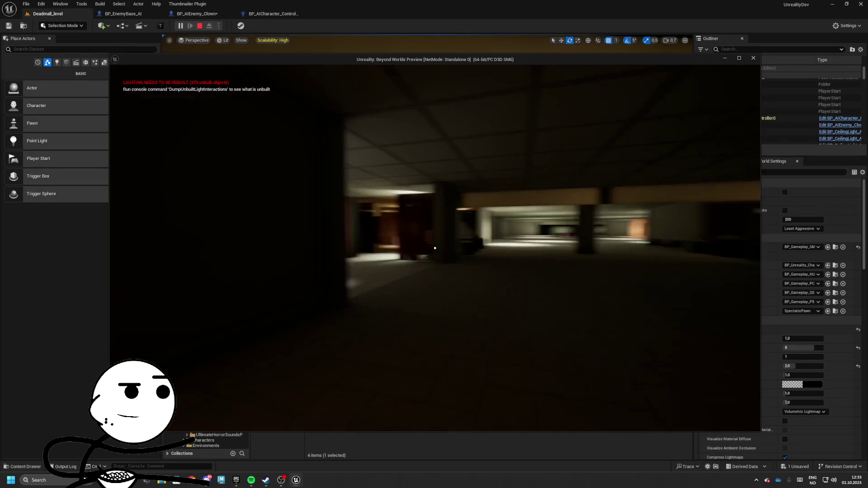
{"action": "key", "text": "w"}
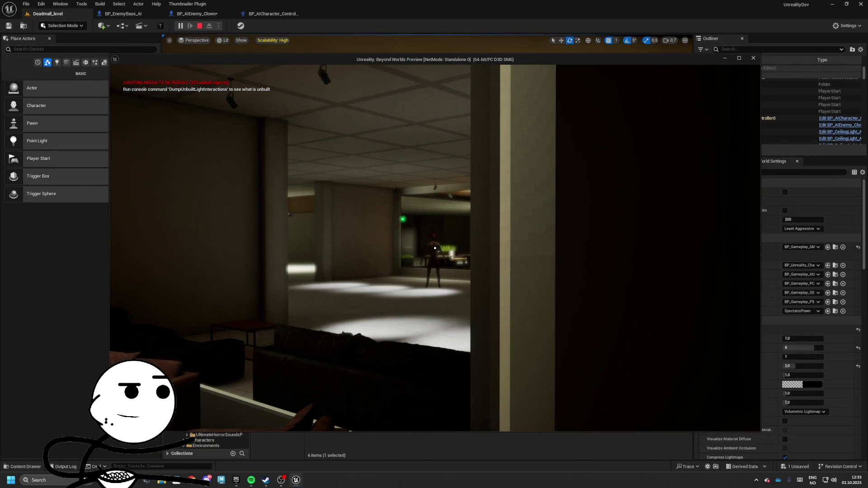
{"action": "key", "text": "w"}
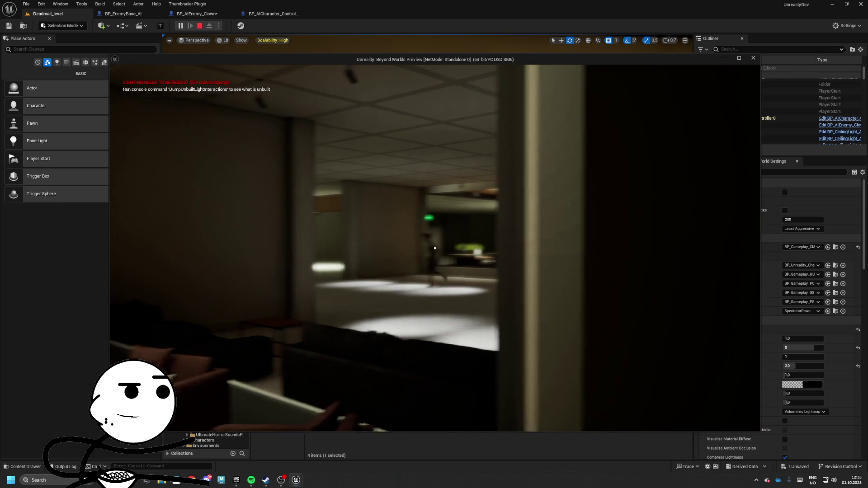
{"action": "key", "text": "w"}
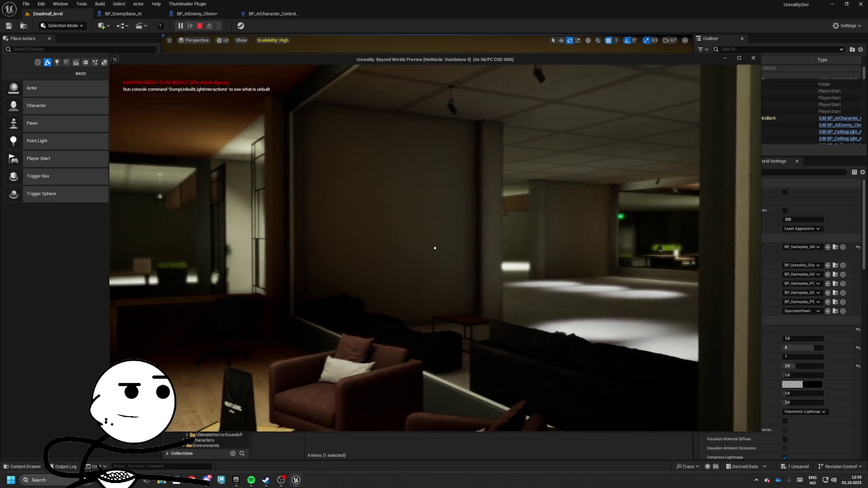
{"action": "key", "text": "w"}
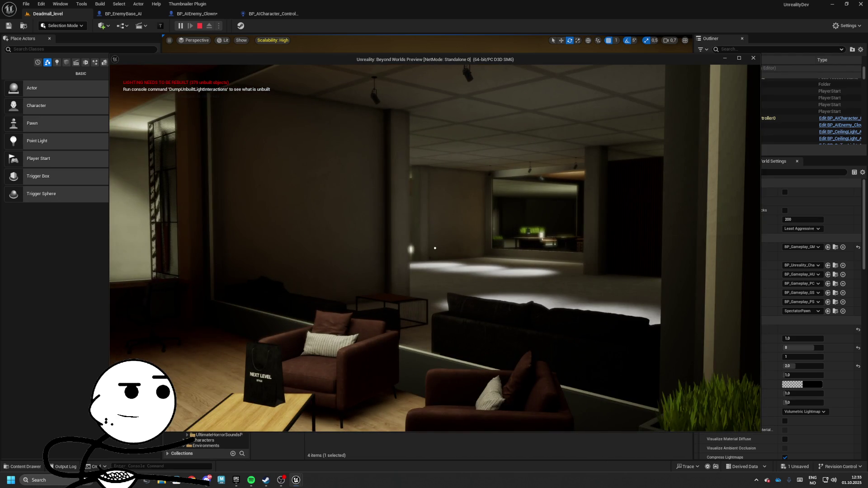
{"action": "key", "text": "w"}
{"action": "key", "text": "w"}
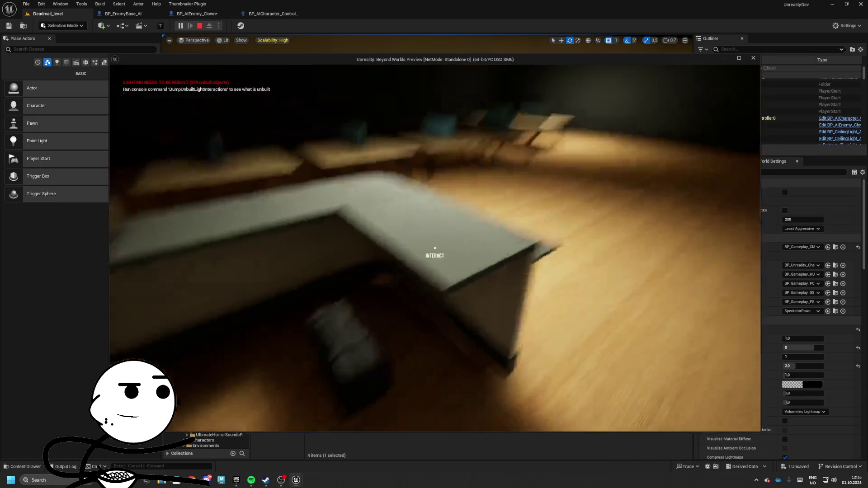
{"action": "key", "text": "w"}
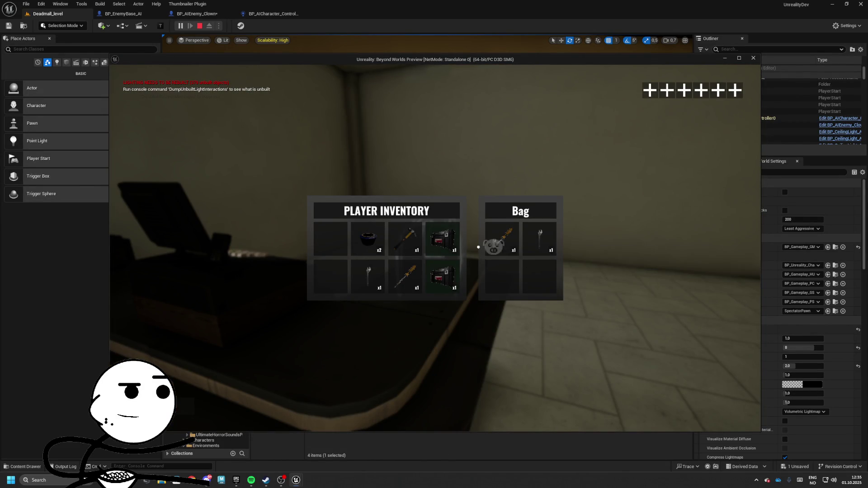
Open and close the cardboard box's inventory beside the dark store shelves.
{"action": "key", "text": "Tab"}
{"action": "key", "text": "w"}
{"action": "key", "text": "Tab"}
{"action": "key", "text": "w"}
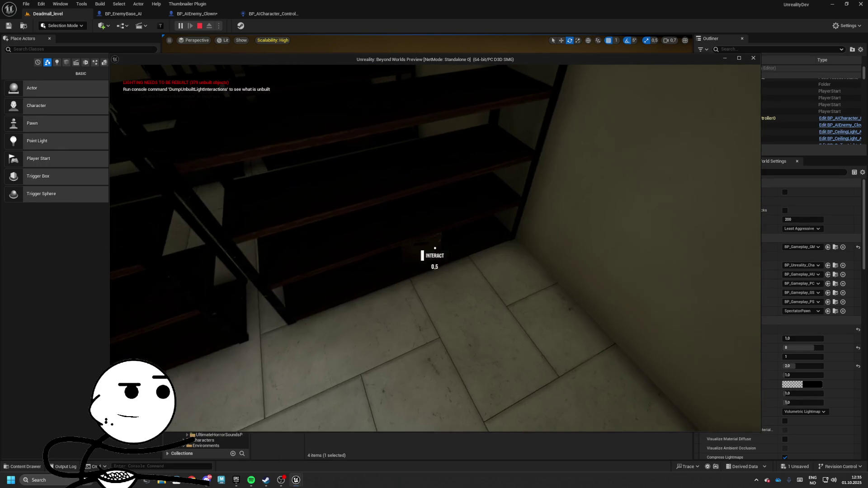
{"action": "key", "text": "Tab"}
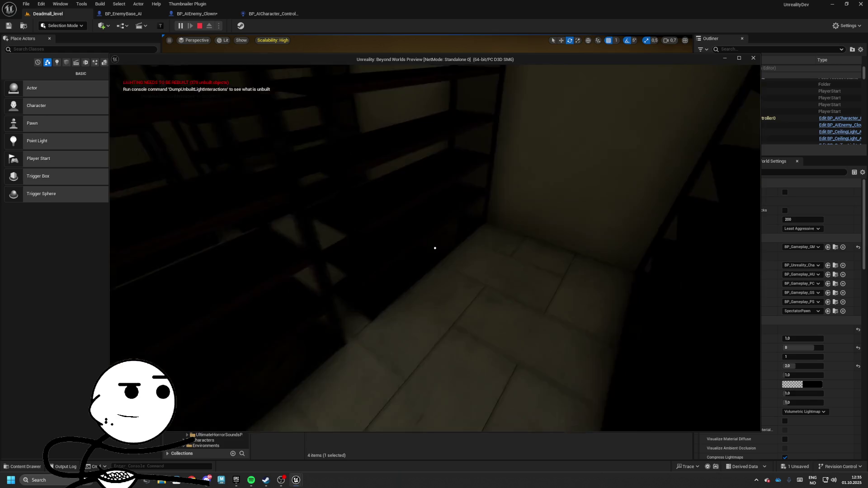
{"action": "key", "text": "Tab"}
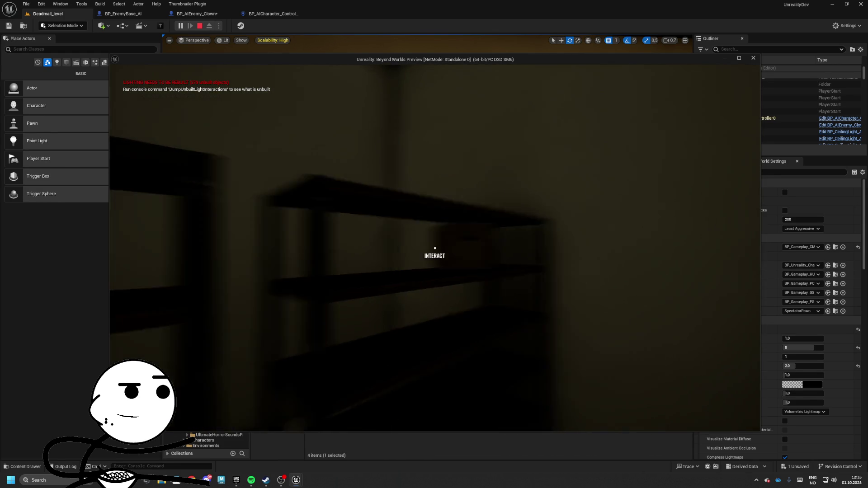
Walk through the store doorway and across the hall toward the lurking dark figure.
{"action": "key", "text": "w"}
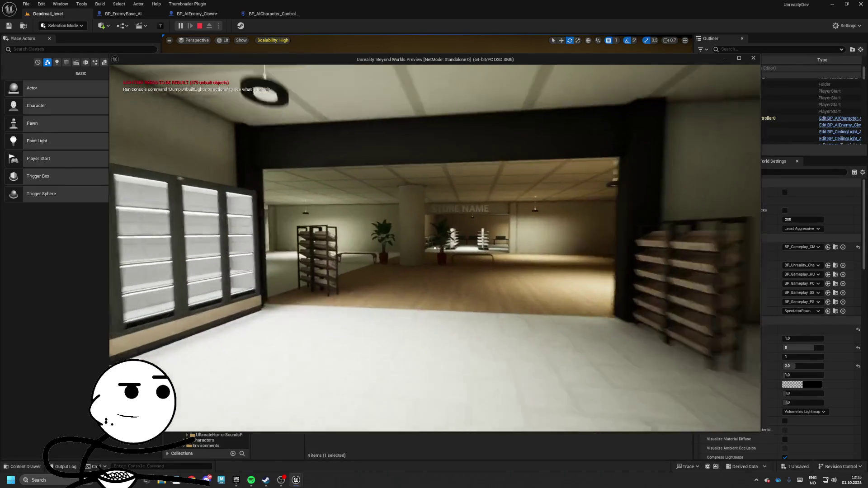
{"action": "key", "text": "w"}
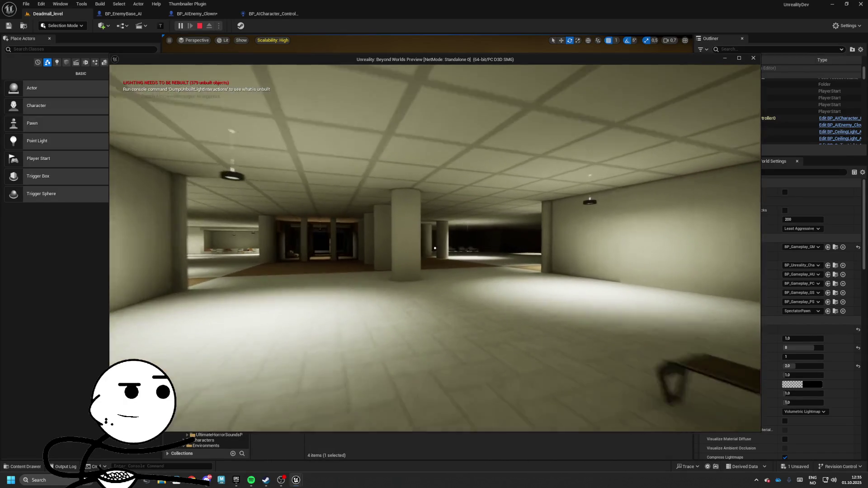
{"action": "key", "text": "w"}
{"action": "key", "text": "w"}
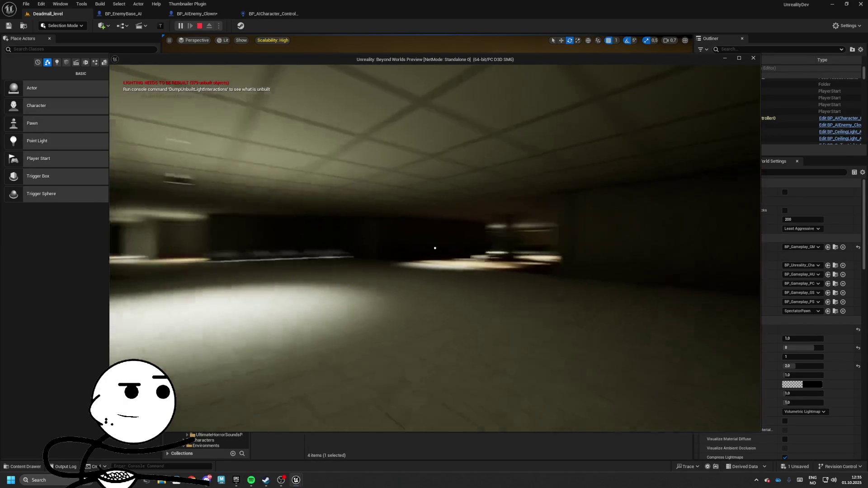
{"action": "key", "text": "w"}
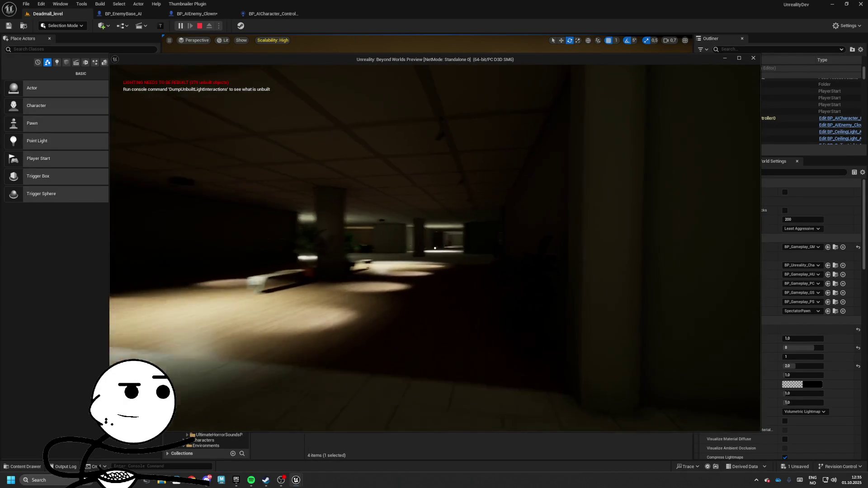
{"action": "key", "text": "w"}
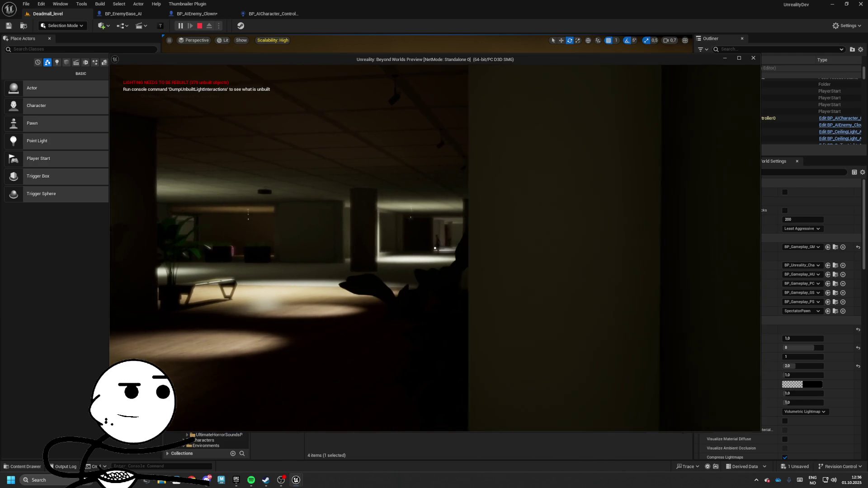
{"action": "key", "text": "w"}
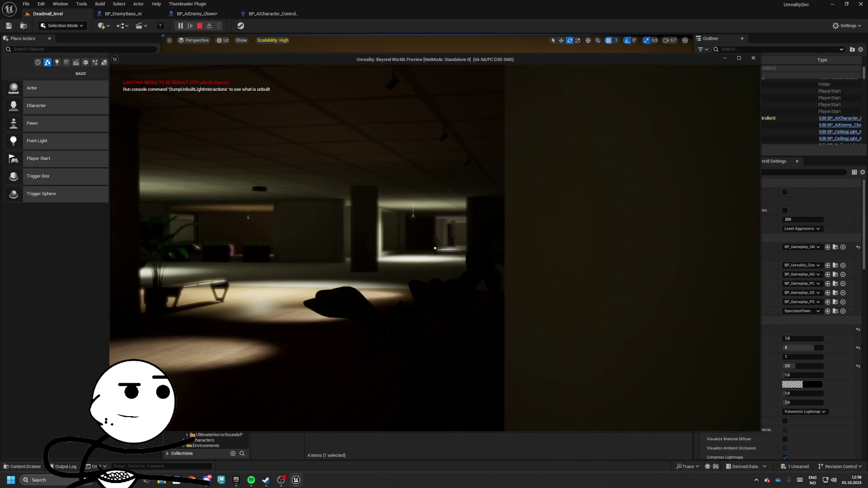
{"action": "key", "text": "w"}
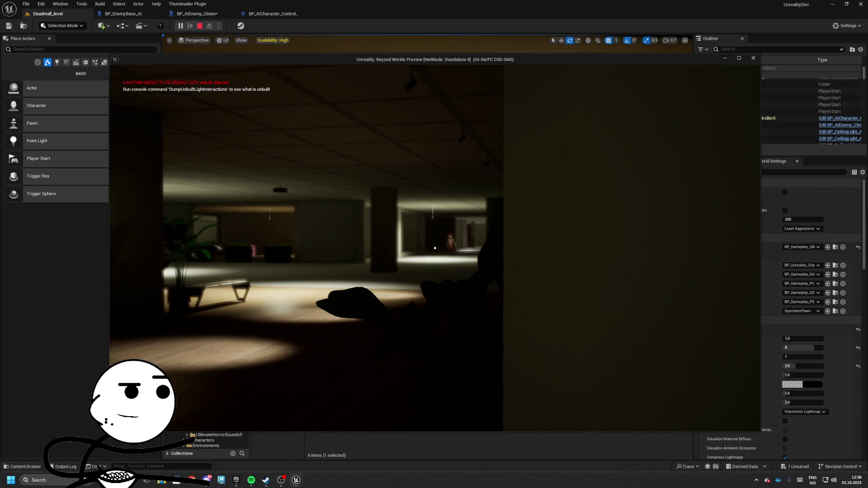
{"action": "key", "text": "w"}
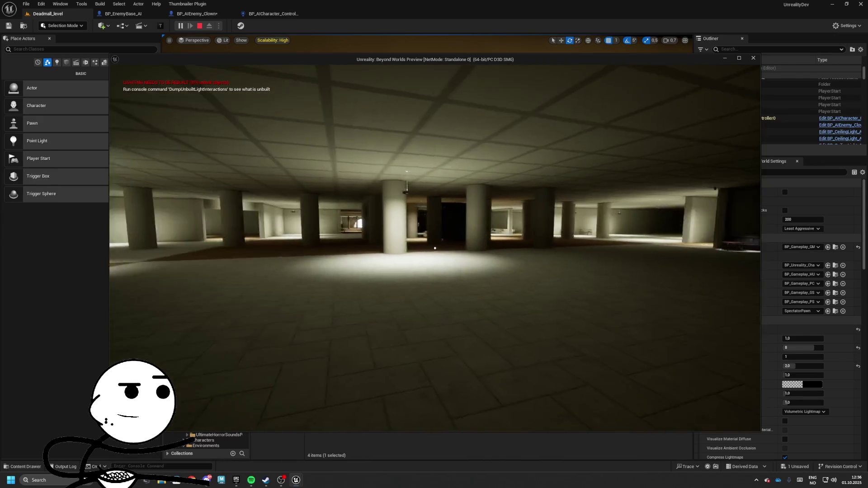
{"action": "key", "text": "w"}
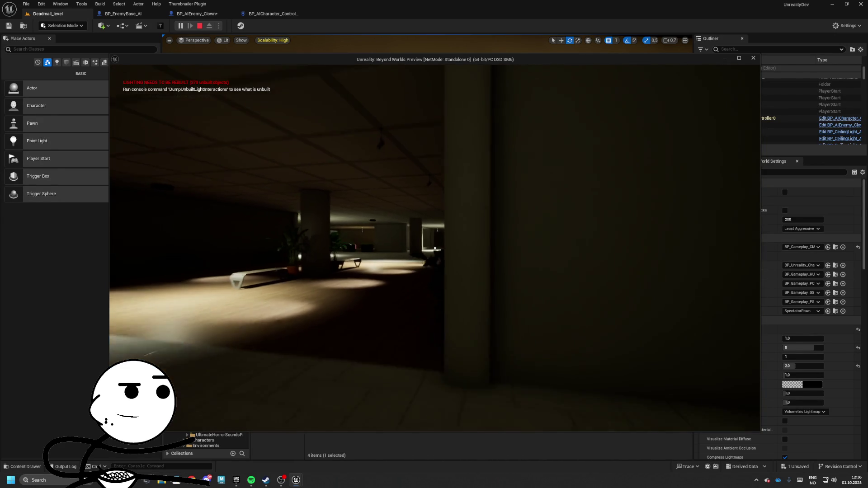
{"action": "key", "text": "w"}
{"action": "key", "text": "w"}
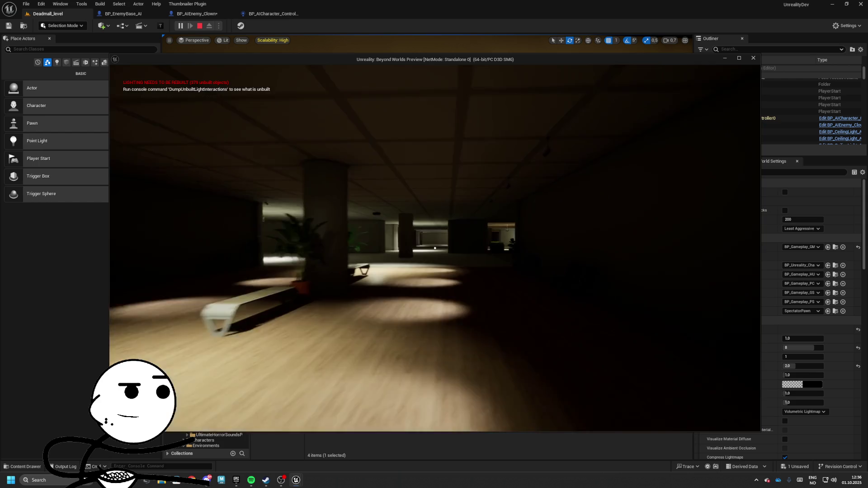
Head down the corridor toward the ladder, then across the lit mall to the benches and plant.
{"action": "key", "text": "w"}
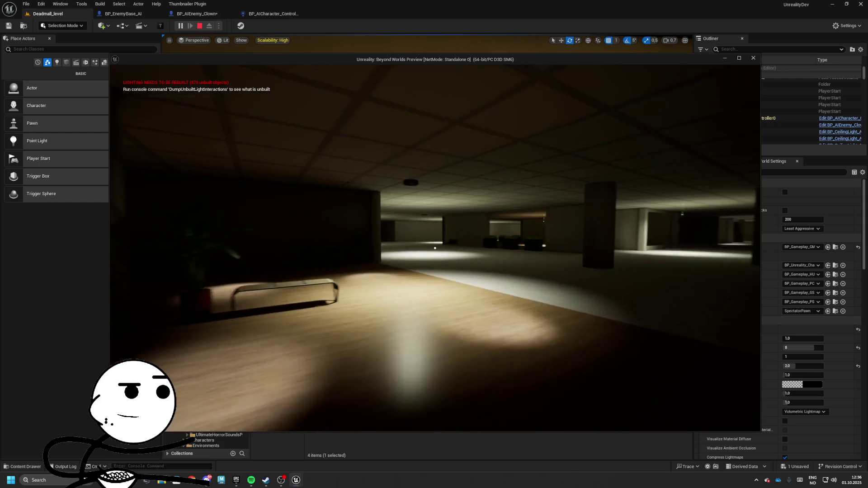
{"action": "key", "text": "w"}
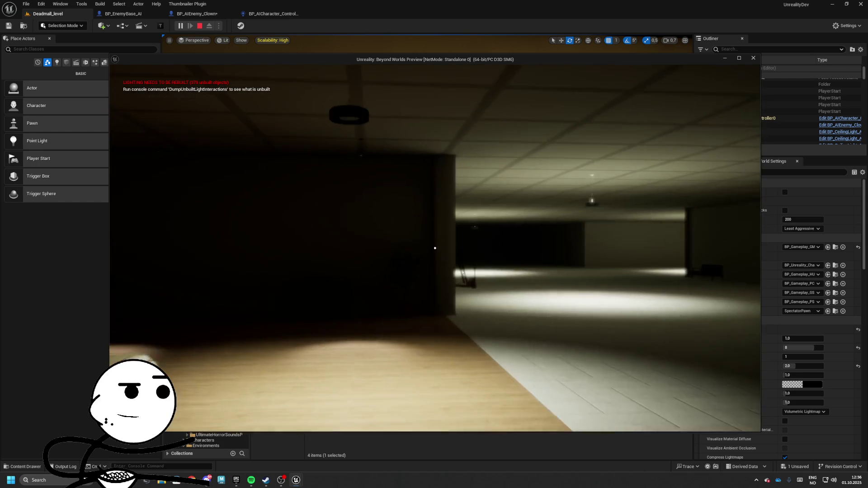
{"action": "key", "text": "w"}
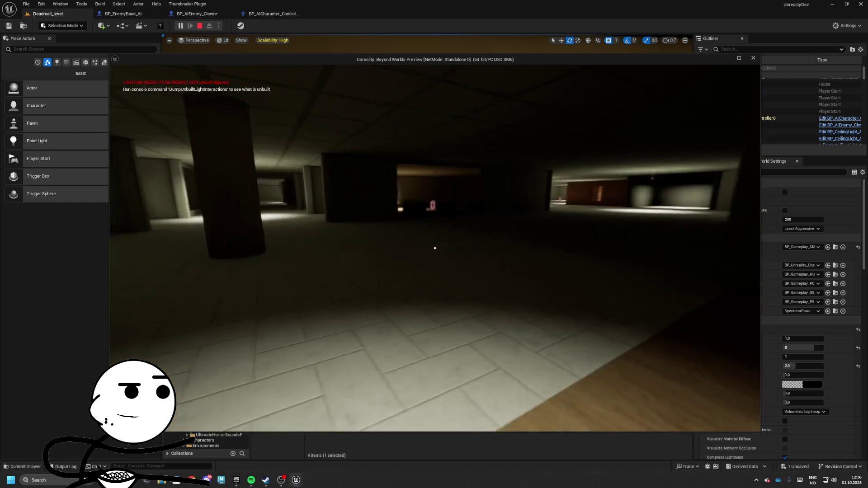
{"action": "key", "text": "w"}
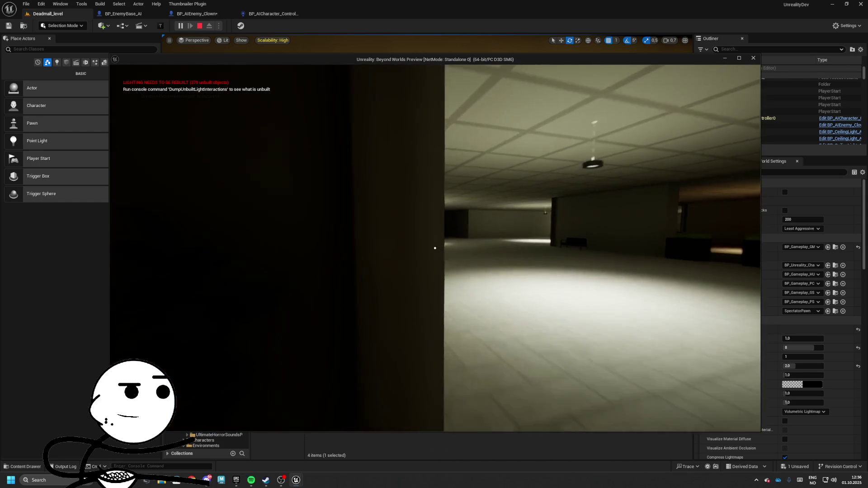
{"action": "key", "text": "w"}
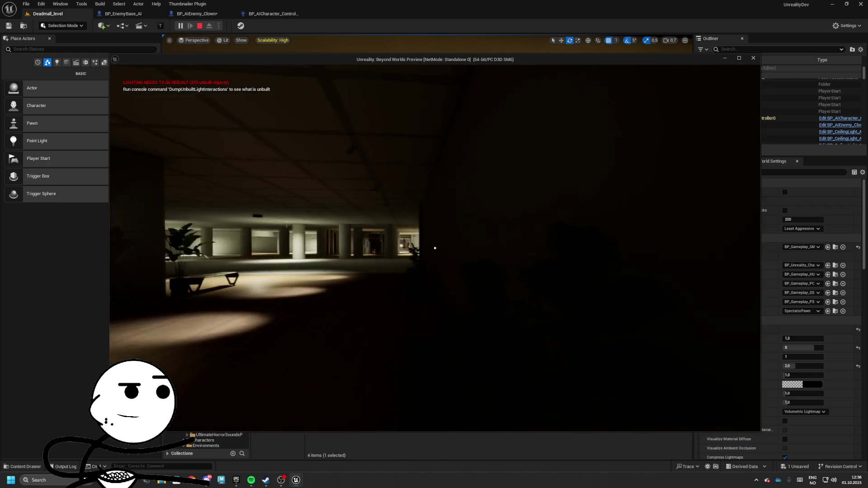
{"action": "key", "text": "w"}
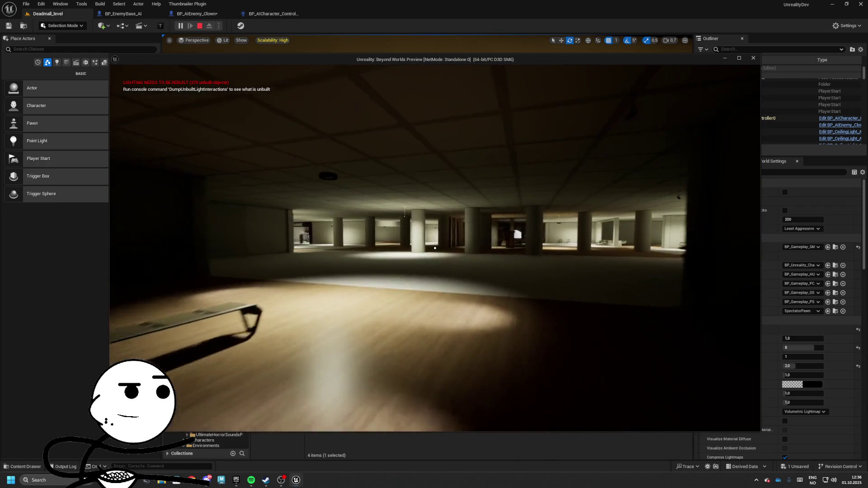
{"action": "key", "text": "w"}
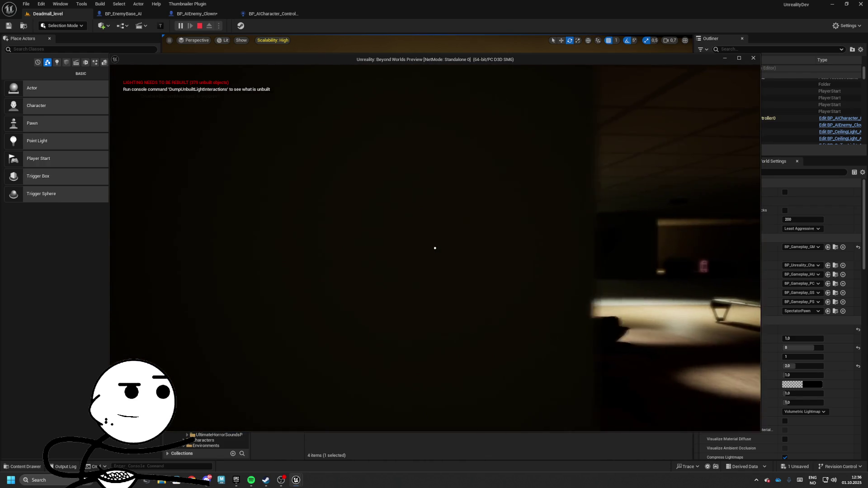
{"action": "key", "text": "w"}
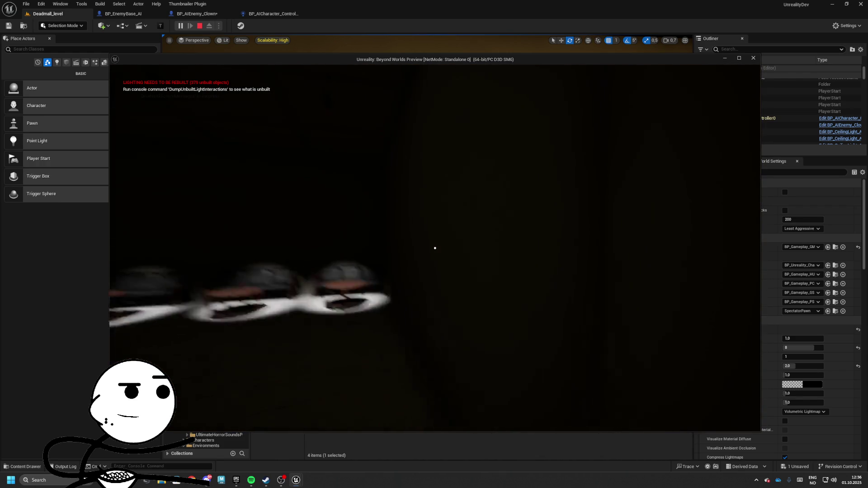
{"action": "key", "text": "w"}
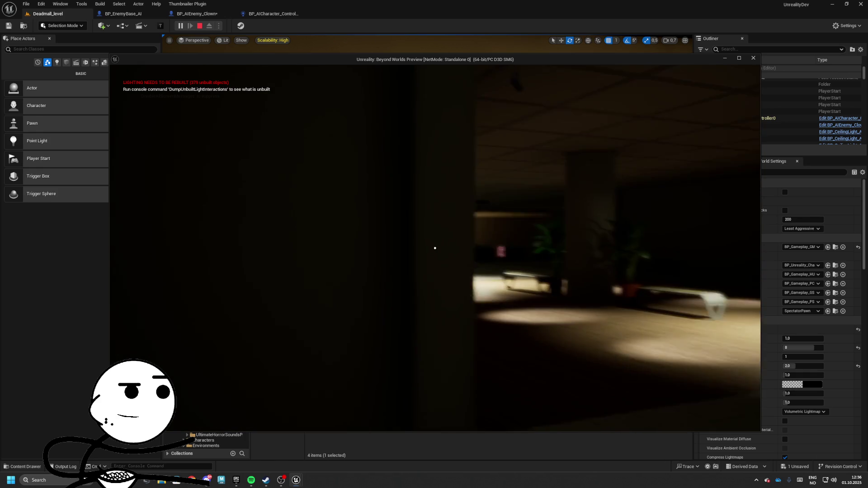
{"action": "key", "text": "w"}
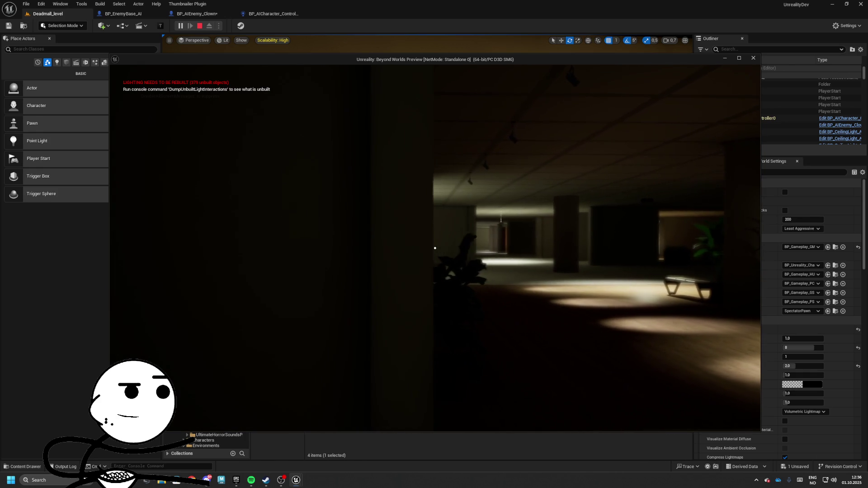
{"action": "key", "text": "w"}
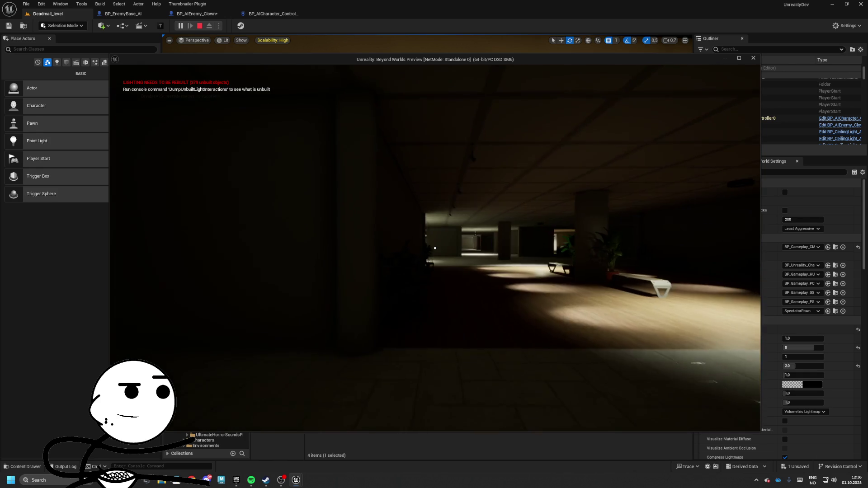
{"action": "key", "text": "w"}
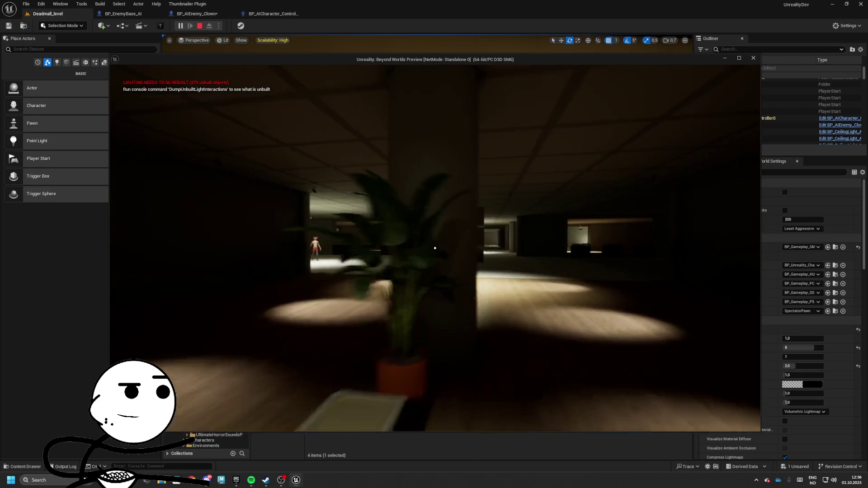
Back away from the bench and walk through the pillared parking area to the extract doorway.
{"action": "key", "text": "s"}
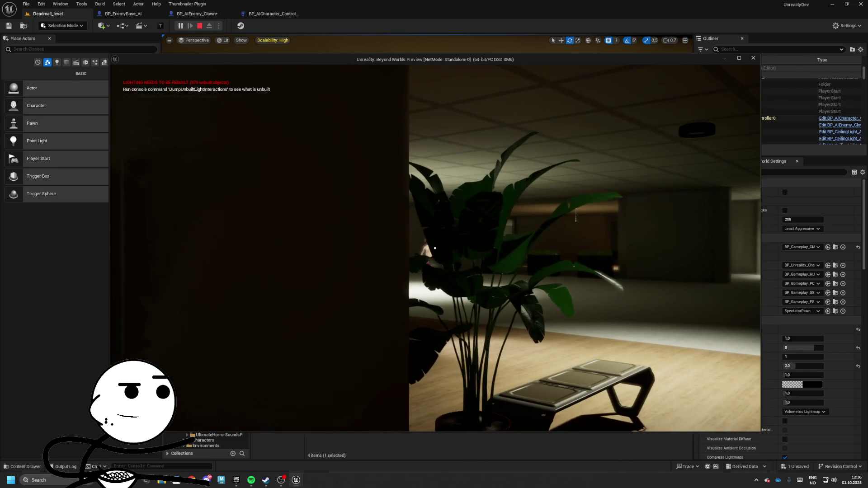
{"action": "key", "text": "Tab"}
{"action": "key", "text": "Tab"}
{"action": "mouse_move", "coordinate": [435, 248]}
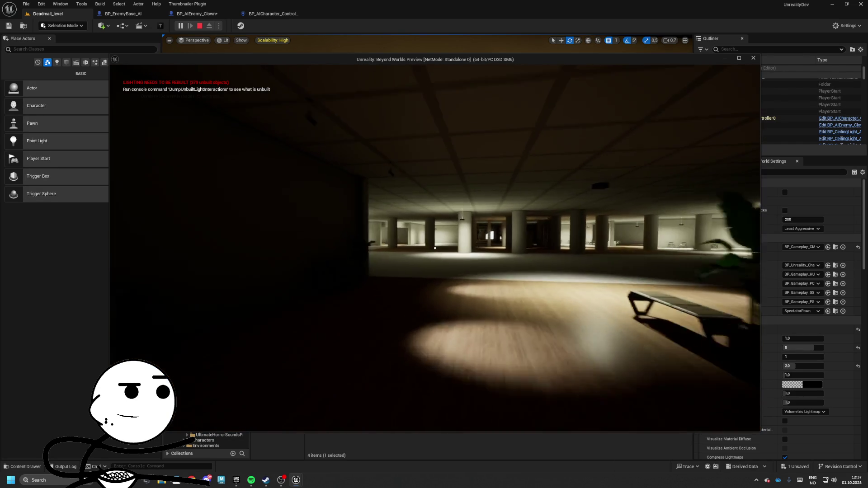
{"action": "key", "text": "w"}
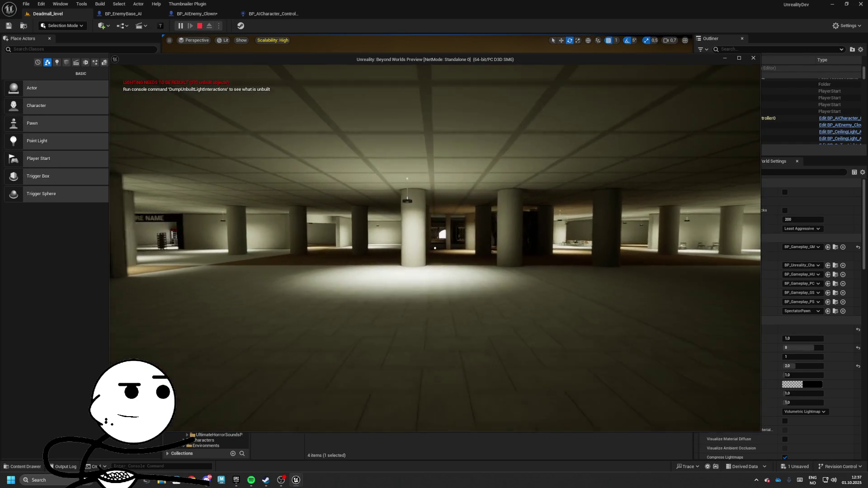
{"action": "key", "text": "w"}
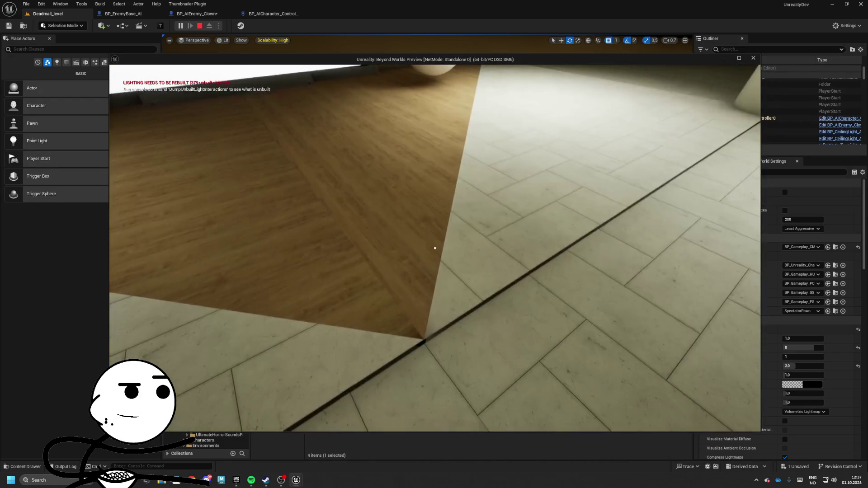
{"action": "key", "text": "w"}
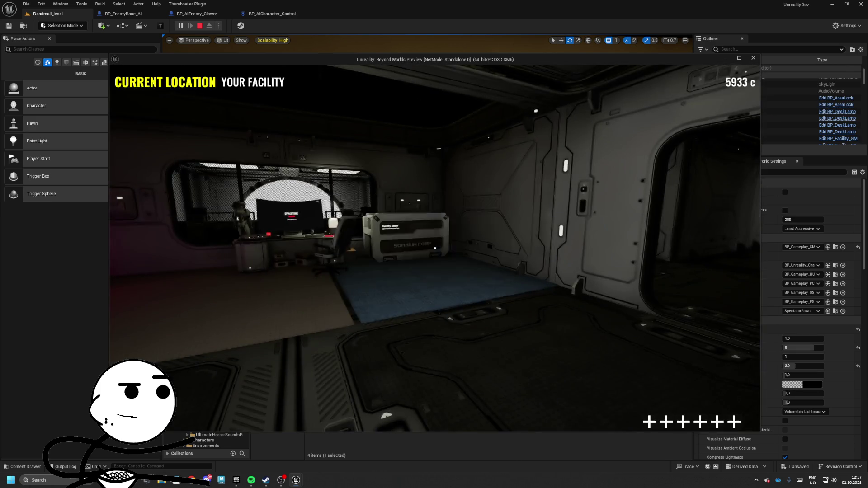
Move the carried loot into the Facility Stash slots, close it, and stop the preview.
{"action": "key", "text": "w"}
{"action": "key", "text": "e"}
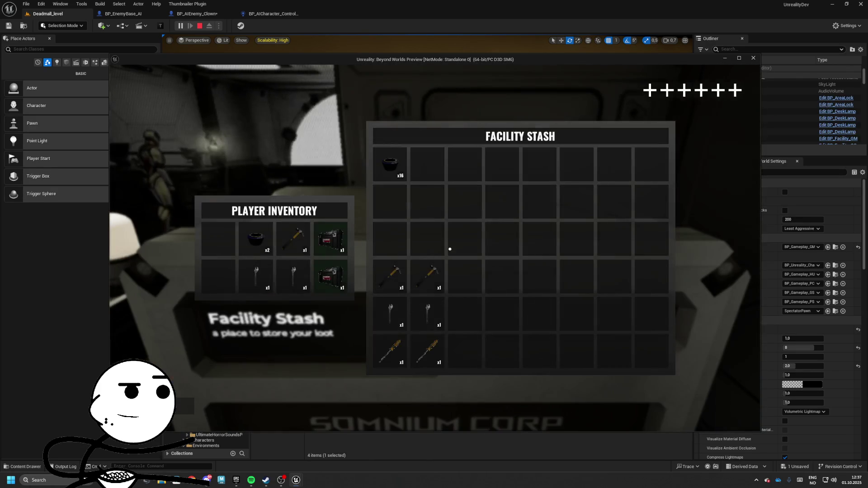
{"action": "left_click_drag", "start_coordinate": [592, 351], "coordinate": [651, 351]}
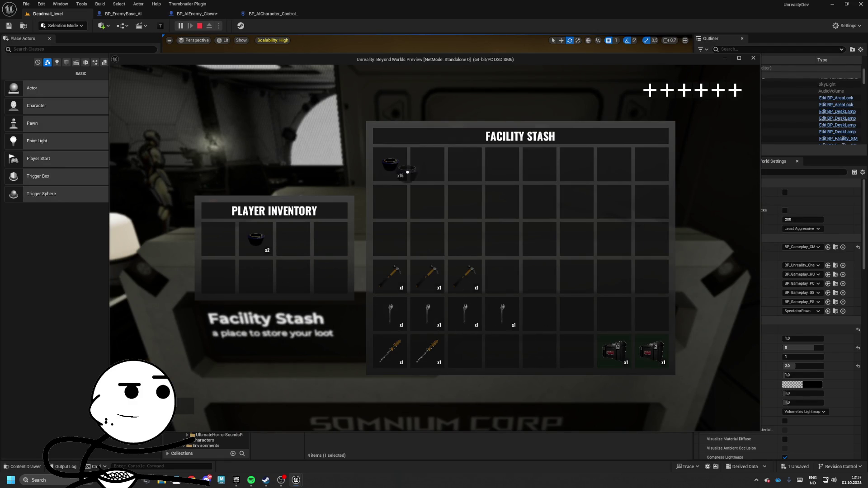
{"action": "mouse_move", "coordinate": [398, 191]}
{"action": "left_mouse_down"}
{"action": "mouse_move", "coordinate": [443, 183]}
{"action": "mouse_move", "coordinate": [315, 229]}
{"action": "left_mouse_up"}
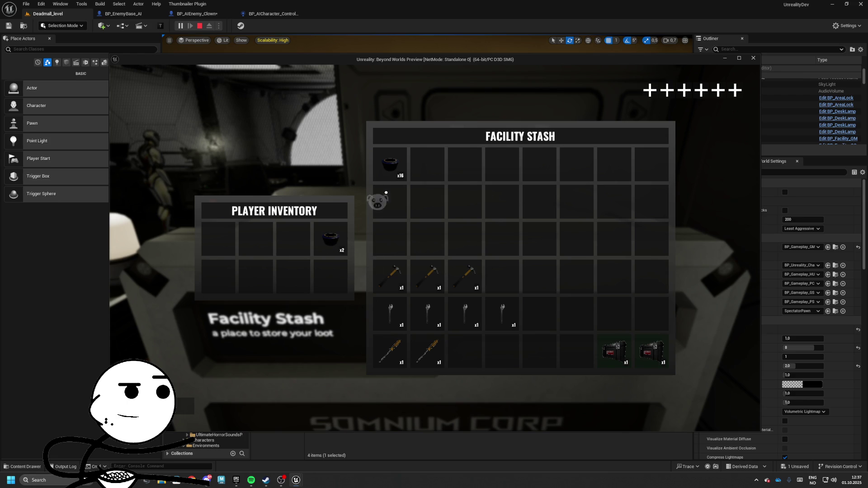
{"action": "left_click_drag", "start_coordinate": [398, 186], "coordinate": [401, 183]}
{"action": "key", "text": "Tab"}
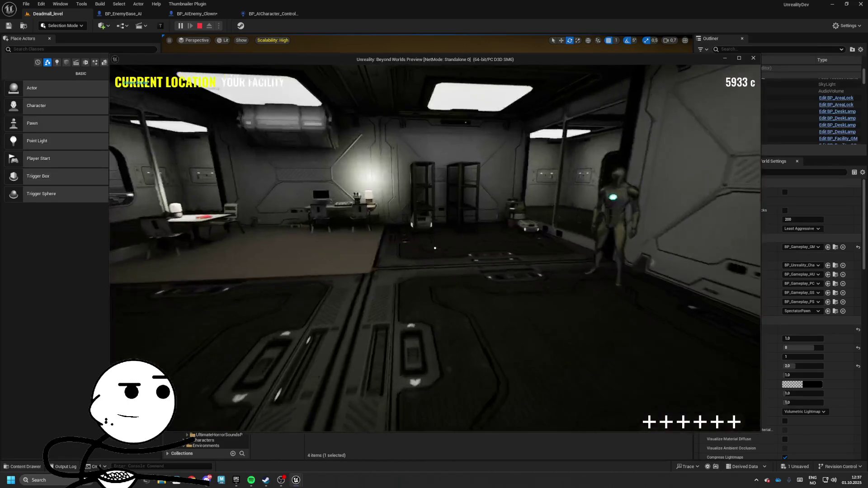
{"action": "key", "text": "Escape"}
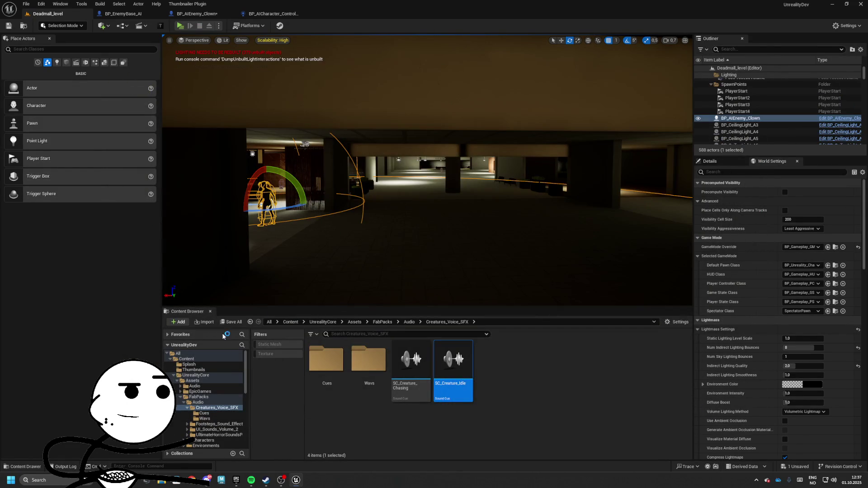
Save the clown blueprint and rotate the clown enemy in the level.
{"action": "left_click", "coordinate": [230, 322]}
{"action": "left_click", "coordinate": [489, 316]}
{"action": "mouse_move", "coordinate": [296, 188]}
{"action": "left_mouse_down"}
{"action": "mouse_move", "coordinate": [281, 171]}
{"action": "mouse_move", "coordinate": [268, 85]}
{"action": "left_mouse_up"}
After a brief play session, turn the clown to -110 degrees and start another play-test.
{"action": "left_click", "coordinate": [181, 26]}
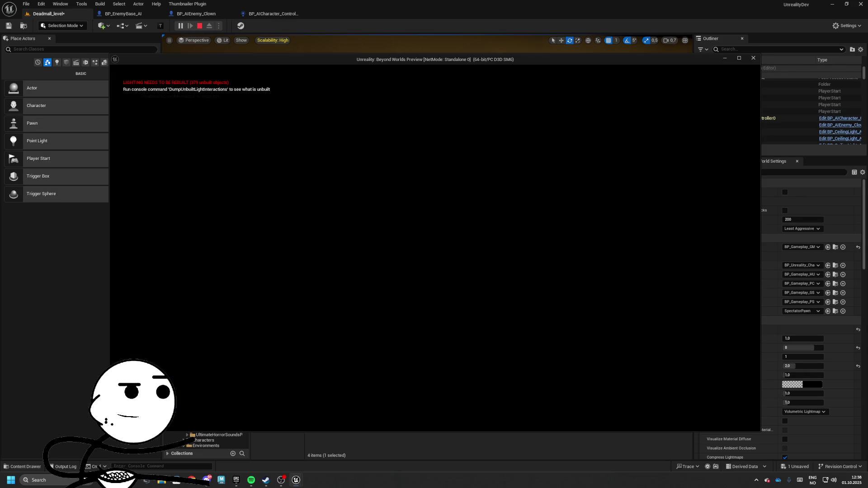
{"action": "key", "text": "Escape"}
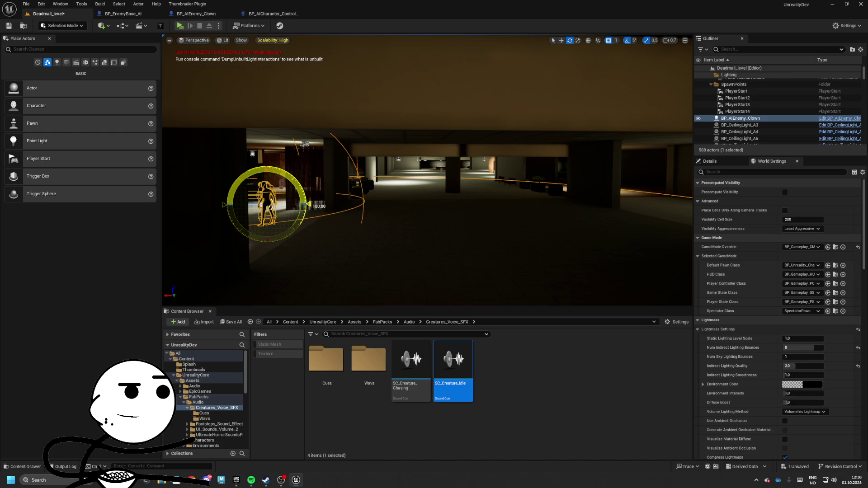
{"action": "key", "text": "f"}
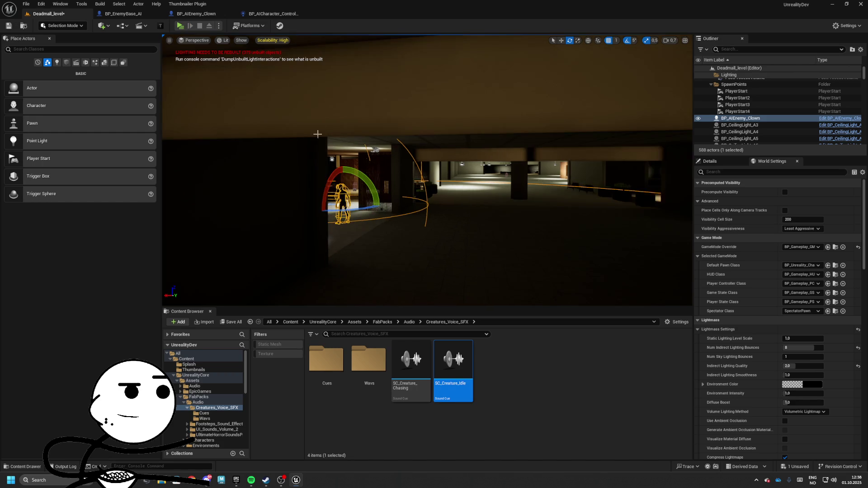
{"action": "left_click_drag", "start_coordinate": [405, 192], "coordinate": [357, 190]}
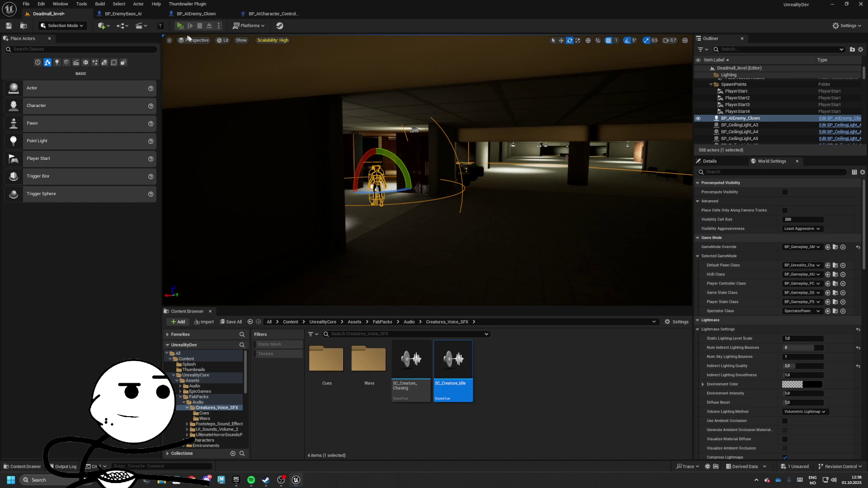
{"action": "left_click", "coordinate": [180, 26]}
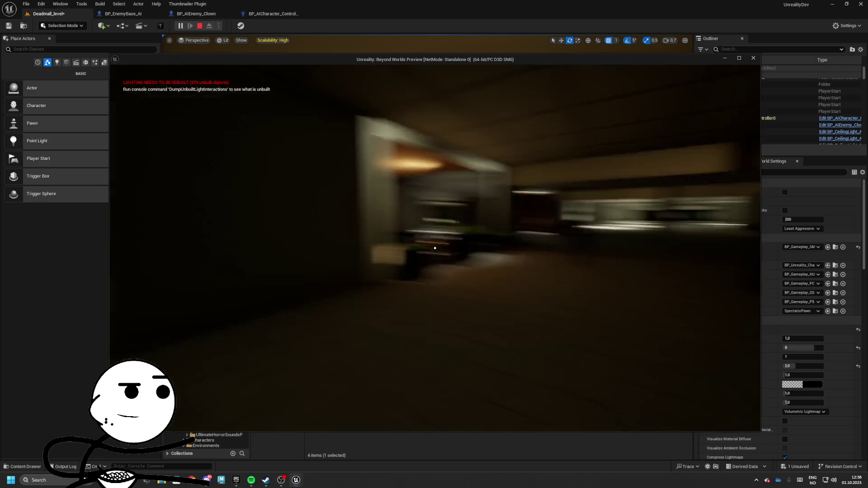
Walk past the shop front into the large room, then pause and refocus the window.
{"action": "key", "text": "w"}
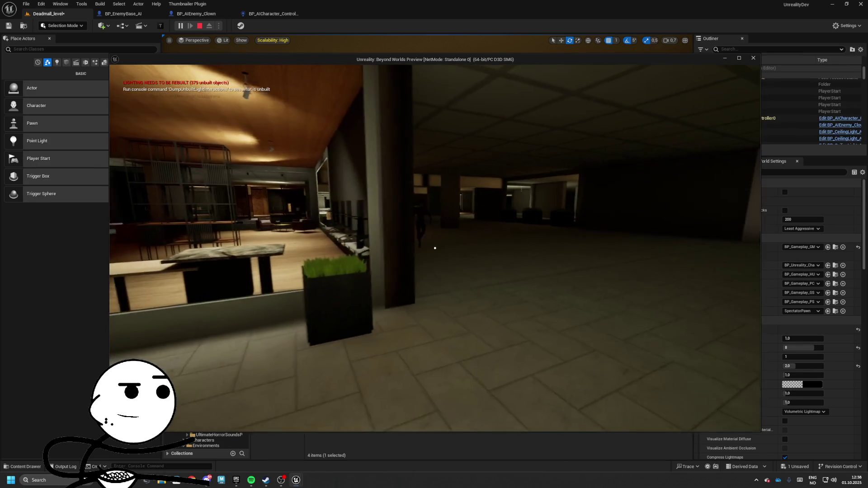
{"action": "key", "text": "w"}
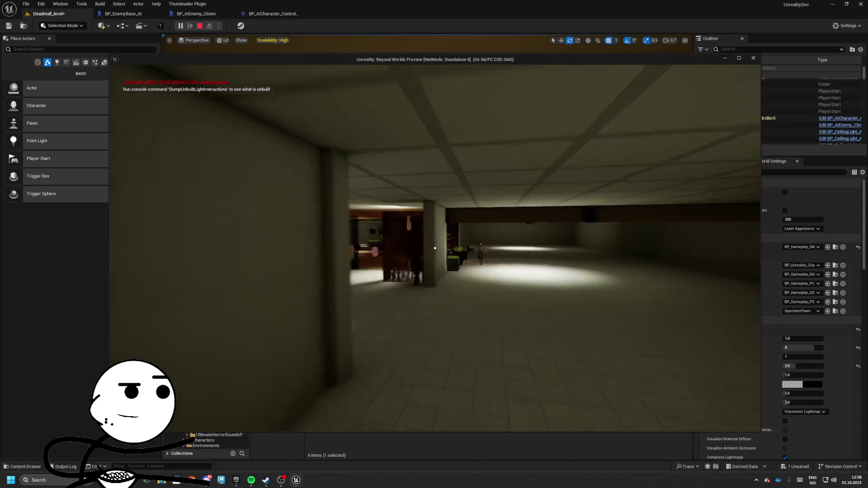
{"action": "key", "text": "Escape"}
{"action": "left_click", "coordinate": [226, 14]}
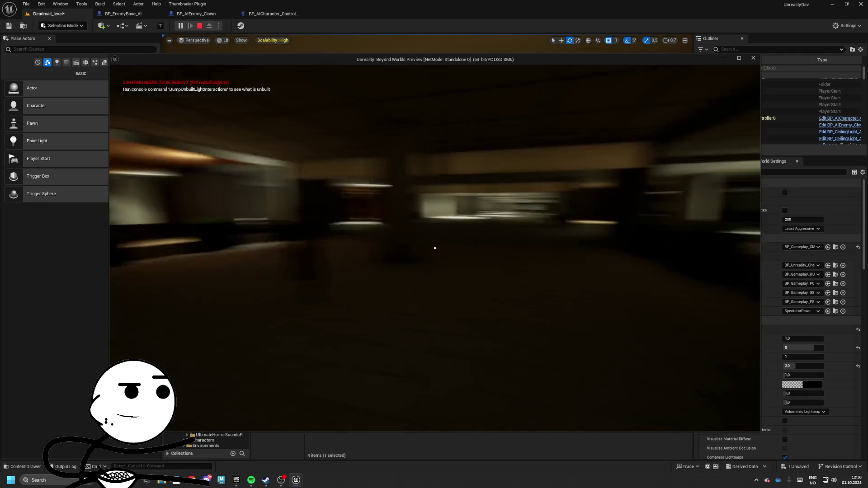
Walk past the planter through the corridor toward the lit hall, then step out to the editor.
{"action": "key", "text": "w"}
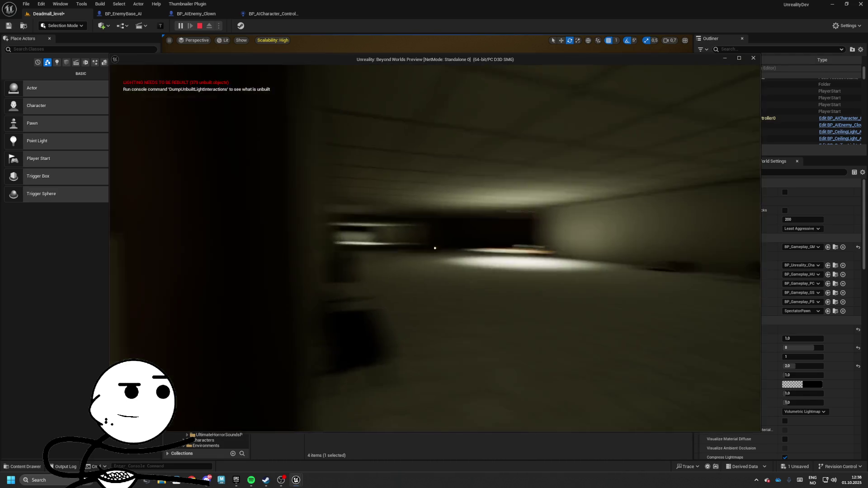
{"action": "key", "text": "w"}
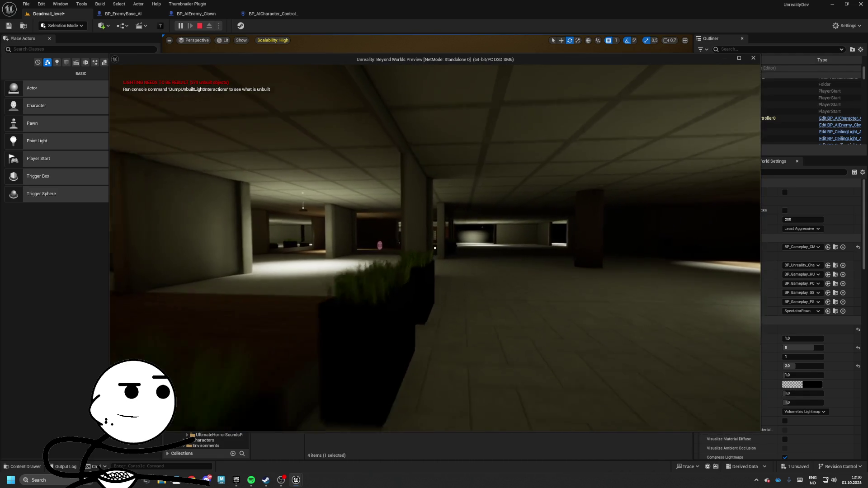
{"action": "key", "text": "w"}
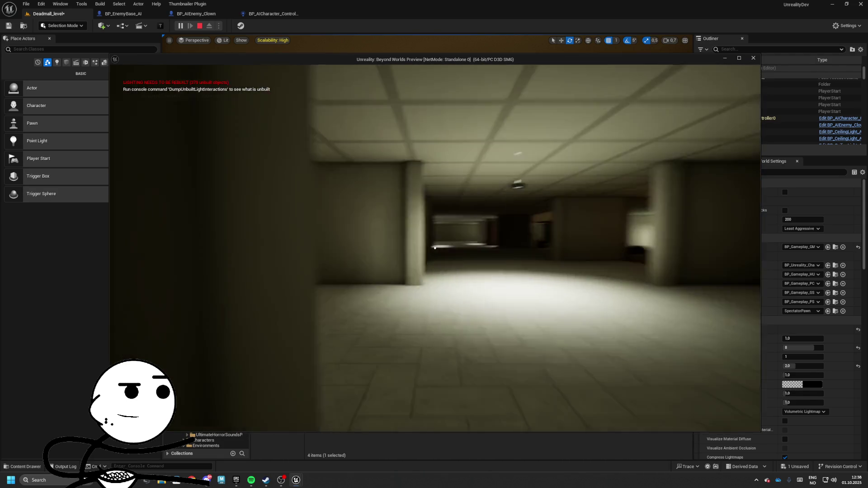
{"action": "key", "text": "w"}
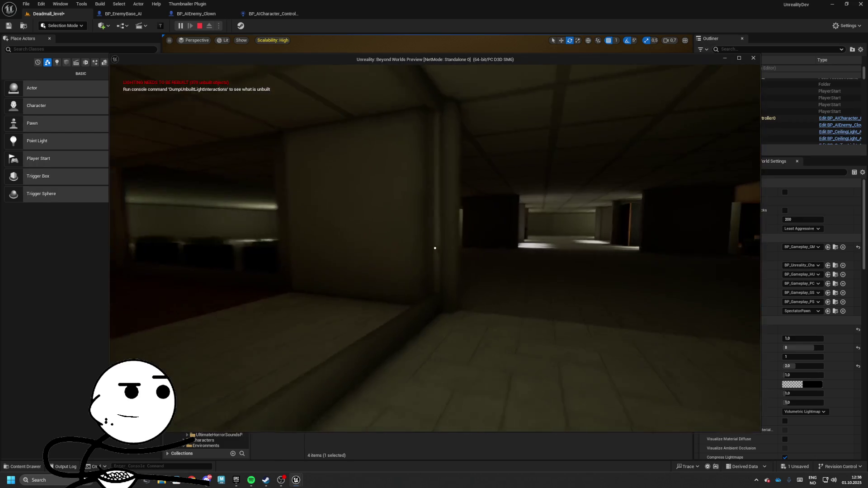
{"action": "key", "text": "w"}
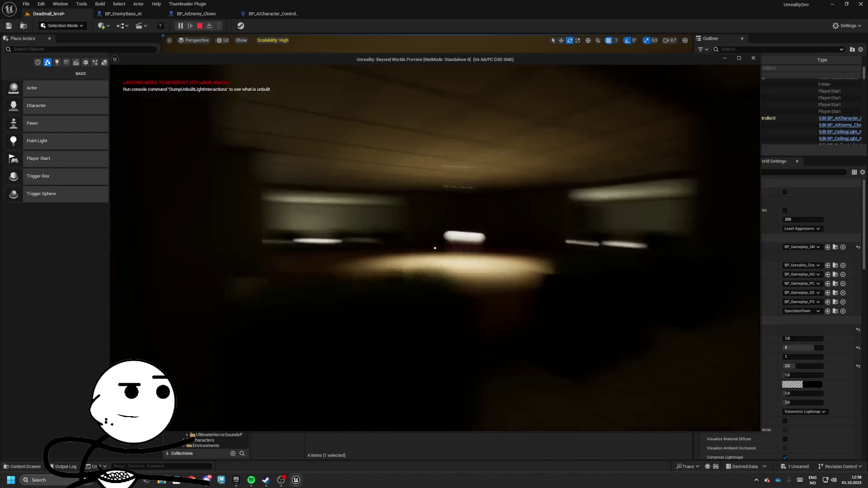
{"action": "key", "text": "w"}
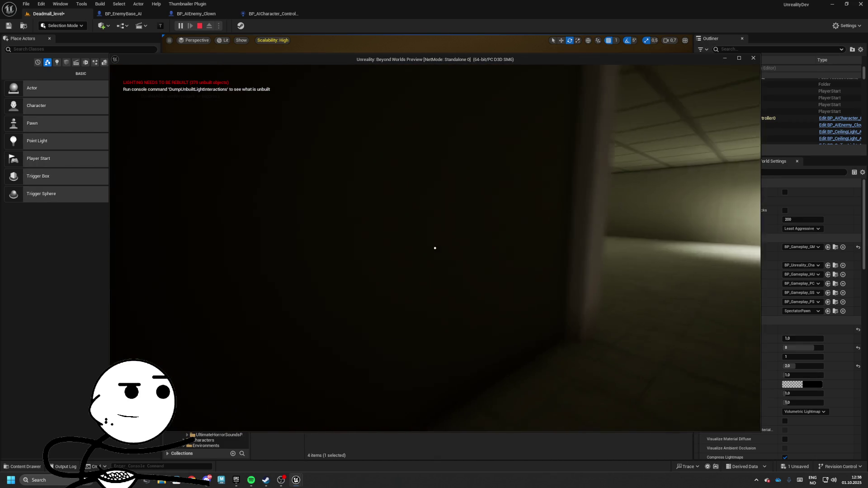
{"action": "key", "text": "w"}
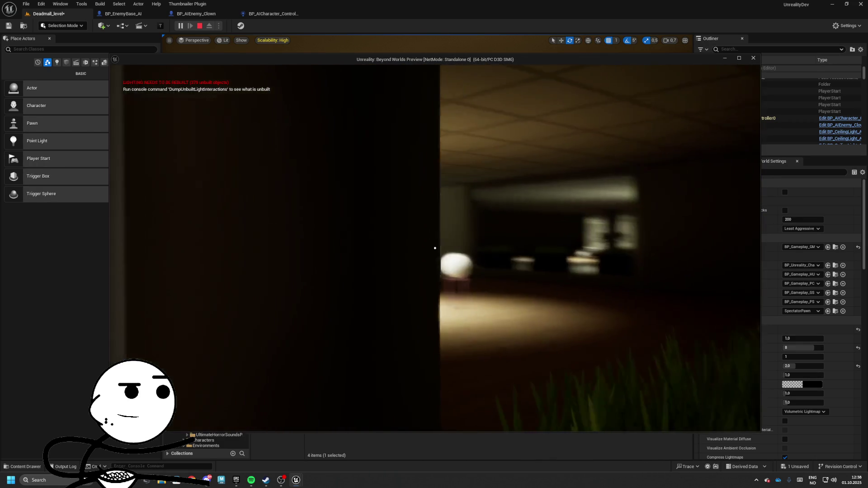
{"action": "key", "text": "w"}
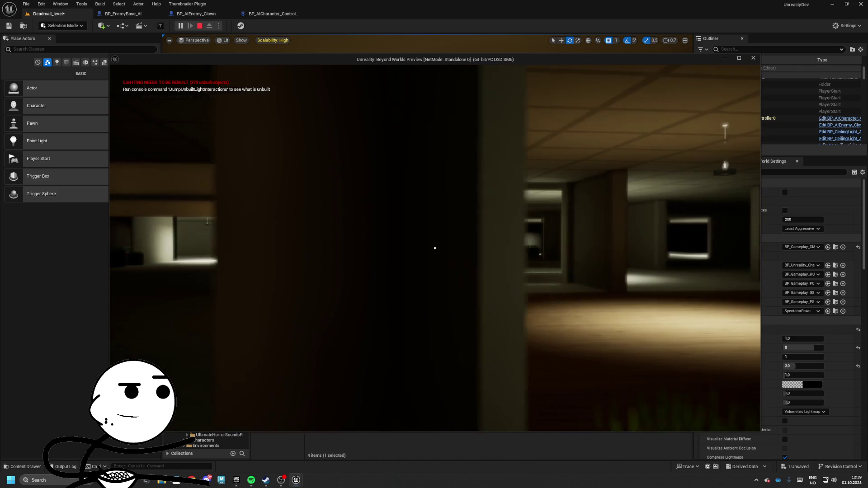
{"action": "key", "text": "w"}
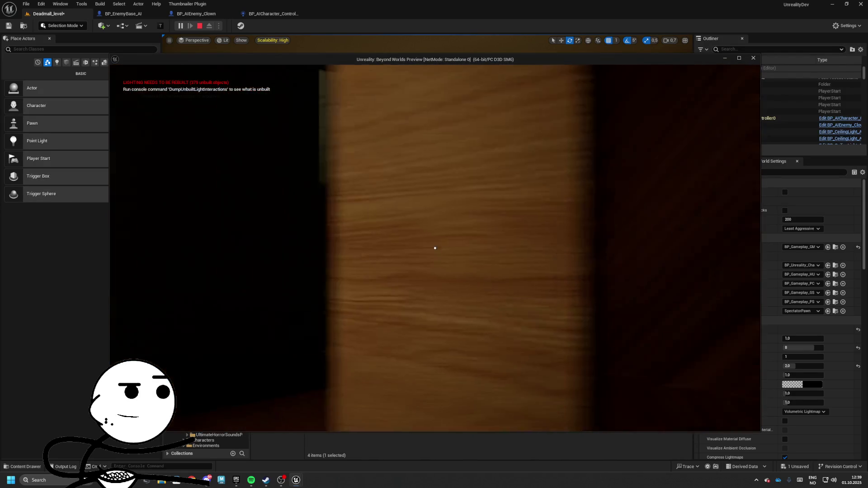
{"action": "key", "text": "Escape"}
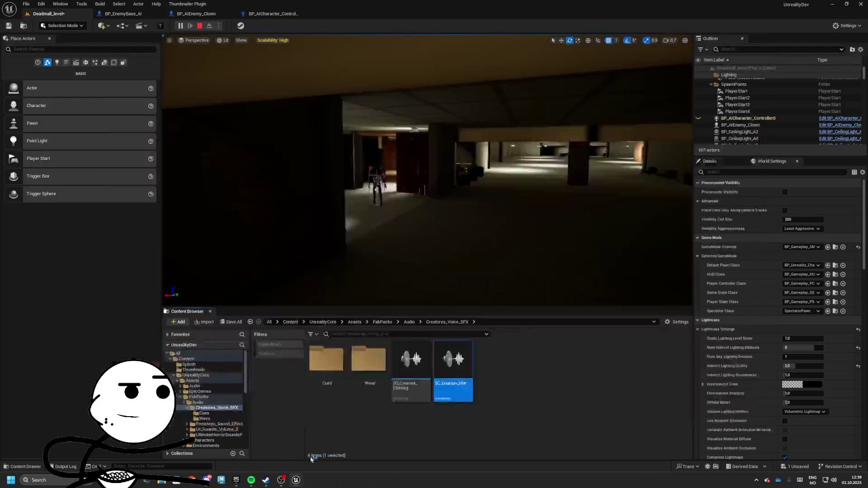
Restore the game preview, interact with the item on the bench, and stop play.
{"action": "left_click", "coordinate": [311, 334]}
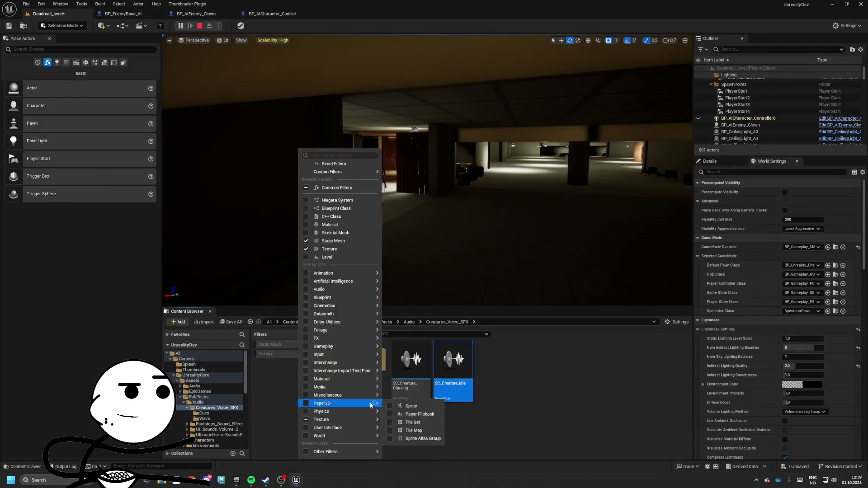
{"action": "left_click", "coordinate": [297, 480]}
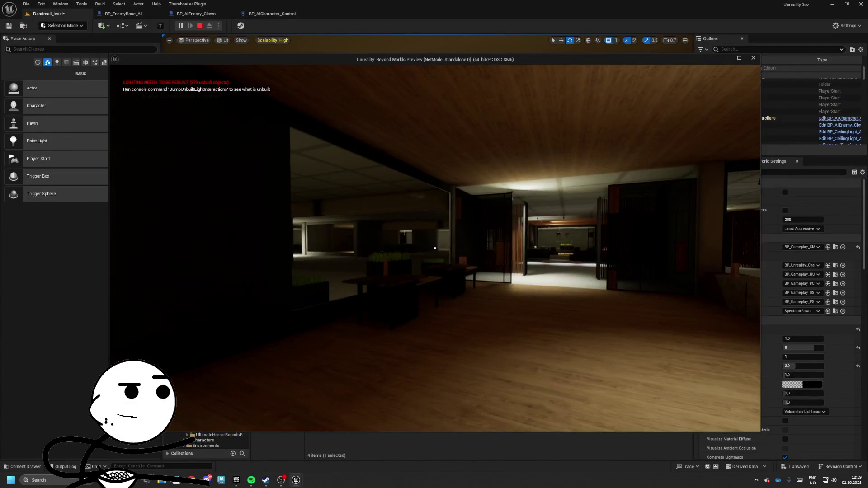
{"action": "key", "text": "w"}
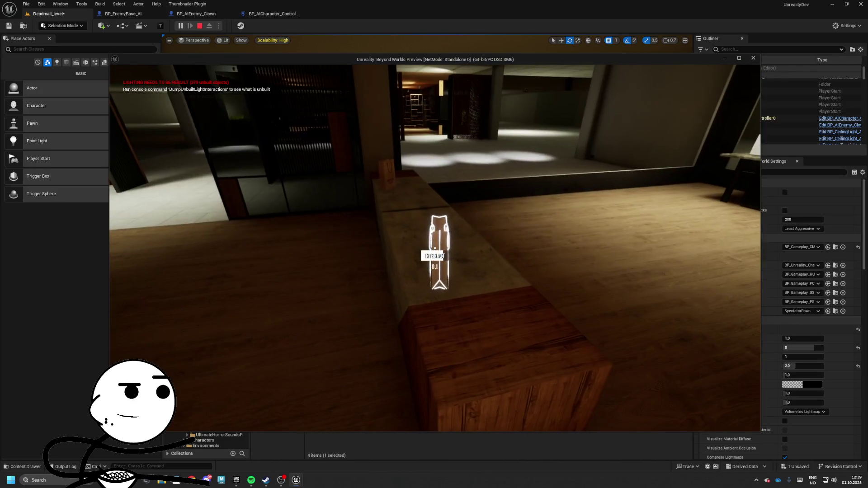
{"action": "key", "text": "e"}
{"action": "key", "text": "Escape"}
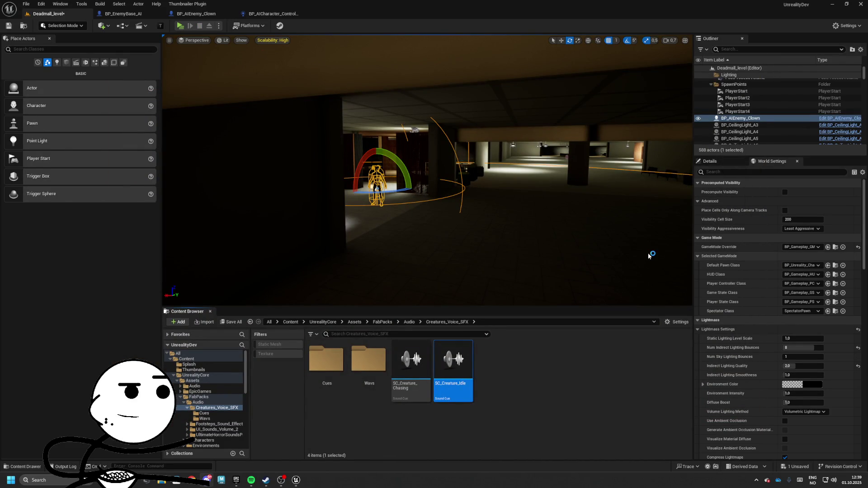
Save the Deadmall level, then delete BP_AIEnemy_Clown from it.
{"action": "left_click", "coordinate": [232, 325]}
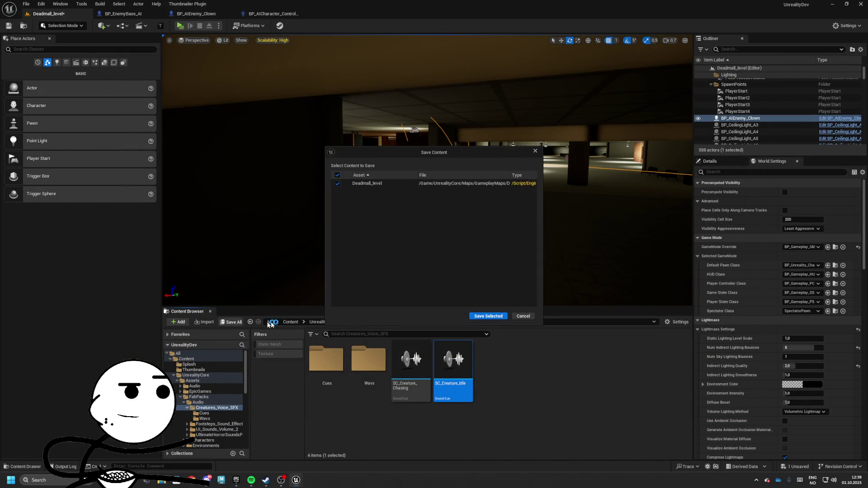
{"action": "left_click", "coordinate": [492, 316]}
{"action": "left_click", "coordinate": [378, 185]}
{"action": "key", "text": "Delete"}
Save the level again now that the clown is removed.
{"action": "left_click_drag", "start_coordinate": [396, 189], "coordinate": [293, 194]}
{"action": "left_click", "coordinate": [233, 322]}
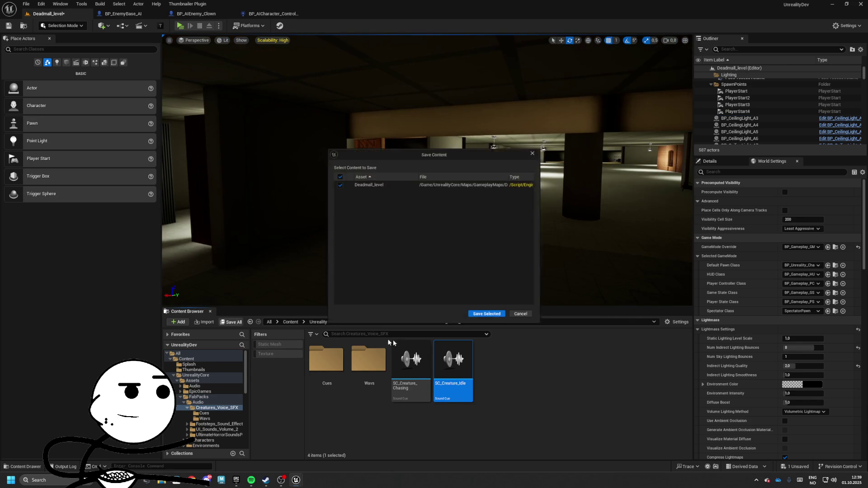
{"action": "left_click", "coordinate": [489, 317]}
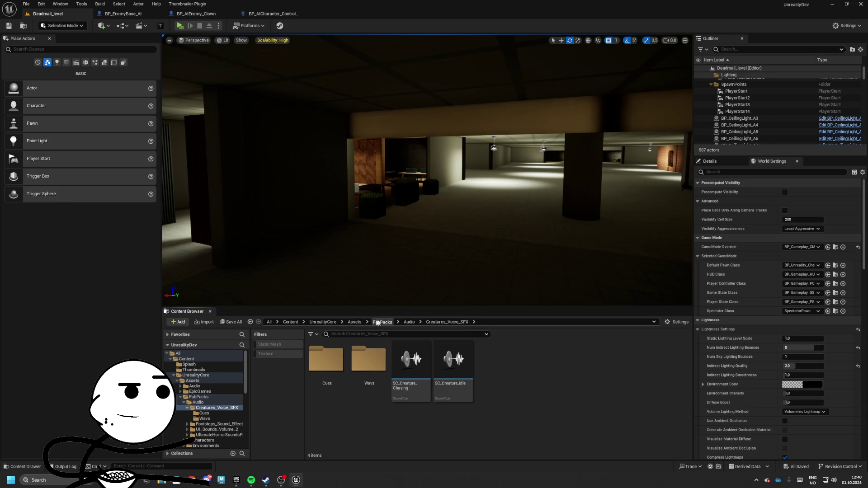
Browse to UnrealityCore > Blueprints > Actors > GameplayActors and open BP_GameplayManager's Create Main Menu graph section.
{"action": "left_click", "coordinate": [355, 322]}
{"action": "left_click", "coordinate": [323, 322]}
{"action": "double_click", "coordinate": [369, 360]}
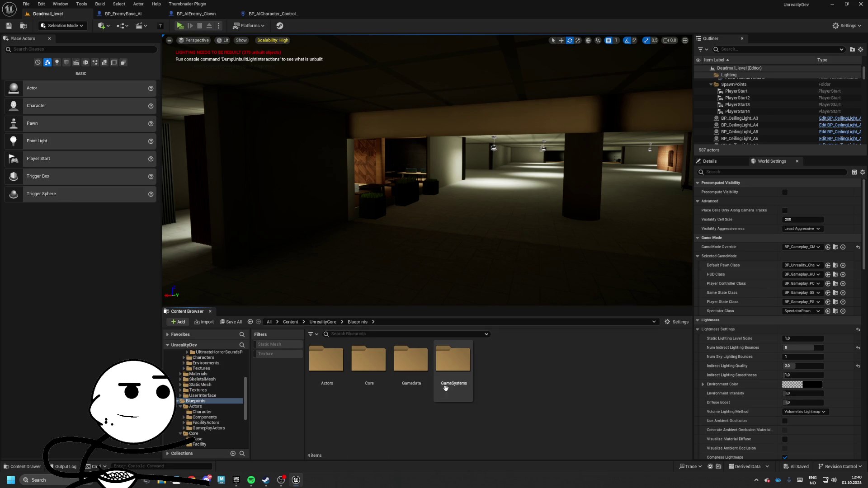
{"action": "double_click", "coordinate": [445, 382]}
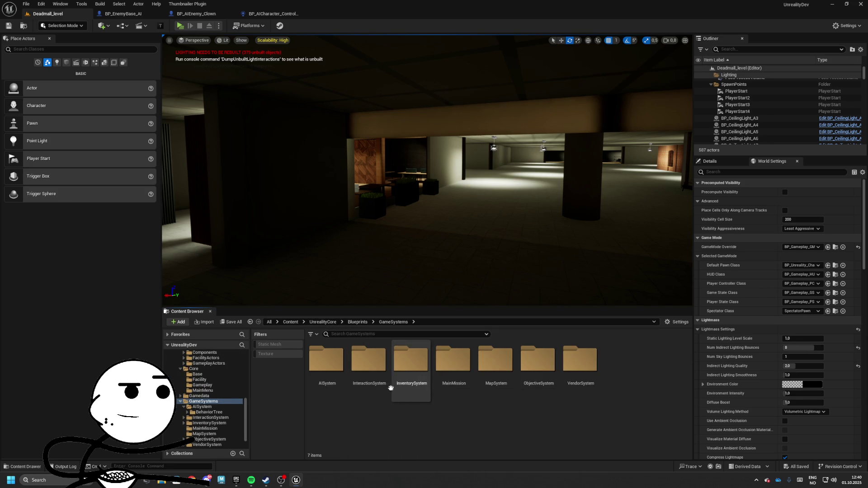
{"action": "left_click", "coordinate": [361, 322]}
{"action": "double_click", "coordinate": [327, 367]}
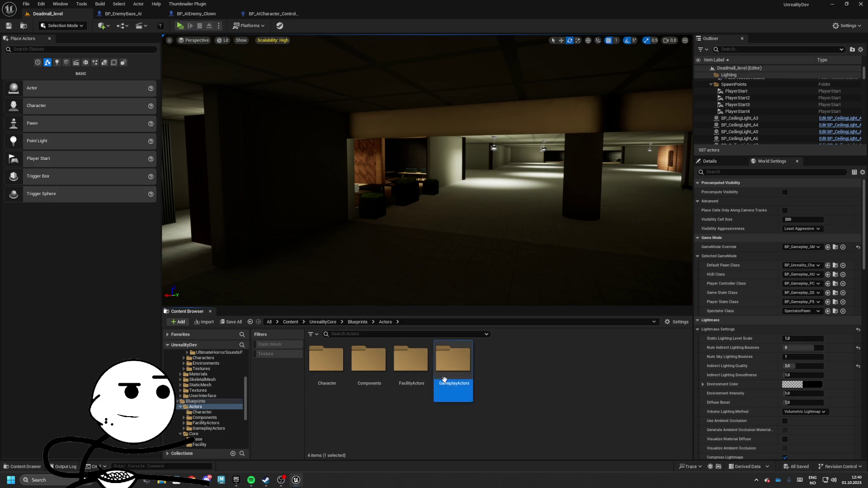
{"action": "double_click", "coordinate": [448, 371]}
{"action": "double_click", "coordinate": [395, 388]}
{"action": "scroll", "coordinate": [367, 306], "scroll_direction": "up", "scroll_amount": 3}
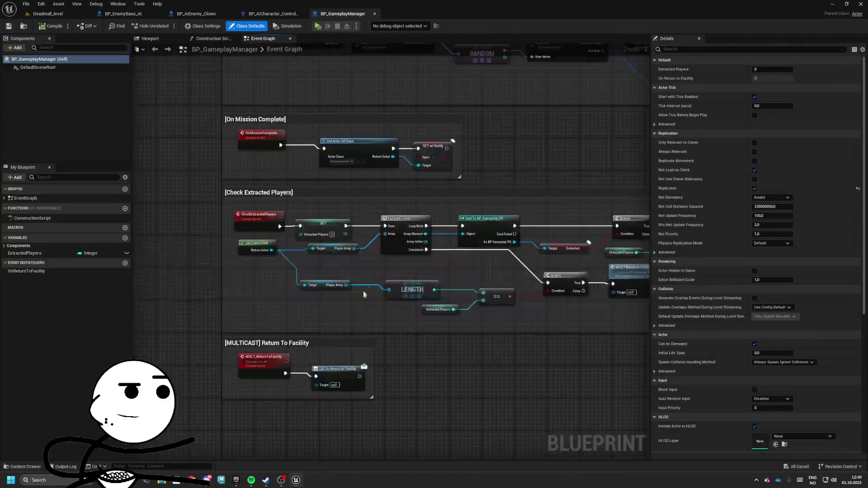
{"action": "left_click_drag", "start_coordinate": [183, 284], "coordinate": [231, 276]}
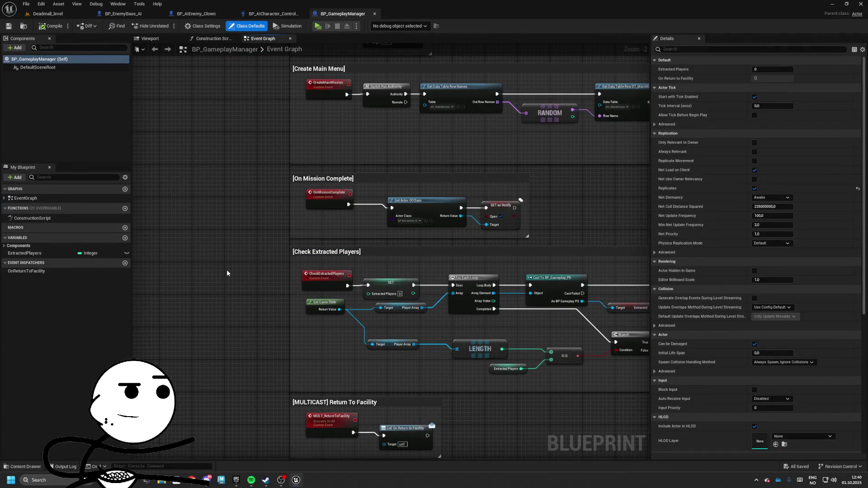
{"action": "mouse_move", "coordinate": [227, 270]}
{"action": "left_mouse_down"}
{"action": "mouse_move", "coordinate": [207, 251]}
{"action": "mouse_move", "coordinate": [142, 246]}
{"action": "left_mouse_up"}
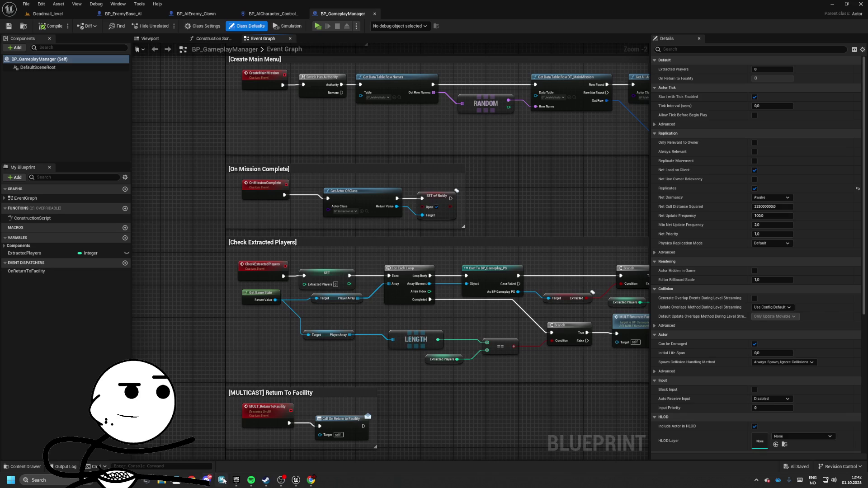
File the ExtractedPlayers variable under the Extraction category.
{"action": "mouse_move", "coordinate": [280, 480]}
{"action": "mouse_move", "coordinate": [619, 211]}
{"action": "left_mouse_down"}
{"action": "mouse_move", "coordinate": [421, 242]}
{"action": "mouse_move", "coordinate": [426, 334]}
{"action": "left_mouse_up"}
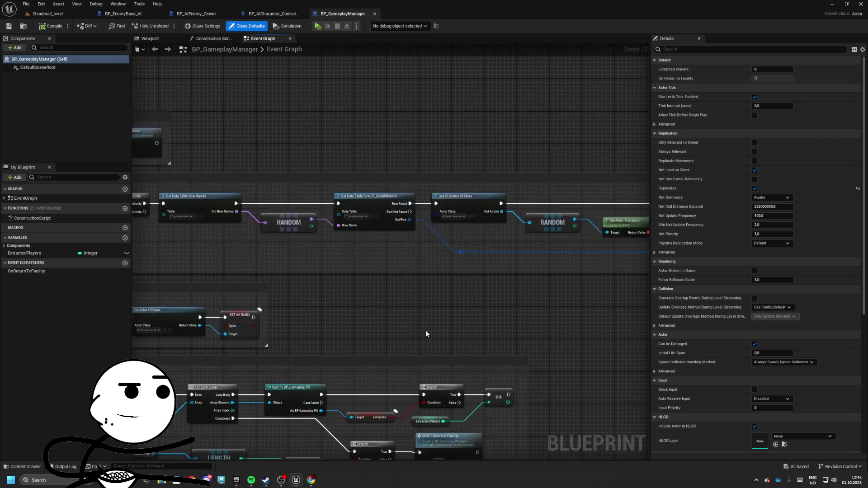
{"action": "left_click_drag", "start_coordinate": [453, 343], "coordinate": [453, 339]}
{"action": "right_click", "coordinate": [453, 339]}
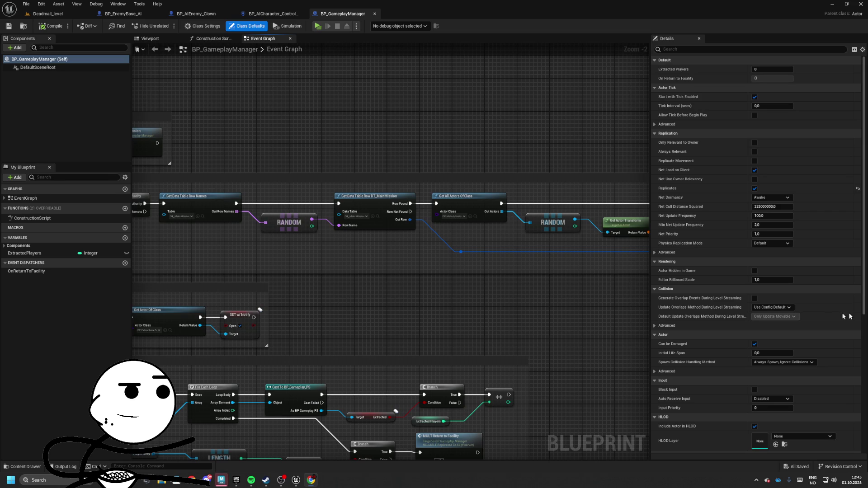
{"action": "left_click_drag", "start_coordinate": [239, 258], "coordinate": [289, 261]}
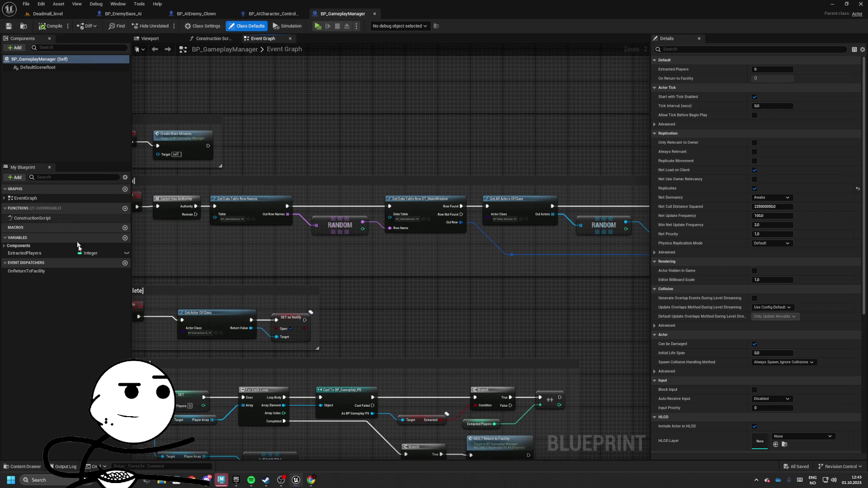
{"action": "left_click", "coordinate": [27, 253]}
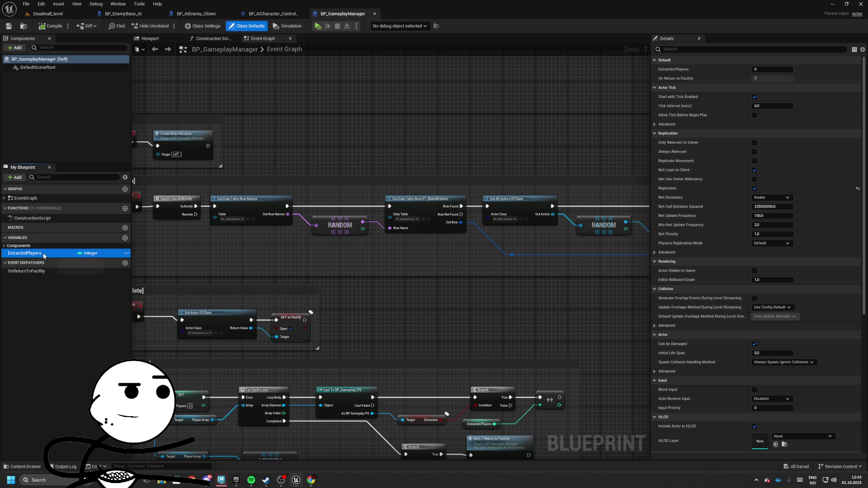
{"action": "left_click", "coordinate": [764, 142]}
{"action": "type", "text": "Extraction"}
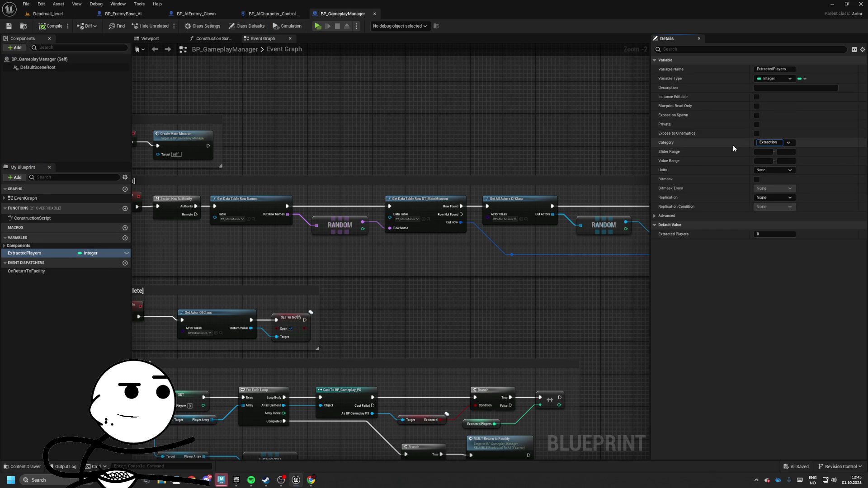
{"action": "key", "text": "Return"}
Add Boolean variables MatchSeed and RNG.
{"action": "left_click", "coordinate": [124, 238]}
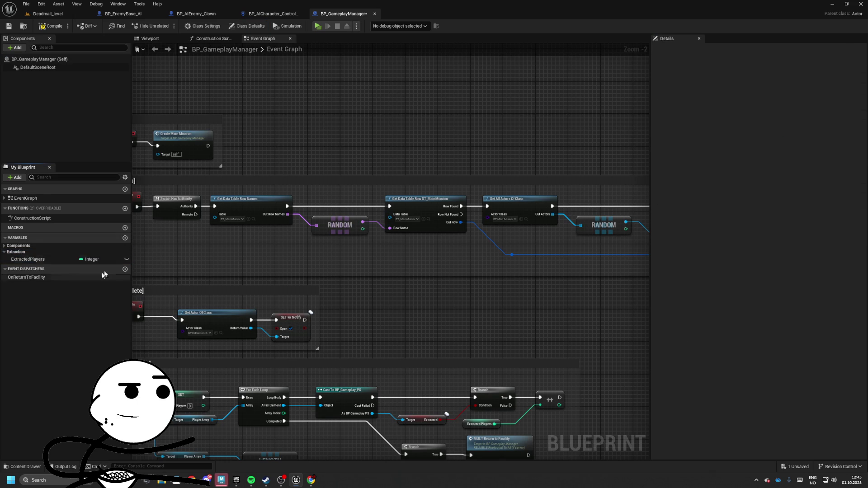
{"action": "left_click", "coordinate": [125, 239]}
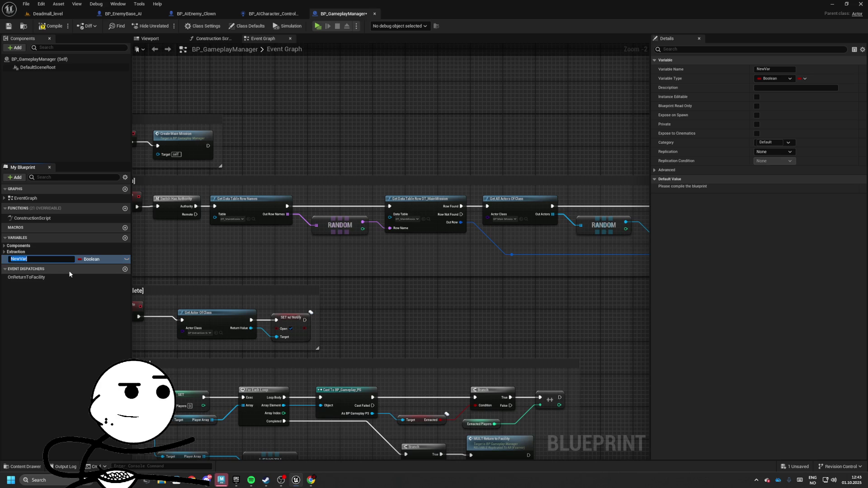
{"action": "type", "text": "MatchSee"}
{"action": "type", "text": "d"}
{"action": "key", "text": "Return"}
{"action": "left_click", "coordinate": [92, 259]}
{"action": "left_click", "coordinate": [135, 244]}
{"action": "left_click", "coordinate": [125, 238]}
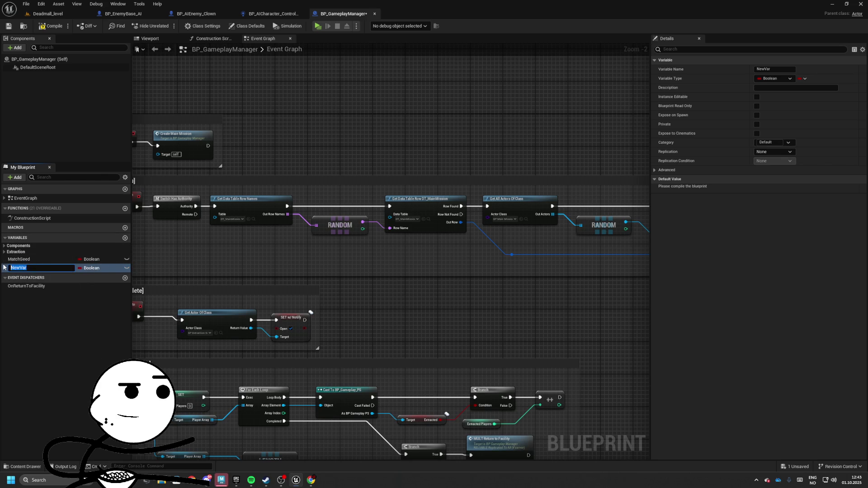
{"action": "key", "text": "BackSpace"}
{"action": "type", "text": "RNG"}
{"action": "key", "text": "Return"}
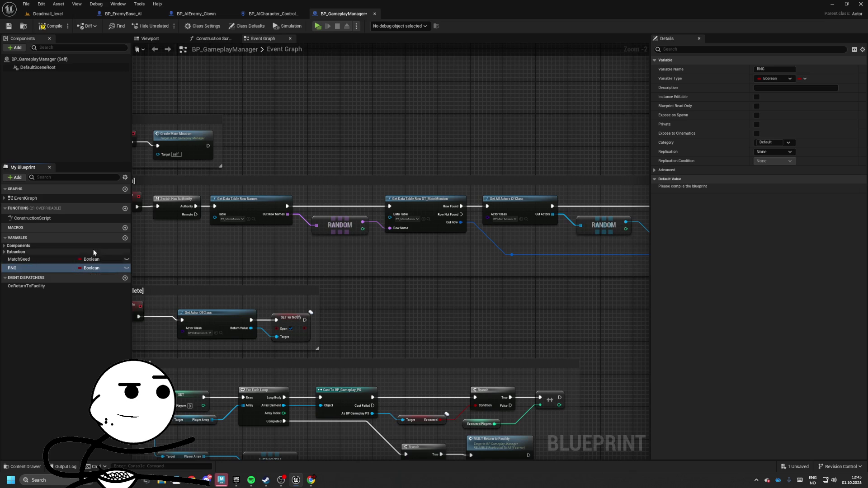
Add Boolean variables ThreatLevel and EnemyCap_Global.
{"action": "left_click", "coordinate": [113, 238]}
{"action": "left_click", "coordinate": [125, 238]}
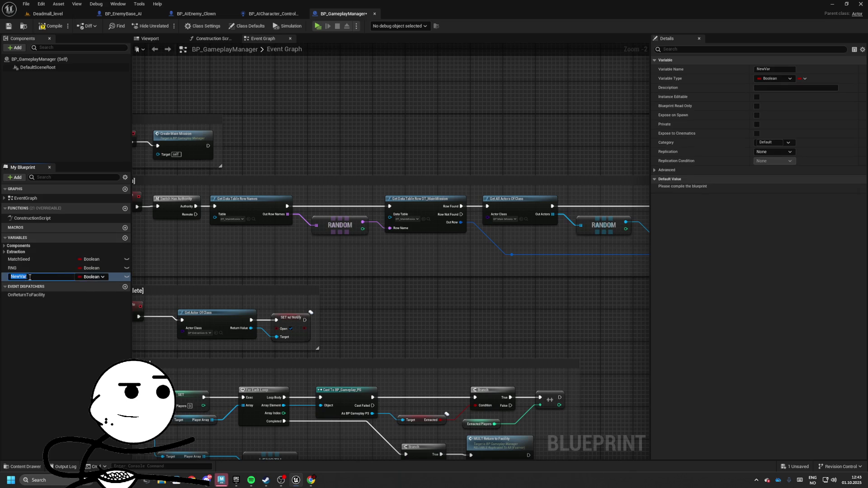
{"action": "type", "text": "Thr"}
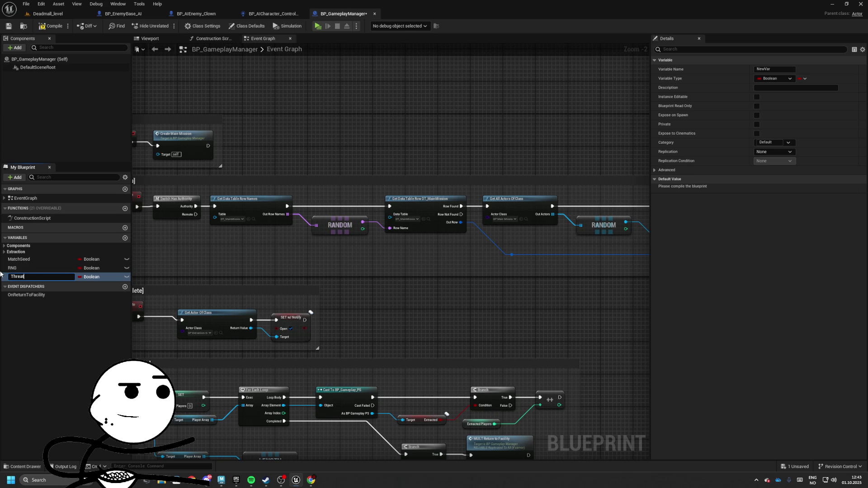
{"action": "key", "text": "BackSpace"}
{"action": "key", "text": "Return"}
{"action": "left_click", "coordinate": [125, 238]}
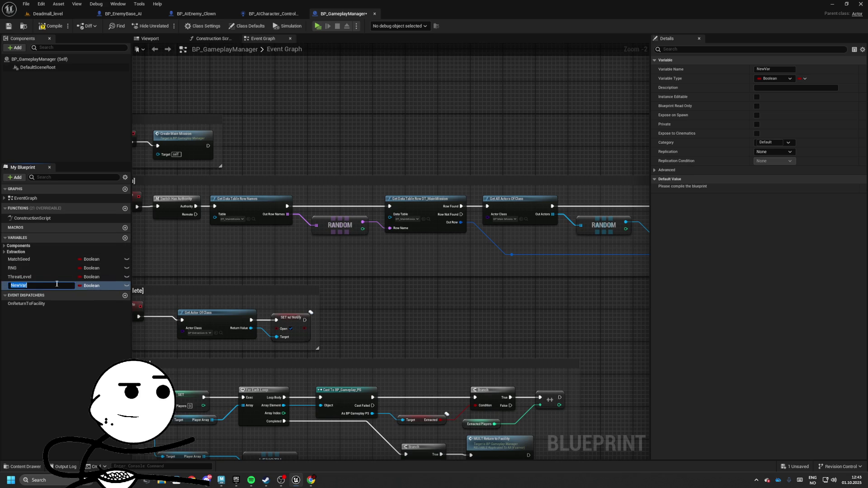
{"action": "type", "text": "Eve"}
{"action": "key", "text": "BackSpace"}
{"action": "key", "text": "BackSpace"}
{"action": "type", "text": "nemyCap_G"}
{"action": "type", "text": "lobal"}
{"action": "key", "text": "Return"}
Add Boolean variables EnemyRespawnDelay and EnemySpawnInterval_Base.
{"action": "left_click", "coordinate": [125, 239]}
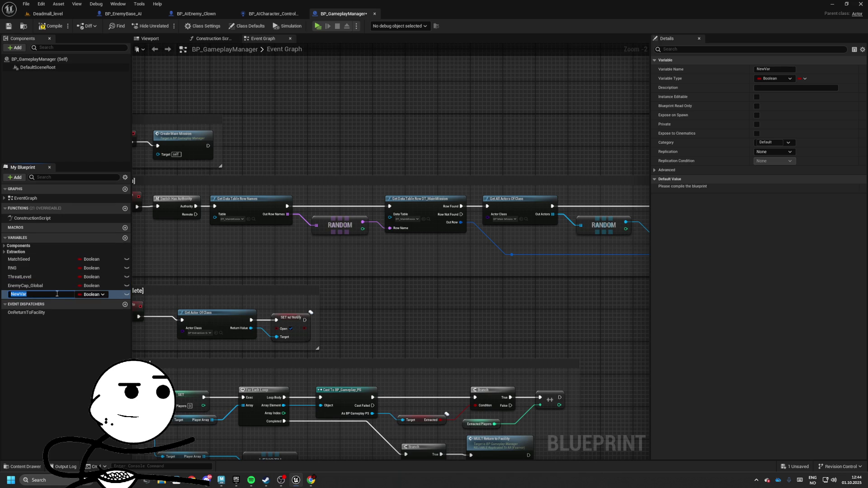
{"action": "type", "text": "Ebent"}
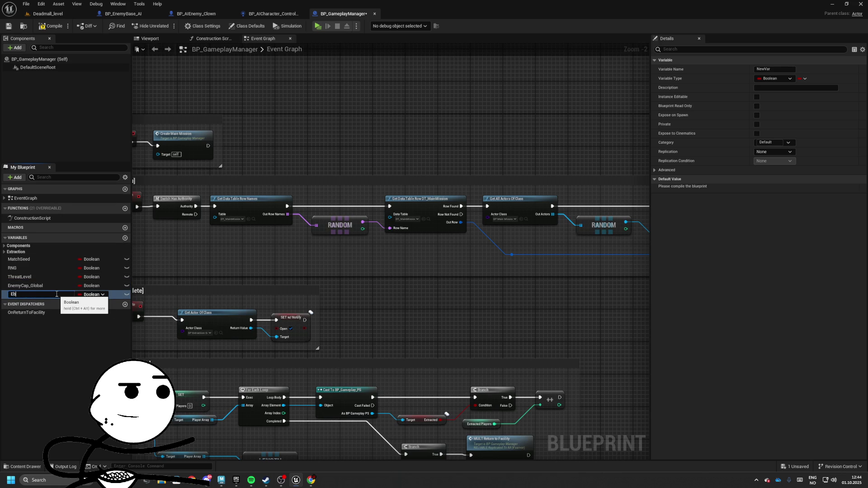
{"action": "key", "text": "BackSpace"}
{"action": "key", "text": "BackSpace"}
{"action": "type", "text": "nemyRes"}
{"action": "type", "text": "pawnDel"}
{"action": "type", "text": "ay"}
{"action": "key", "text": "Return"}
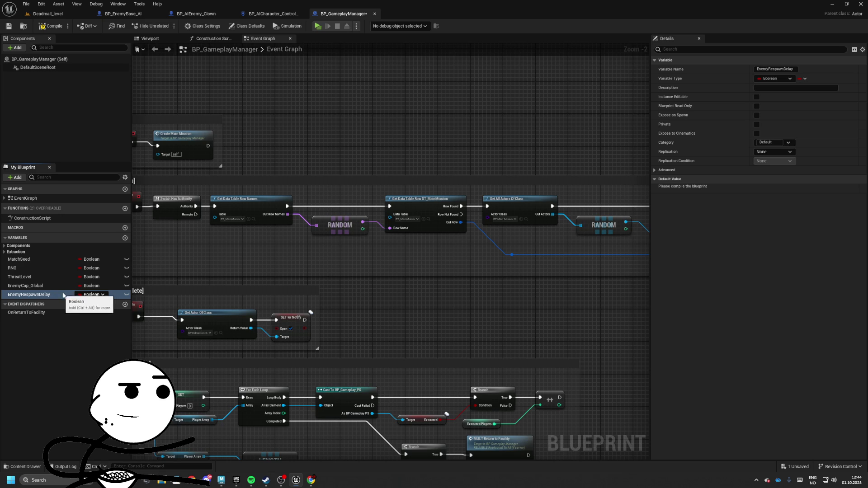
{"action": "left_click", "coordinate": [125, 238]}
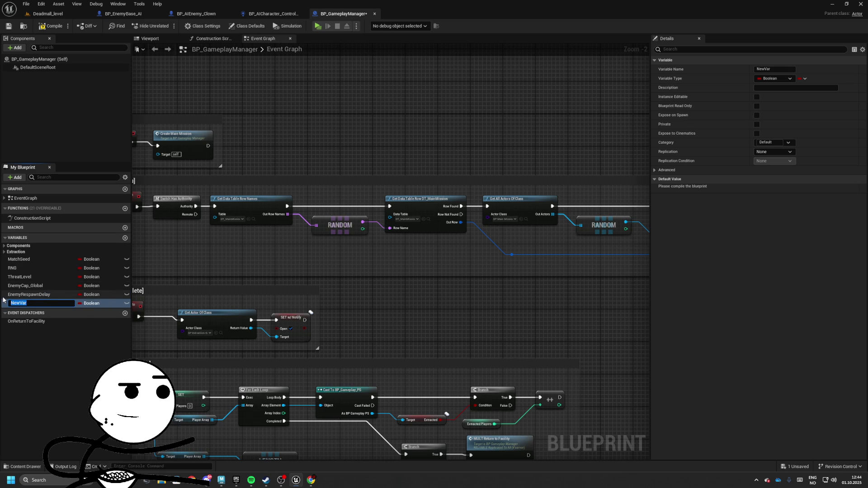
{"action": "type", "text": "Enem"}
{"action": "type", "text": "SpawnInterf"}
{"action": "type", "text": "val_Base"}
{"action": "key", "text": "Return"}
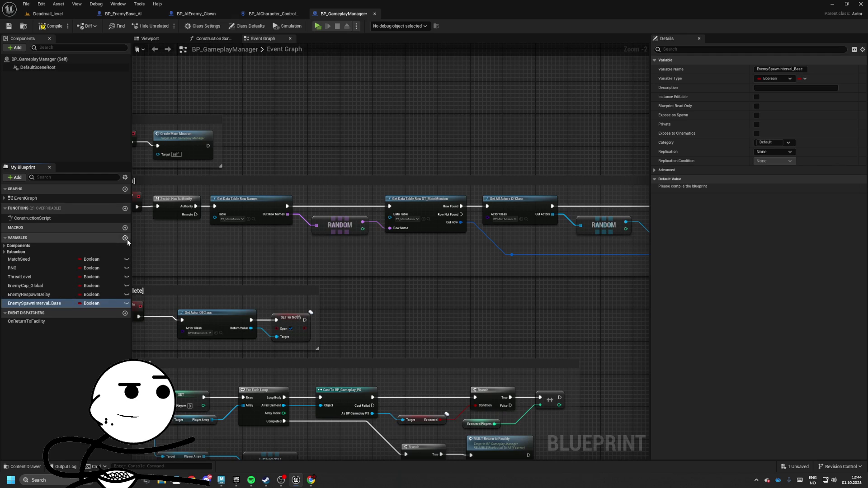
Add Boolean variables EventInterval and ContainerTargetCount.
{"action": "left_click", "coordinate": [125, 238]}
{"action": "key", "text": "BackSpace"}
{"action": "type", "text": "E"}
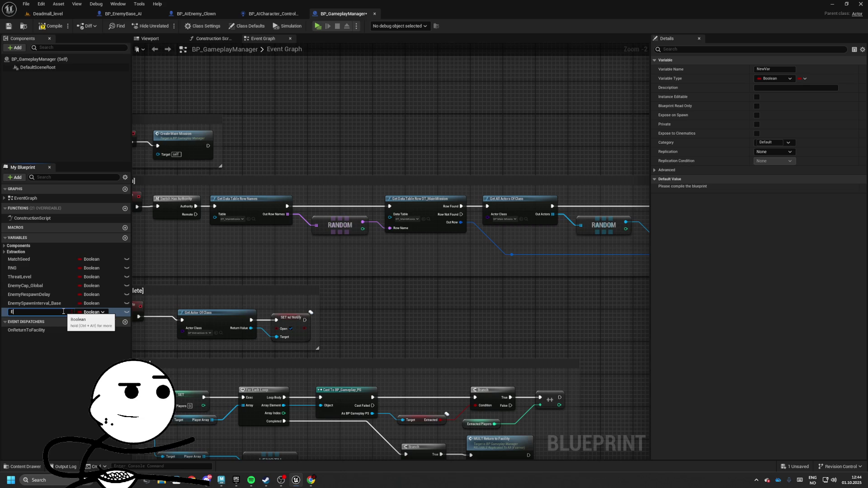
{"action": "type", "text": "ventInterv"}
{"action": "type", "text": "al"}
{"action": "key", "text": "Return"}
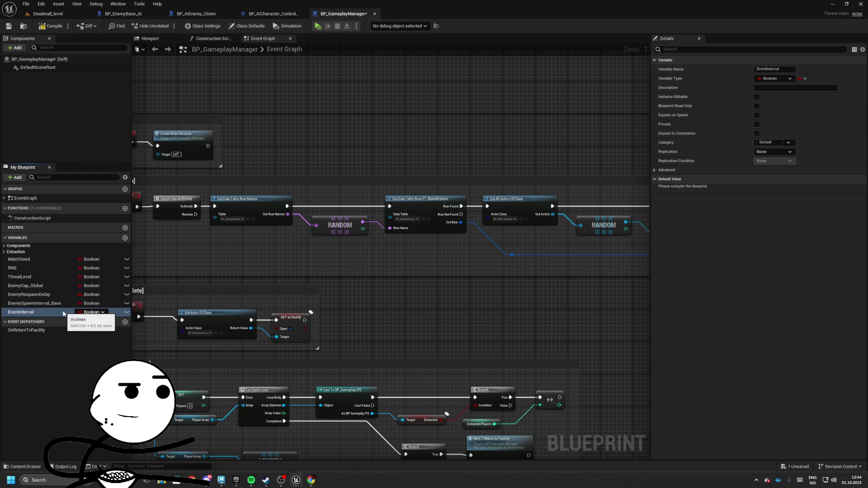
{"action": "left_click", "coordinate": [125, 237]}
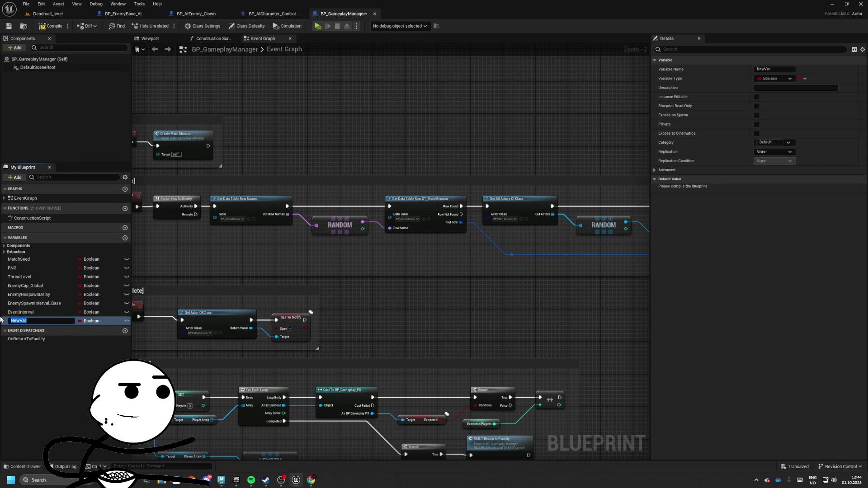
{"action": "key", "text": "BackSpace"}
{"action": "type", "text": "ContainerT"}
{"action": "type", "text": "argetCount"}
{"action": "key", "text": "Return"}
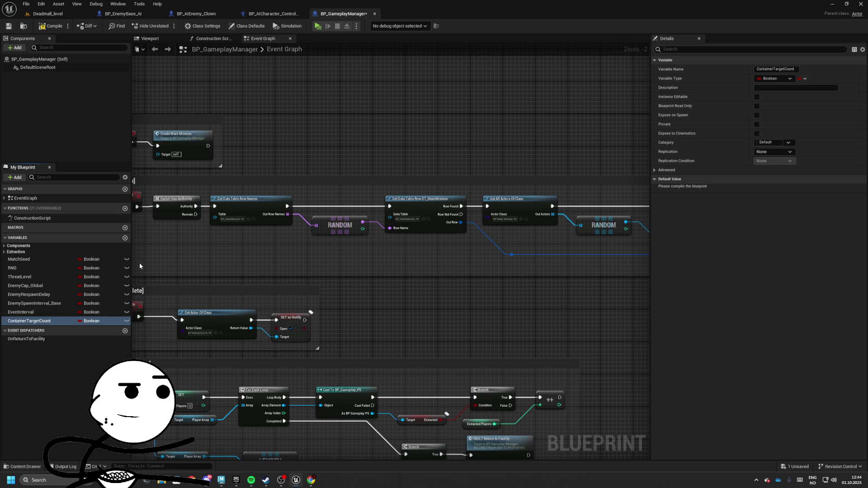
Add Boolean variables SpawnPoints_Enemies, SpawnPoints_Containers and ActiveEnemies.
{"action": "left_click", "coordinate": [125, 237]}
{"action": "left_click", "coordinate": [10, 330]}
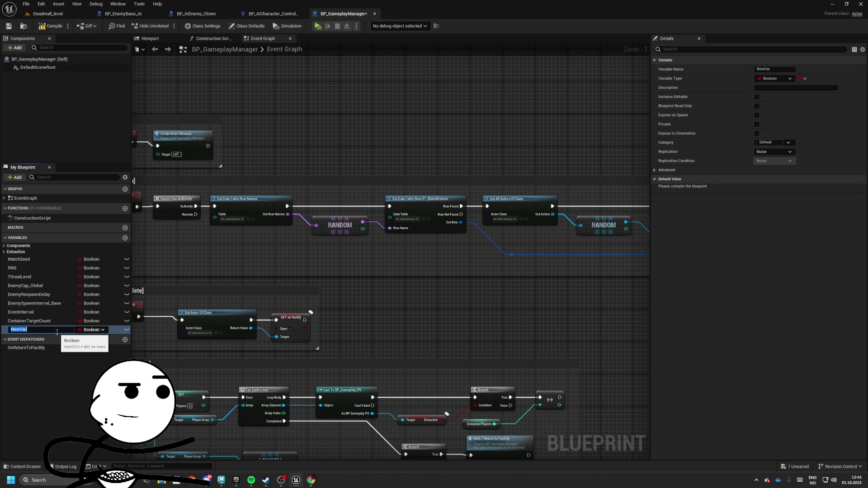
{"action": "type", "text": "SpawnPo"}
{"action": "type", "text": "ints_E"}
{"action": "type", "text": "nemies"}
{"action": "key", "text": "Return"}
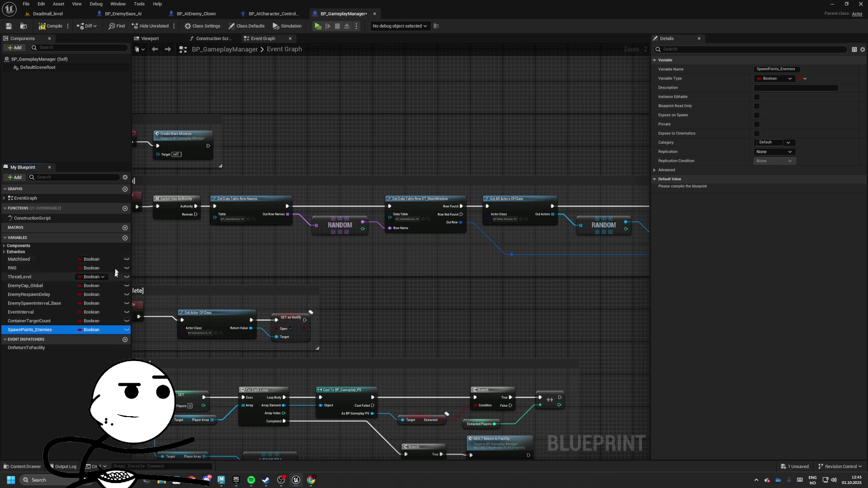
{"action": "left_click", "coordinate": [125, 238]}
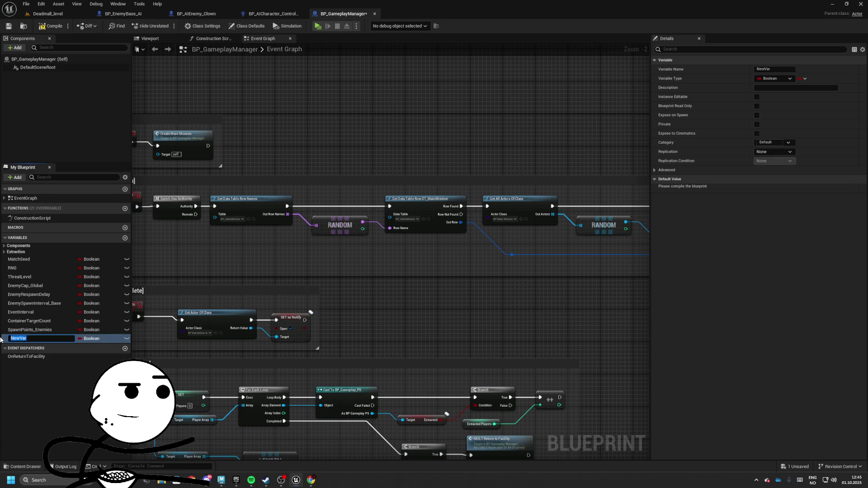
{"action": "type", "text": "SpawnPoints"}
{"action": "type", "text": "_Containers"}
{"action": "key", "text": "Return"}
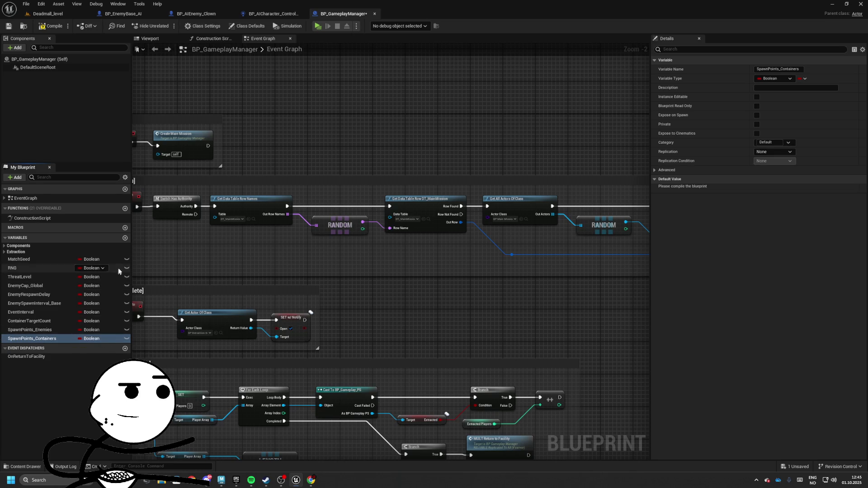
{"action": "left_click", "coordinate": [126, 237]}
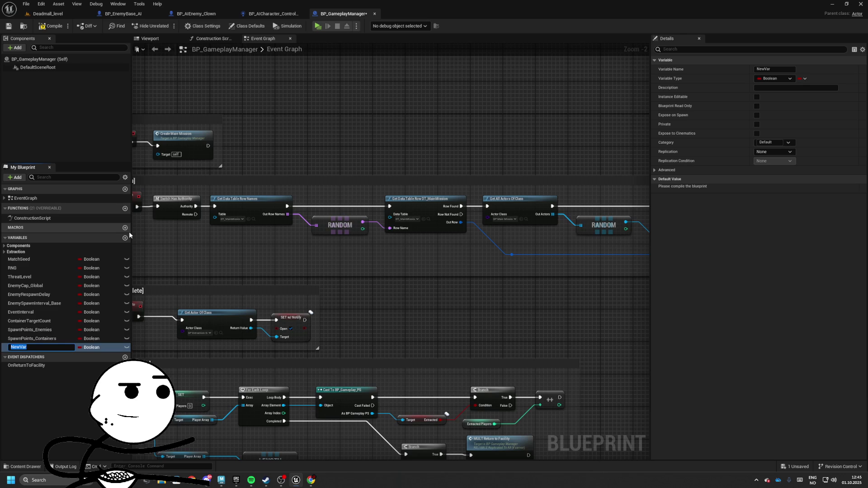
{"action": "type", "text": "ActiveE"}
{"action": "type", "text": "nemi"}
{"action": "type", "text": "es"}
{"action": "key", "text": "Return"}
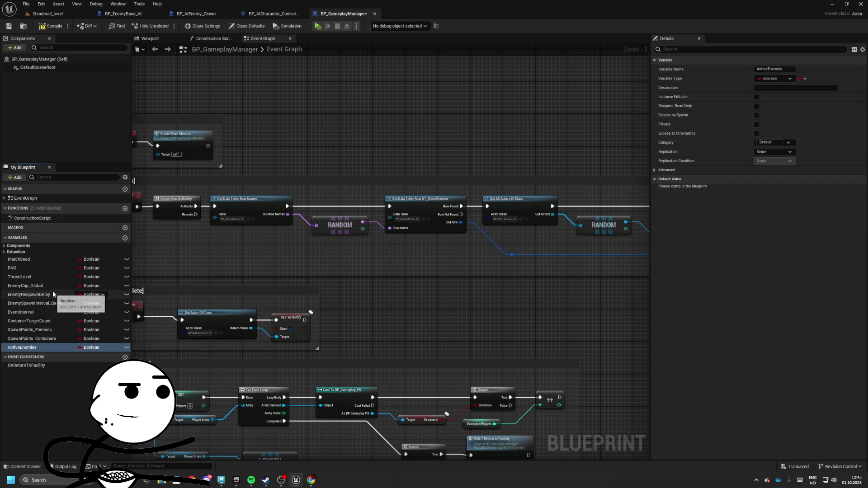
{"action": "left_click", "coordinate": [125, 238]}
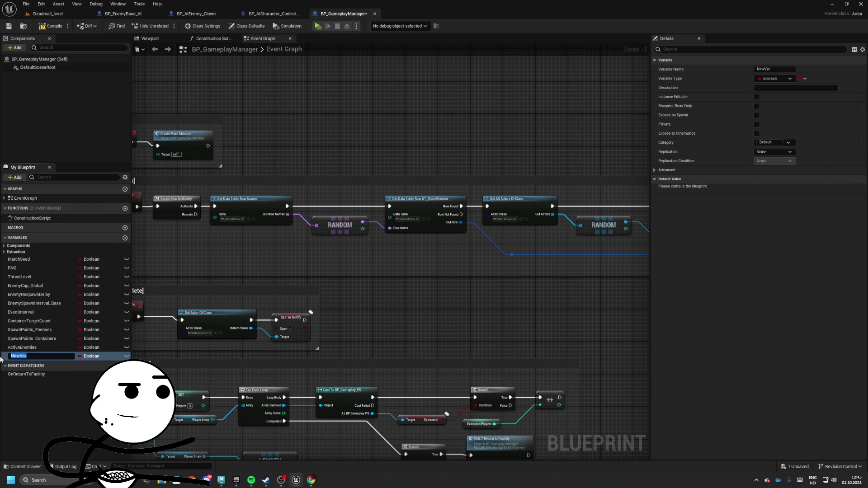
Discard the empty unnamed variable and delete the later Booleans one by one from the Variables list.
{"action": "key", "text": "BackSpace"}
{"action": "key", "text": "Escape"}
{"action": "key", "text": "Delete"}
{"action": "left_click", "coordinate": [22, 348]}
{"action": "key", "text": "Delete"}
{"action": "left_click", "coordinate": [31, 338]}
{"action": "key", "text": "Delete"}
{"action": "left_click", "coordinate": [38, 330]}
{"action": "key", "text": "Delete"}
{"action": "left_click", "coordinate": [42, 316]}
{"action": "key", "text": "Delete"}
{"action": "left_click", "coordinate": [41, 305]}
{"action": "key", "text": "Delete"}
{"action": "key", "text": "Delete"}
{"action": "left_click", "coordinate": [40, 285]}
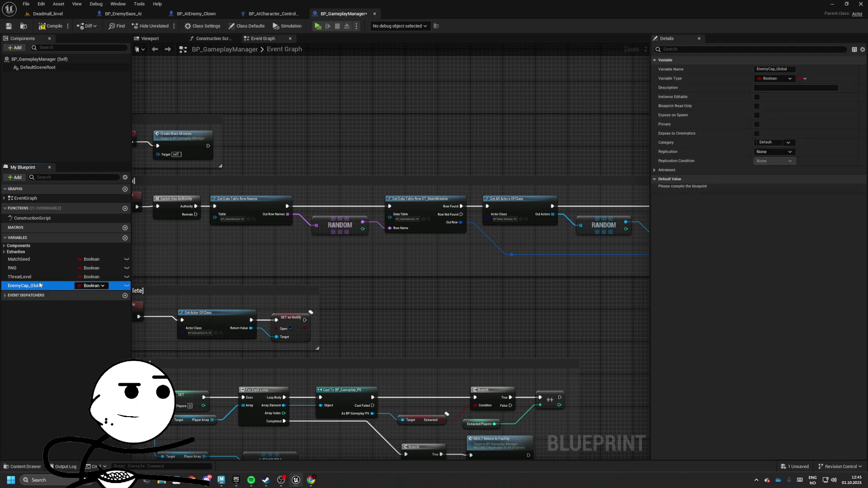
{"action": "key", "text": "Delete"}
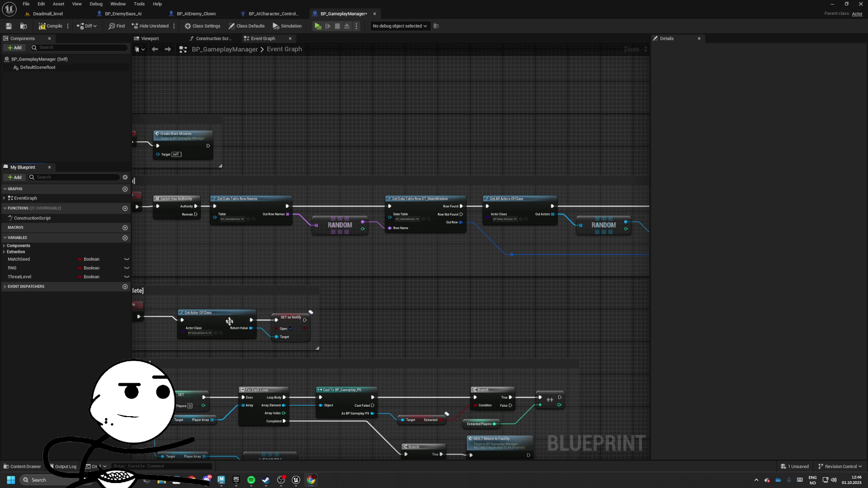
Make ThreatLevel an Integer and RNG a Random Stream.
{"action": "scroll", "coordinate": [414, 293], "scroll_direction": "down", "scroll_amount": 4}
{"action": "scroll", "coordinate": [378, 273], "scroll_direction": "up", "scroll_amount": 4}
{"action": "scroll", "coordinate": [337, 382], "scroll_direction": "down", "scroll_amount": 3}
{"action": "scroll", "coordinate": [357, 317], "scroll_direction": "down", "scroll_amount": 3}
{"action": "scroll", "coordinate": [343, 319], "scroll_direction": "up", "scroll_amount": 3}
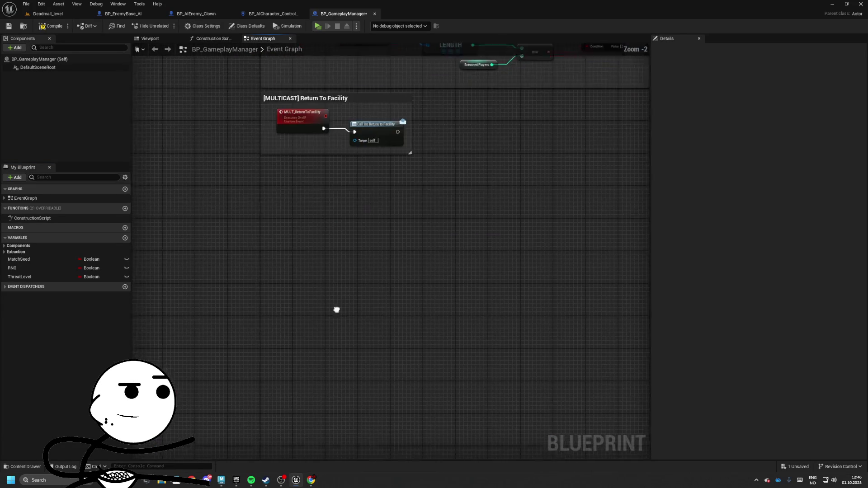
{"action": "left_click", "coordinate": [91, 277]}
{"action": "left_click", "coordinate": [104, 321]}
{"action": "left_click", "coordinate": [93, 269]}
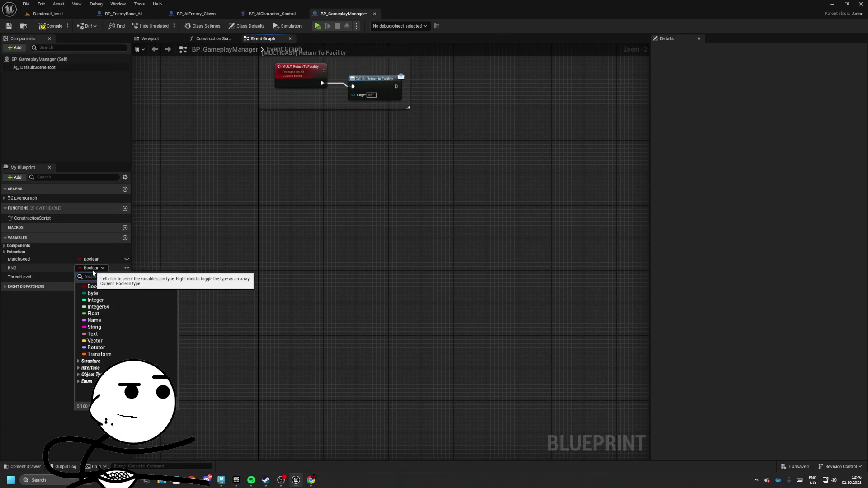
{"action": "type", "text": "Rea"}
{"action": "key", "text": "ctrl+a"}
{"action": "type", "text": "RandomS"}
{"action": "type", "text": "m"}
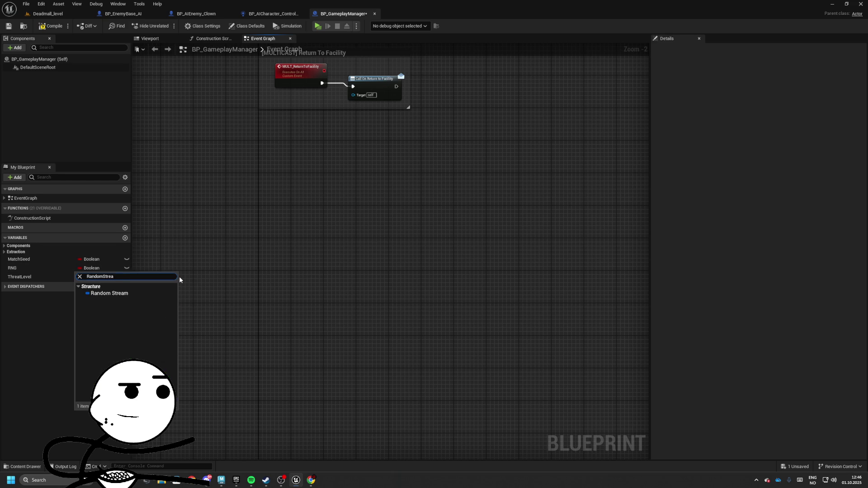
{"action": "key", "text": "Return"}
Compile to reveal RNG's default seed, then make MatchSeed an Integer.
{"action": "left_click", "coordinate": [32, 260]}
{"action": "left_click", "coordinate": [34, 271]}
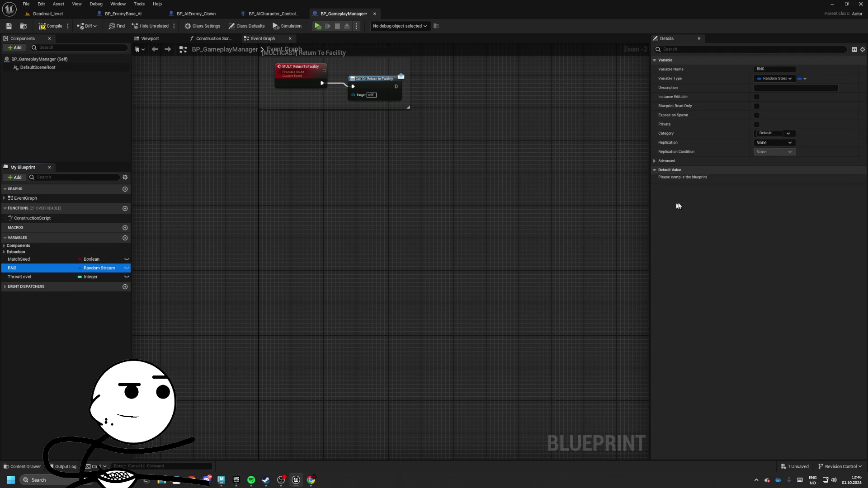
{"action": "key", "text": "F7"}
{"action": "left_click", "coordinate": [655, 180]}
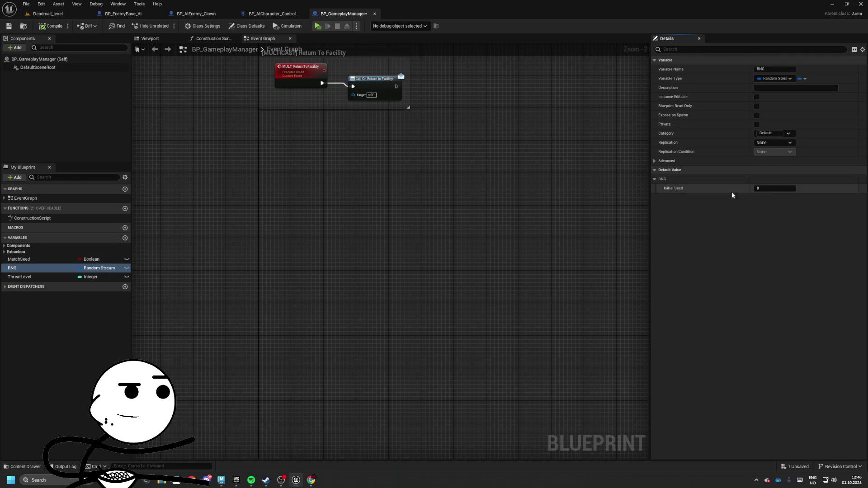
{"action": "left_click", "coordinate": [30, 260]}
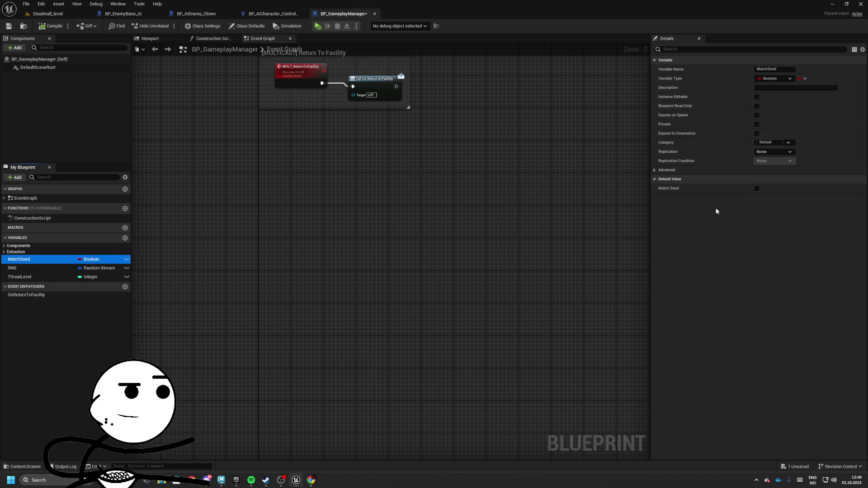
{"action": "left_click", "coordinate": [93, 260]}
{"action": "left_click", "coordinate": [122, 290]}
{"action": "left_click", "coordinate": [51, 26]}
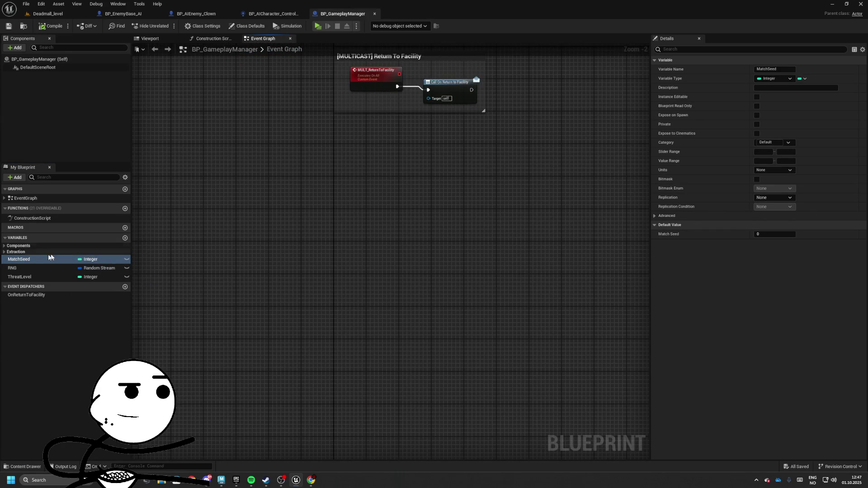
Add Boolean variable bSpawningEnabled and enter EnemySystem as its category.
{"action": "left_click", "coordinate": [125, 238]}
{"action": "type", "text": "bS"}
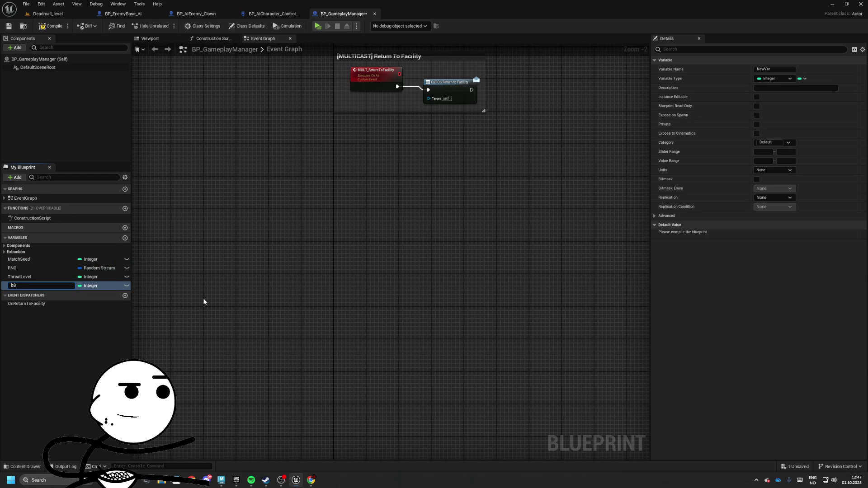
{"action": "type", "text": "pawningEnabled"}
{"action": "key", "text": "Return"}
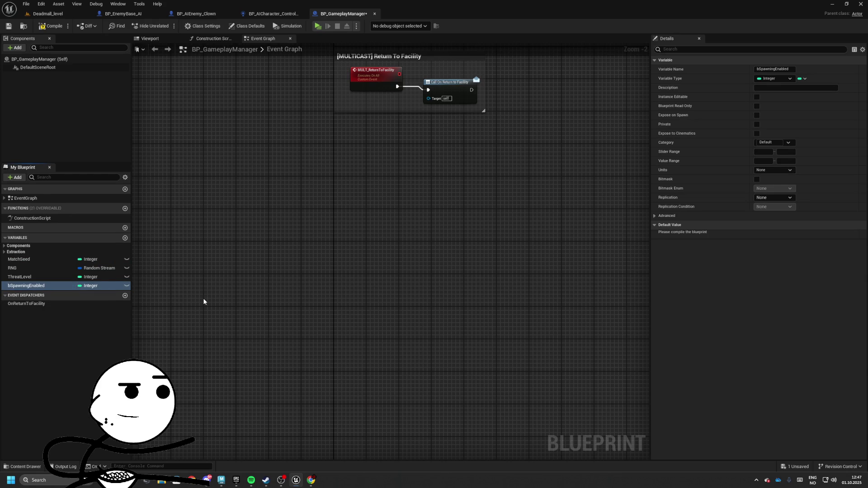
{"action": "left_click", "coordinate": [92, 286]}
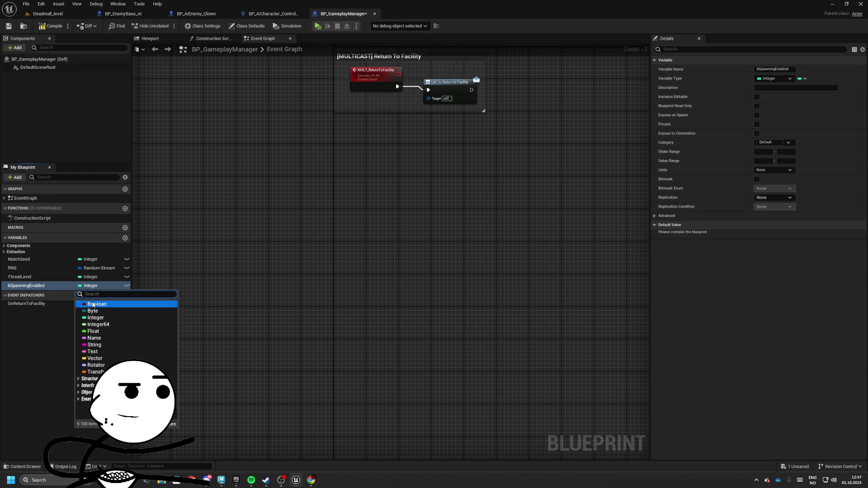
{"action": "left_click", "coordinate": [95, 304]}
{"action": "left_click", "coordinate": [768, 143]}
{"action": "type", "text": "E"}
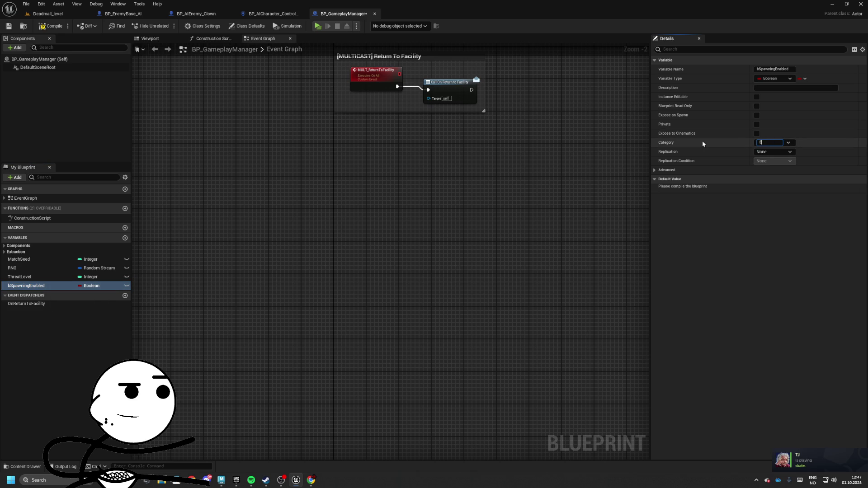
{"action": "type", "text": "nemySystem"}
Commit the EnemySystem category and add an Integer variable ElapsedSeconds.
{"action": "key", "text": "Return"}
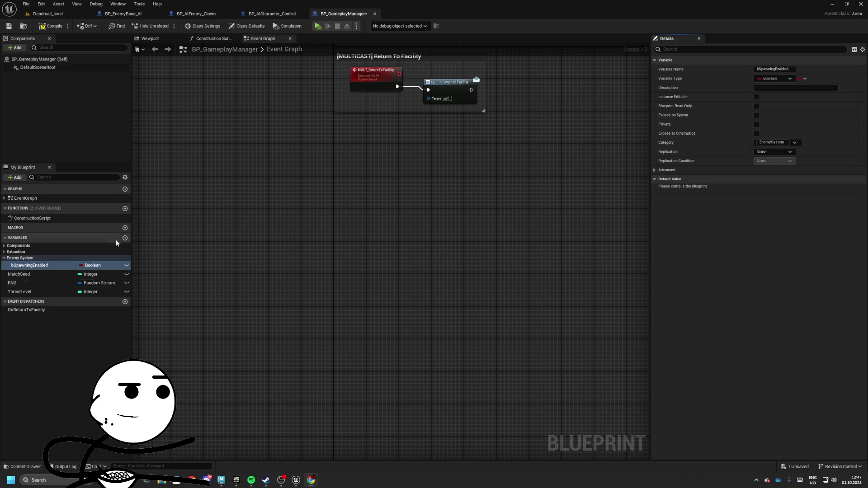
{"action": "left_click", "coordinate": [125, 238]}
{"action": "type", "text": "ElapsedSeconds"}
{"action": "key", "text": "Return"}
{"action": "left_click", "coordinate": [90, 301]}
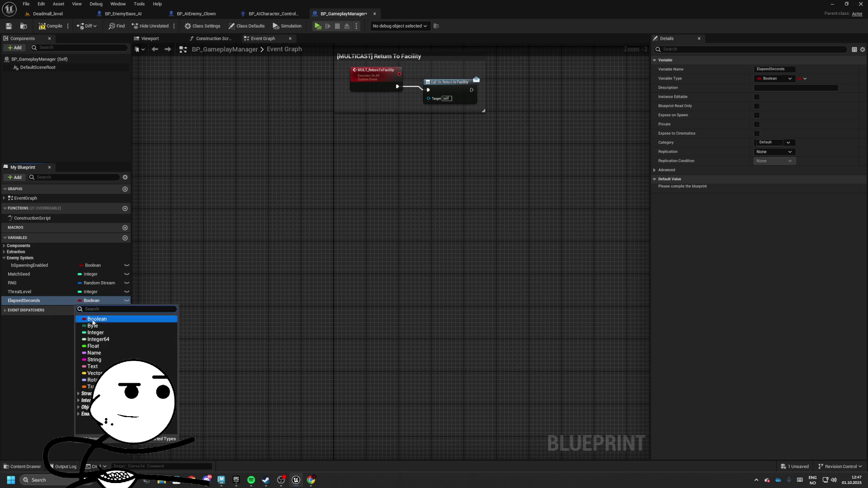
{"action": "left_click", "coordinate": [93, 334]}
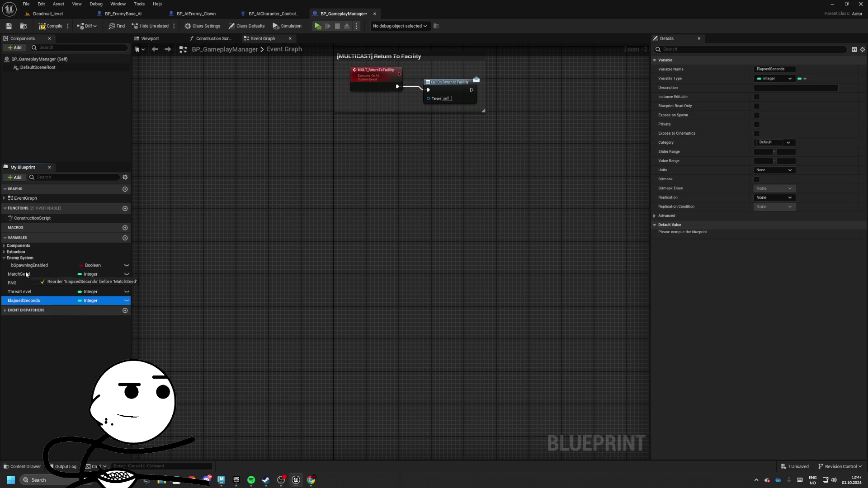
Add EnemyClassList typed as a BP Enemy Base AI class reference.
{"action": "left_click", "coordinate": [125, 238]}
{"action": "type", "text": "Ene"}
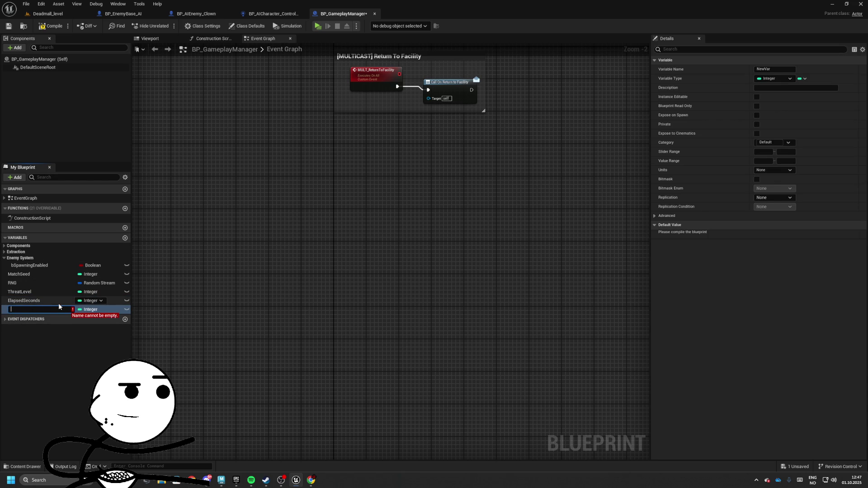
{"action": "type", "text": "myClass"}
{"action": "type", "text": "List"}
{"action": "key", "text": "Return"}
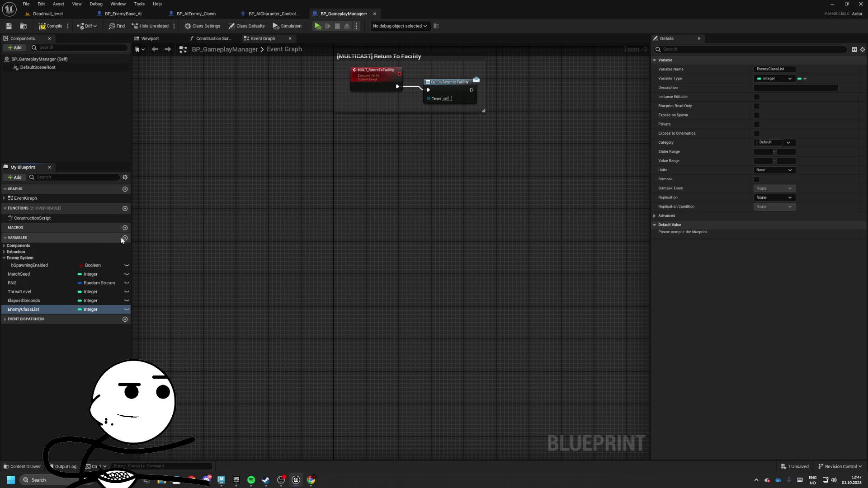
{"action": "left_click", "coordinate": [87, 309]}
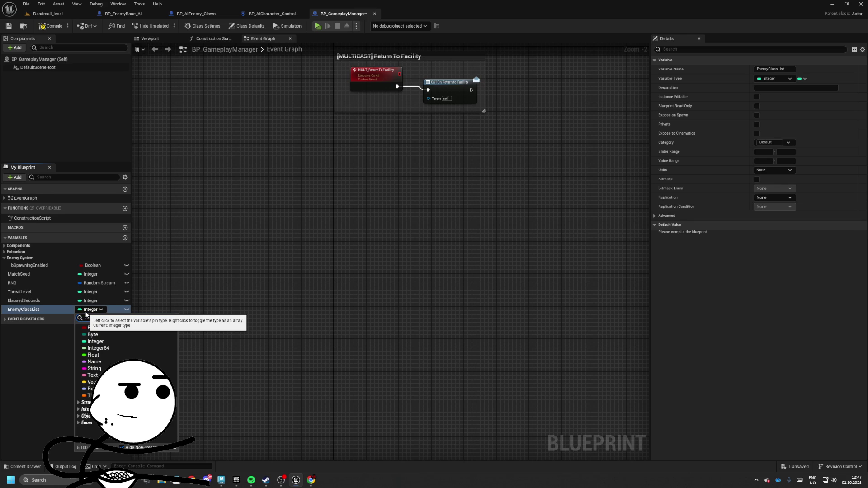
{"action": "type", "text": "Enemy"}
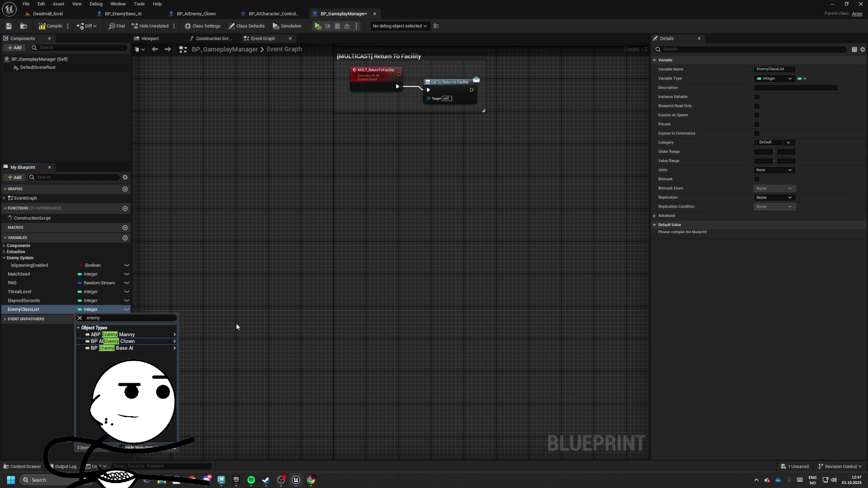
{"action": "key", "text": "Down"}
{"action": "key", "text": "Right"}
{"action": "key", "text": "Down"}
{"action": "key", "text": "Return"}
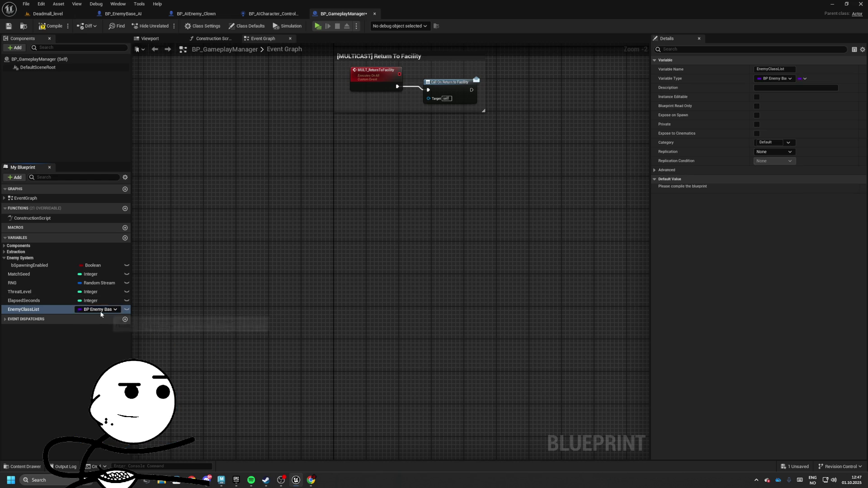
Give EnemyClassList a single default entry, BP_AIEnemy_Clown, and compile.
{"action": "left_click", "coordinate": [51, 26]}
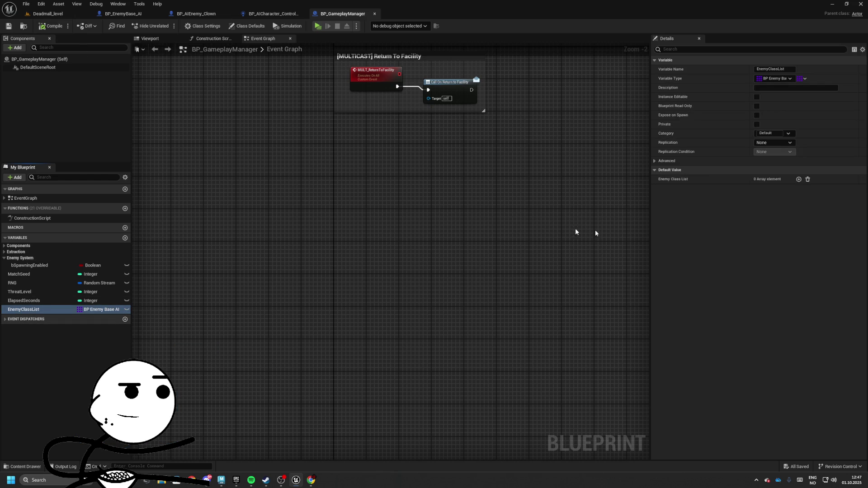
{"action": "left_click", "coordinate": [788, 189]}
{"action": "left_click", "coordinate": [787, 189]}
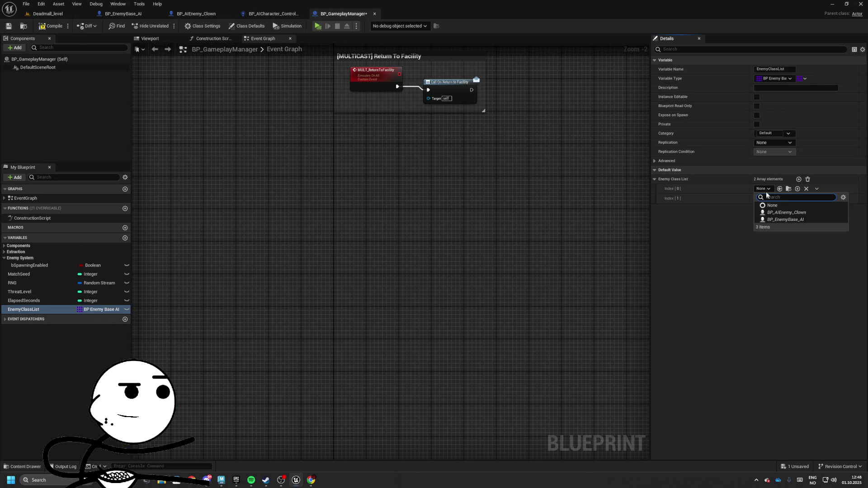
{"action": "left_click", "coordinate": [785, 219]}
{"action": "left_click", "coordinate": [800, 179]}
{"action": "left_click", "coordinate": [806, 199]}
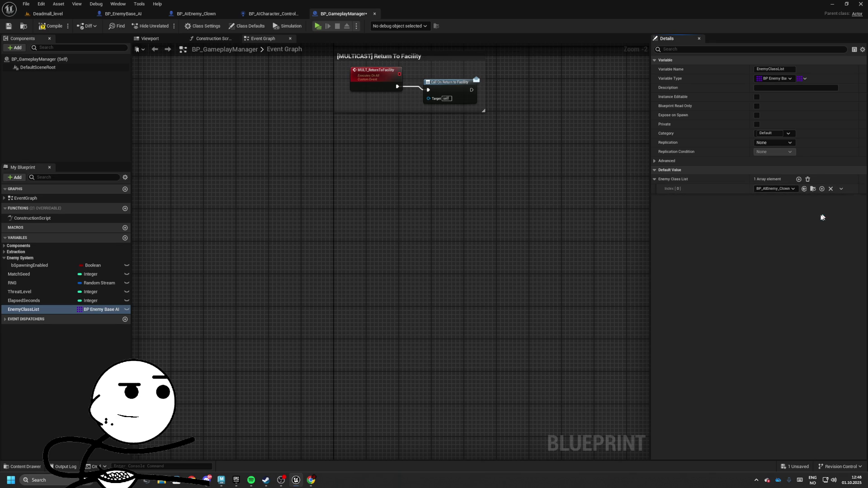
{"action": "left_click", "coordinate": [35, 29]}
{"action": "mouse_move", "coordinate": [154, 151]}
{"action": "left_mouse_down"}
{"action": "mouse_move", "coordinate": [299, 206]}
{"action": "mouse_move", "coordinate": [213, 287]}
{"action": "mouse_move", "coordinate": [203, 276]}
{"action": "left_mouse_up"}
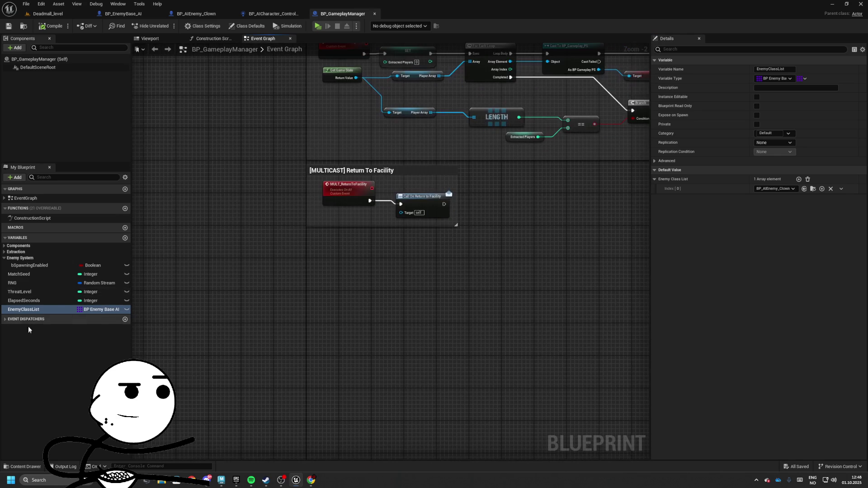
Add EnemySpawnPoints as an Actor array and compile the blueprint.
{"action": "left_click", "coordinate": [124, 238]}
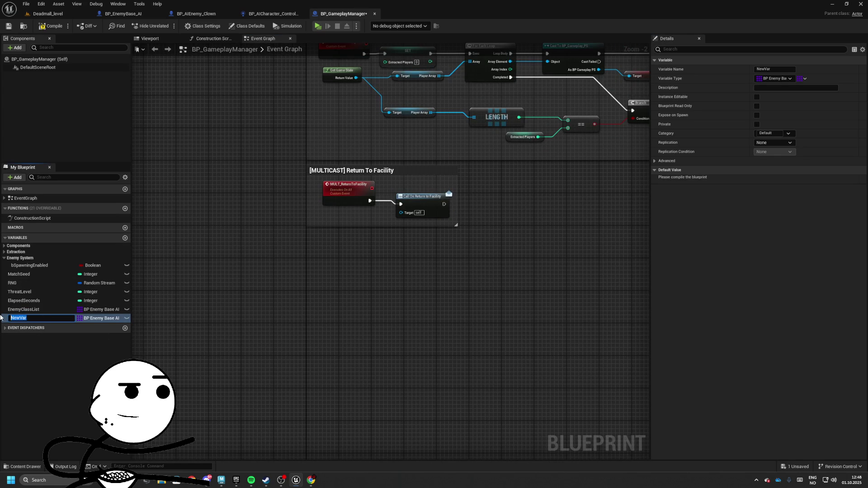
{"action": "type", "text": "En"}
{"action": "type", "text": "emySpawnPoints"}
{"action": "key", "text": "Return"}
{"action": "left_click", "coordinate": [102, 320]}
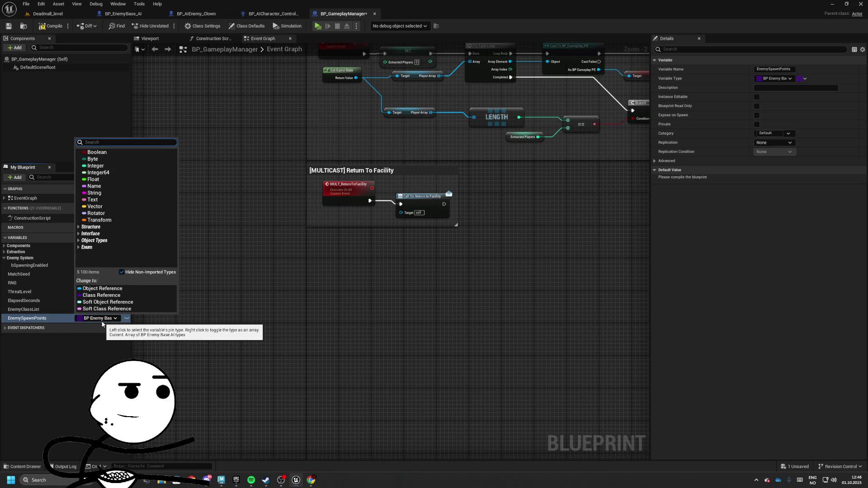
{"action": "type", "text": "Actor"}
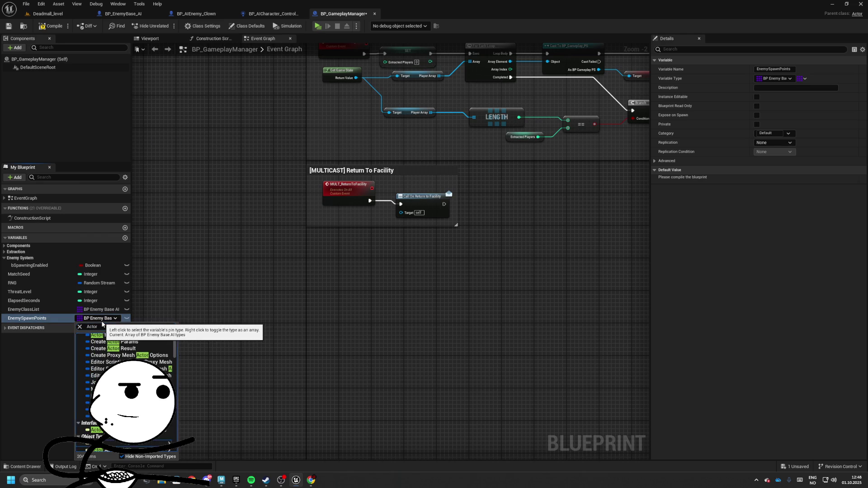
{"action": "key", "text": "Return"}
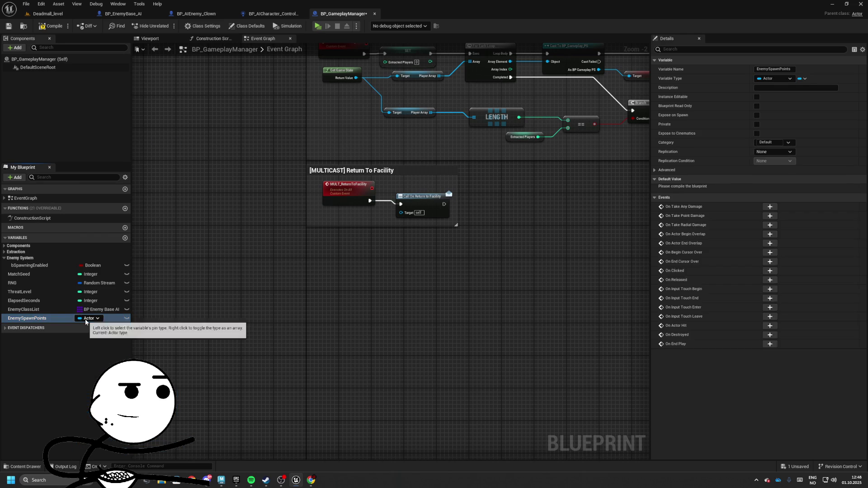
{"action": "right_click", "coordinate": [86, 322]}
{"action": "left_click", "coordinate": [45, 26]}
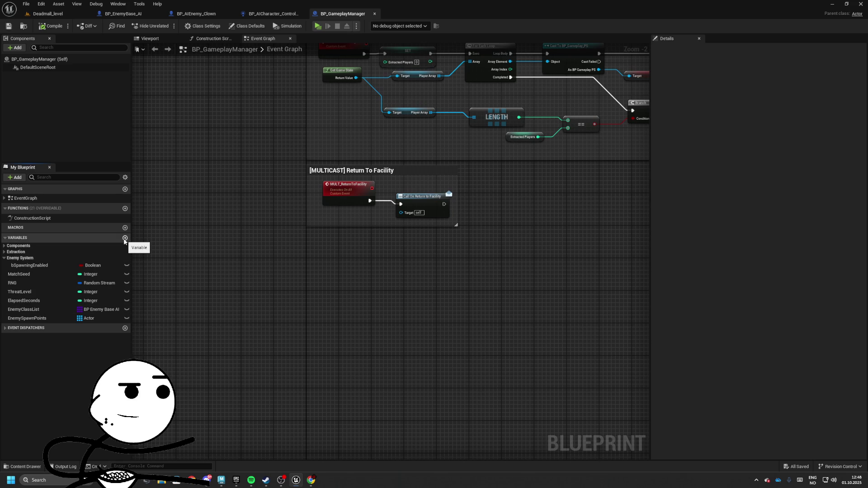
Add ActiveEnemies and EnemyCap, making EnemyCap a single Integer.
{"action": "left_click", "coordinate": [125, 238]}
{"action": "type", "text": "Acti"}
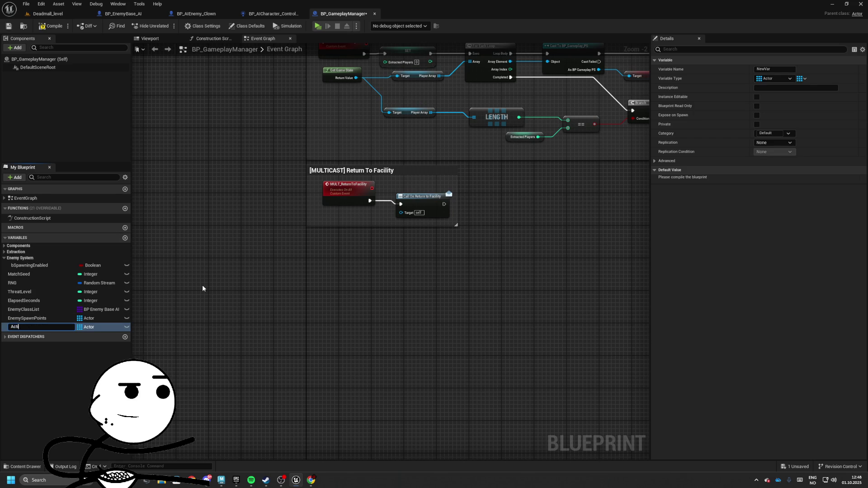
{"action": "type", "text": "veEnemies"}
{"action": "key", "text": "Return"}
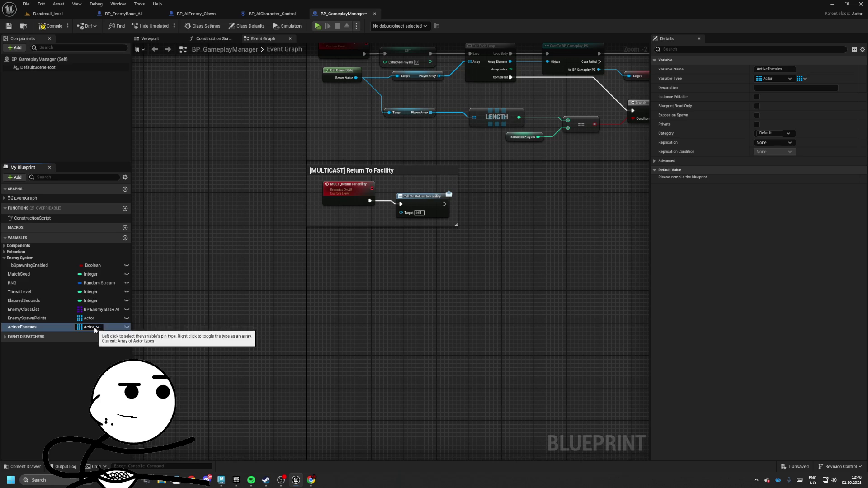
{"action": "left_click", "coordinate": [125, 238]}
{"action": "type", "text": "EnemyCap"}
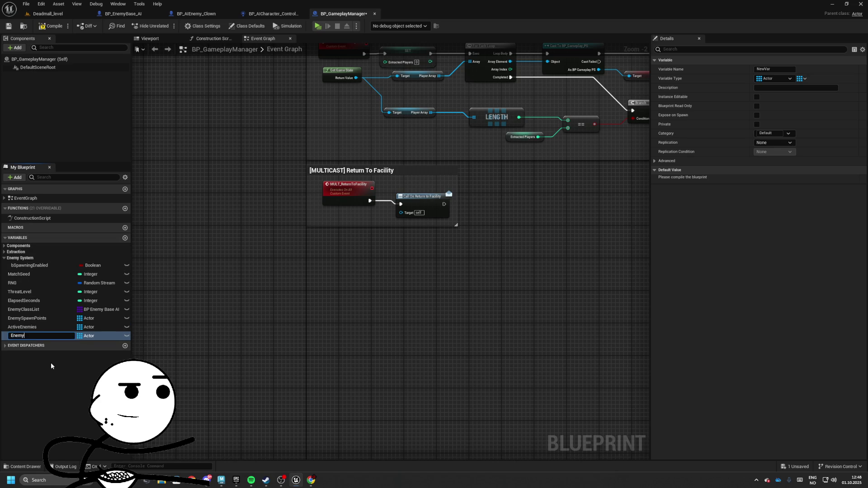
{"action": "key", "text": "Return"}
{"action": "left_click", "coordinate": [83, 336]}
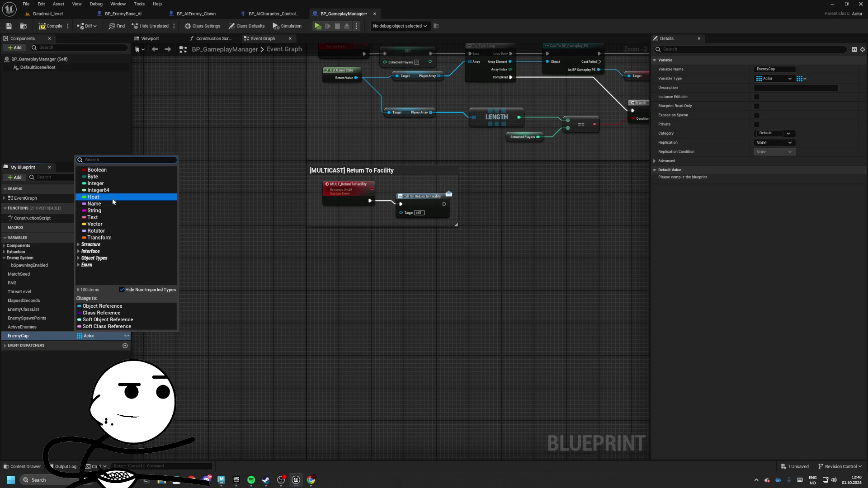
{"action": "left_click", "coordinate": [109, 185]}
{"action": "right_click", "coordinate": [88, 339]}
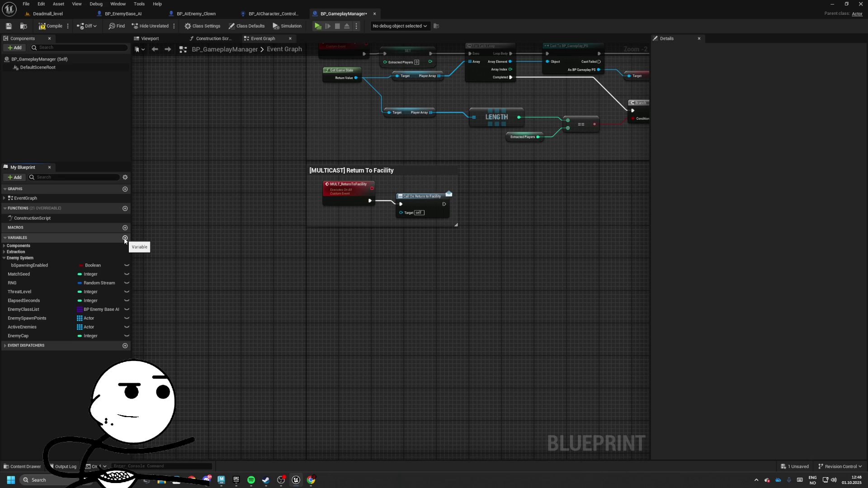
{"action": "right_click", "coordinate": [336, 269]}
Add a custom event named EnemySpawning to the gameplay manager graph.
{"action": "type", "text": "custom"}
{"action": "key", "text": "Return"}
{"action": "type", "text": "M"}
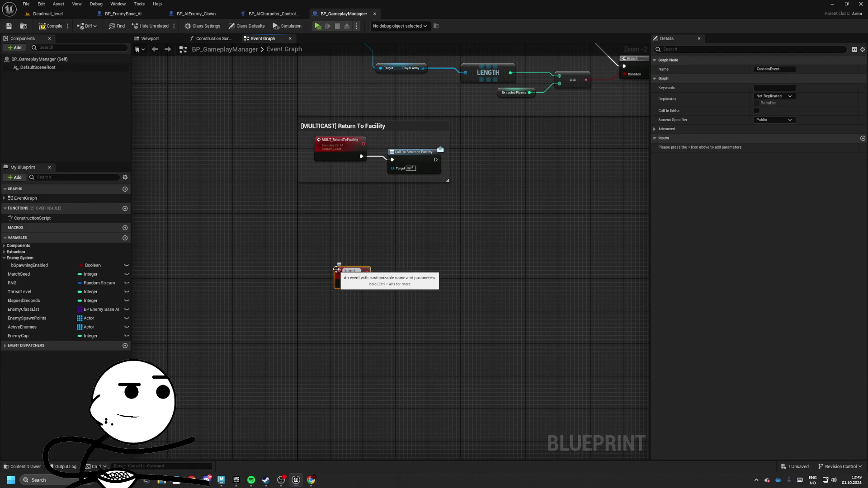
{"action": "type", "text": "Spawning"}
{"action": "key", "text": "Return"}
{"action": "scroll", "coordinate": [358, 294], "scroll_direction": "up", "scroll_amount": 2}
{"action": "mouse_move", "coordinate": [375, 279]}
{"action": "left_mouse_down"}
{"action": "mouse_move", "coordinate": [442, 287]}
{"action": "mouse_move", "coordinate": [350, 244]}
{"action": "left_mouse_up"}
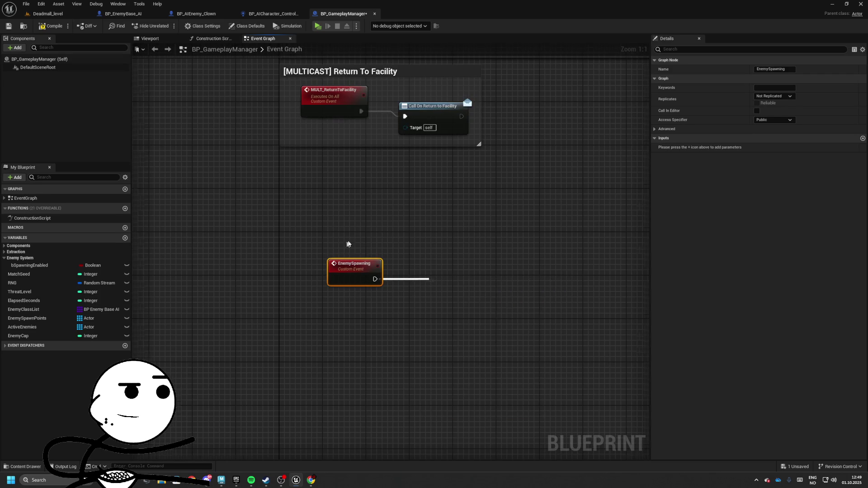
Delete the ActiveEnemies and EnemySpawnPoints variables and widen the Event Begin comment box.
{"action": "left_click", "coordinate": [20, 326]}
{"action": "key", "text": "Delete"}
{"action": "left_click", "coordinate": [27, 318]}
{"action": "key", "text": "Delete"}
{"action": "left_click", "coordinate": [33, 309]}
{"action": "left_click", "coordinate": [27, 301]}
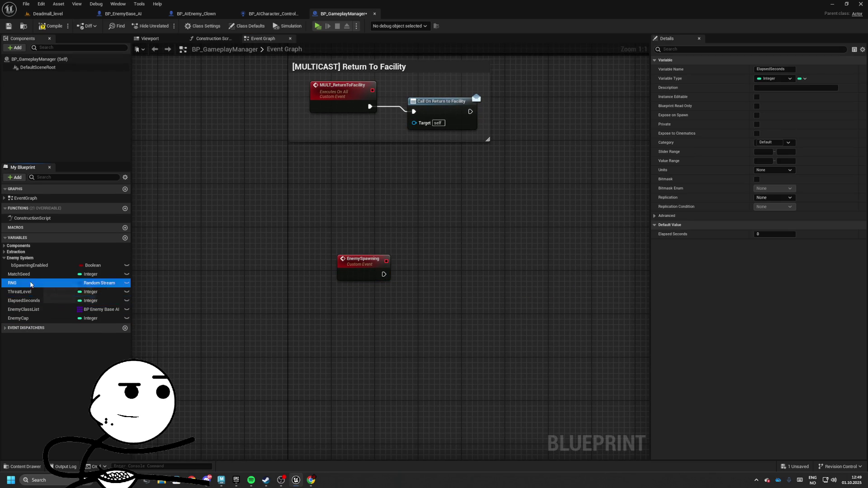
{"action": "scroll", "coordinate": [313, 355], "scroll_direction": "down", "scroll_amount": 3}
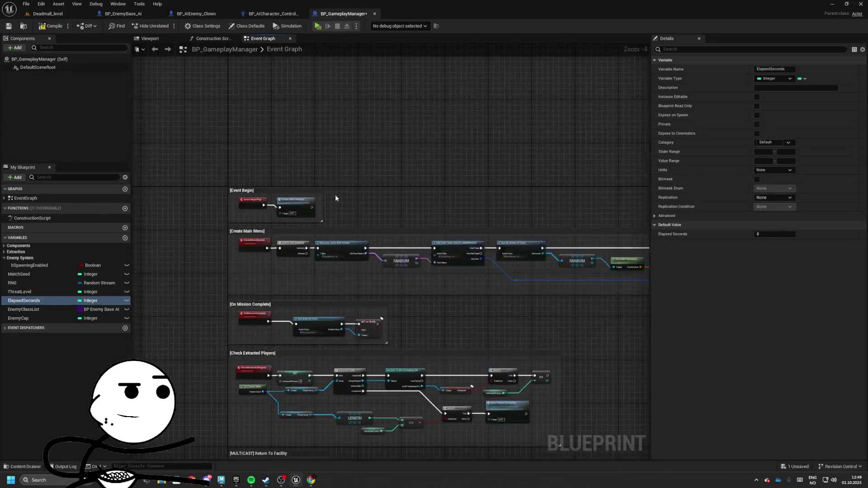
{"action": "scroll", "coordinate": [335, 202], "scroll_direction": "up", "scroll_amount": 3}
{"action": "left_click_drag", "start_coordinate": [309, 279], "coordinate": [464, 277]}
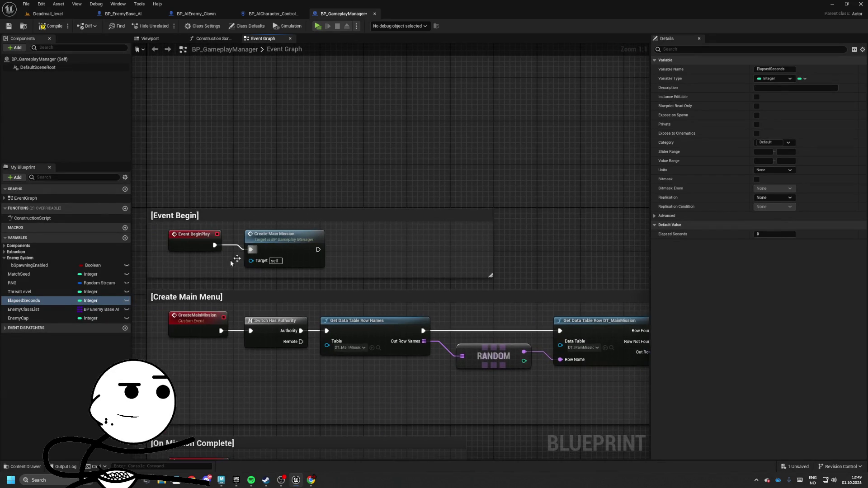
Add a new event dispatcher named OnElapsedSeconds.
{"action": "left_click", "coordinate": [125, 328]}
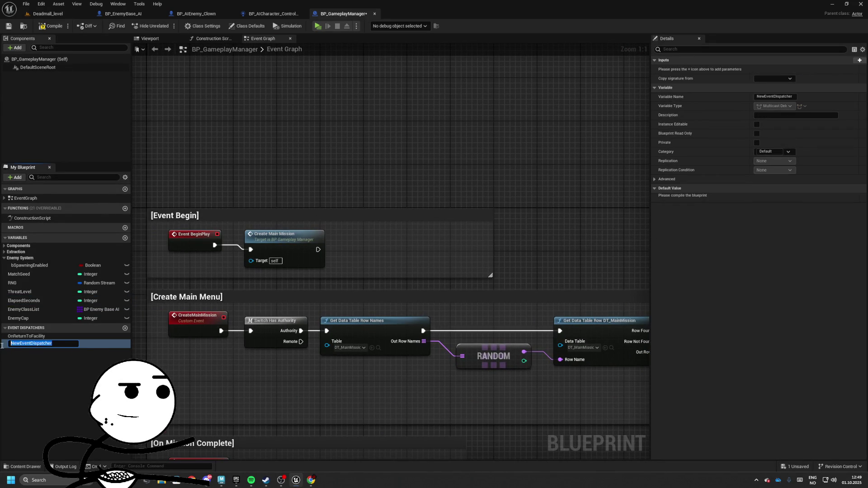
{"action": "type", "text": "OnElapsedSe"}
{"action": "type", "text": "conds"}
{"action": "key", "text": "Return"}
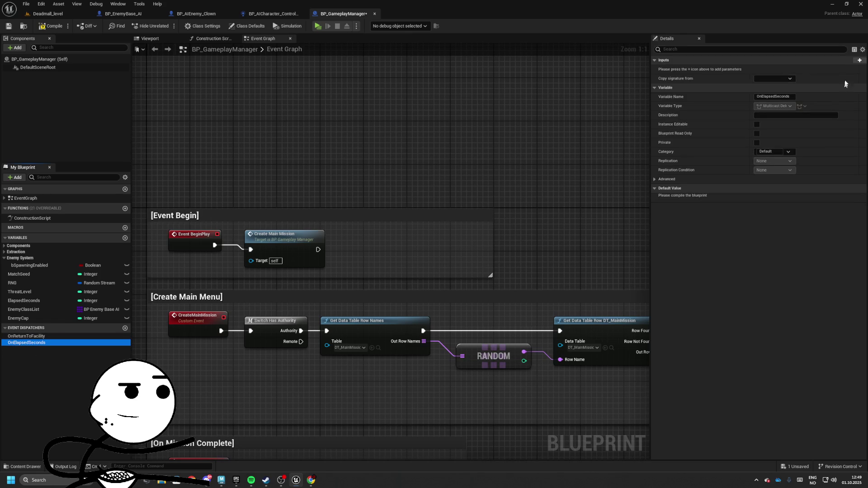
Give the dispatcher an Integer input parameter named UpdatedSeconds.
{"action": "left_click", "coordinate": [860, 61]}
{"action": "type", "text": "S"}
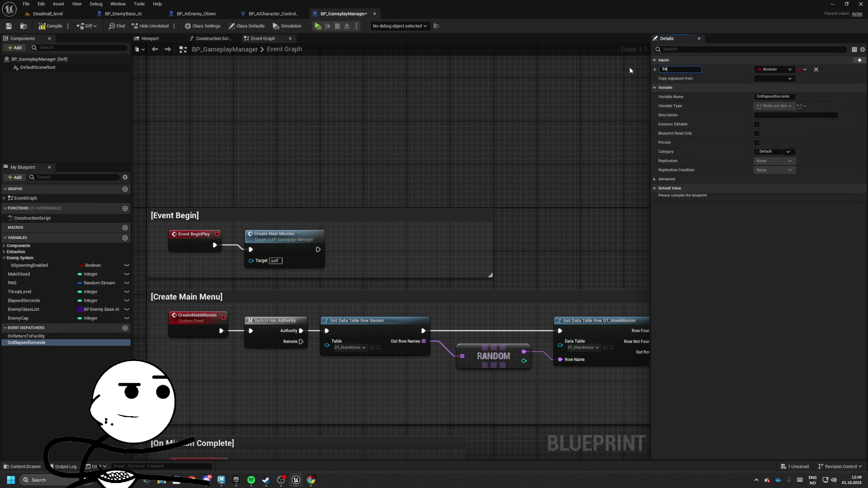
{"action": "key", "text": "BackSpace"}
{"action": "type", "text": "UpdatedSecon"}
{"action": "type", "text": "ds"}
{"action": "key", "text": "Return"}
{"action": "left_click", "coordinate": [774, 70]}
{"action": "left_click", "coordinate": [774, 106]}
Bring the Event Begin nodes into view and pull a wire from Create Main Mission's execution output.
{"action": "left_click_drag", "start_coordinate": [420, 254], "coordinate": [440, 222]}
{"action": "left_click", "coordinate": [316, 204]}
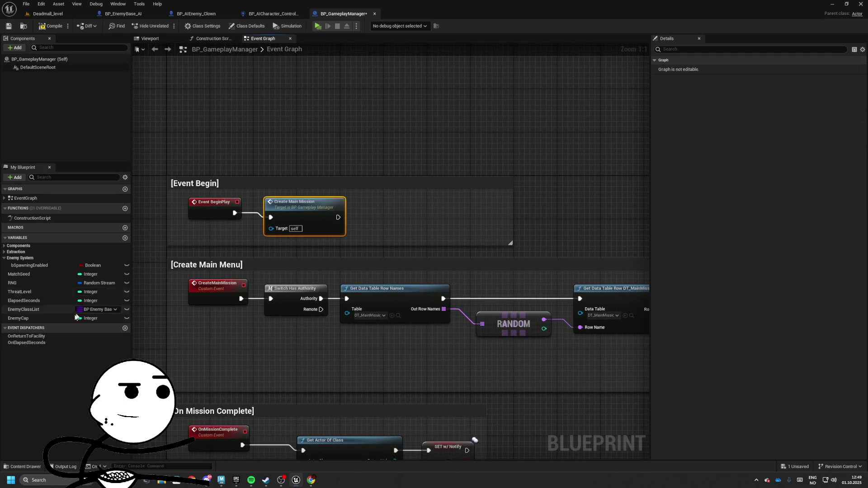
{"action": "left_click_drag", "start_coordinate": [317, 421], "coordinate": [334, 240]}
{"action": "mouse_move", "coordinate": [344, 375]}
{"action": "left_mouse_down"}
{"action": "mouse_move", "coordinate": [365, 245]}
{"action": "mouse_move", "coordinate": [363, 355]}
{"action": "mouse_move", "coordinate": [362, 287]}
{"action": "mouse_move", "coordinate": [335, 263]}
{"action": "mouse_move", "coordinate": [339, 250]}
{"action": "left_mouse_up"}
{"action": "left_click_drag", "start_coordinate": [428, 318], "coordinate": [408, 287]}
Add a Set Timer by Event node beside Create Main Mission and gather the Event Begin nodes.
{"action": "left_click_drag", "start_coordinate": [233, 120], "coordinate": [302, 120]}
{"action": "type", "text": "set timer"}
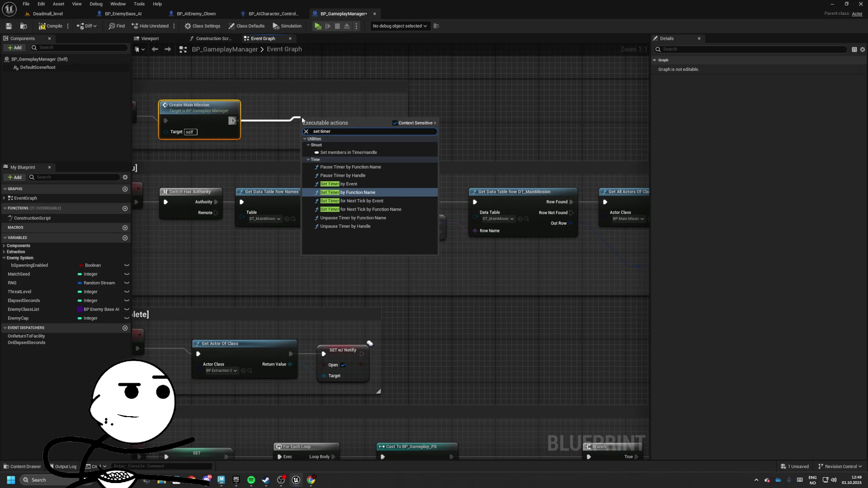
{"action": "key", "text": "Return"}
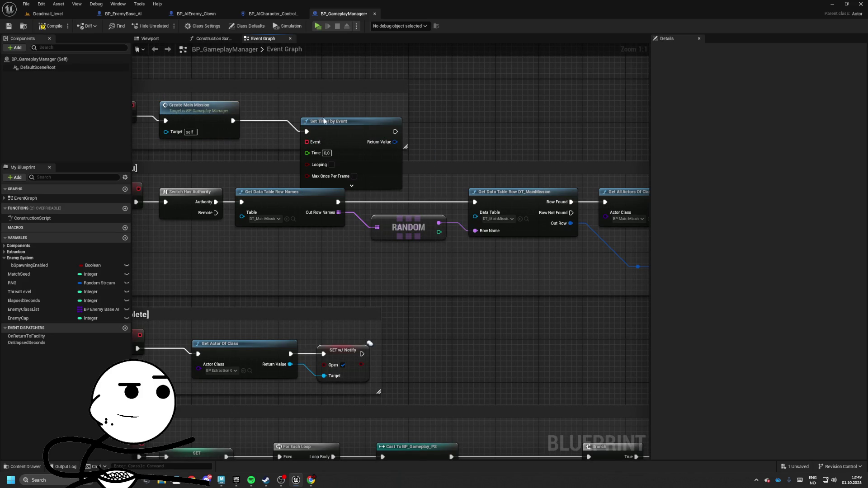
{"action": "left_click_drag", "start_coordinate": [317, 122], "coordinate": [289, 99]}
{"action": "mouse_move", "coordinate": [170, 122]}
{"action": "left_mouse_down"}
{"action": "mouse_move", "coordinate": [369, 173]}
{"action": "mouse_move", "coordinate": [369, 146]}
{"action": "mouse_move", "coordinate": [308, 152]}
{"action": "left_mouse_up"}
Bind the timer's delegate to a matching custom event named OnSecondElapsed.
{"action": "type", "text": "create"}
{"action": "left_click", "coordinate": [337, 182]}
{"action": "left_click_drag", "start_coordinate": [378, 117], "coordinate": [466, 117]}
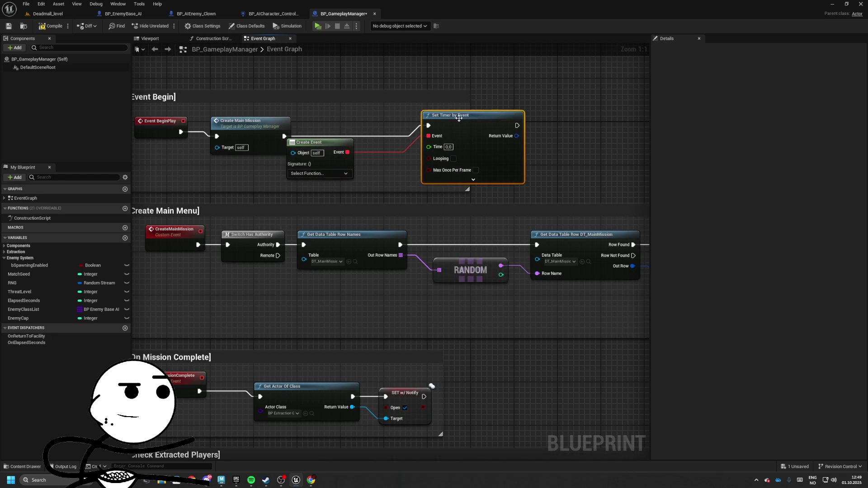
{"action": "left_click", "coordinate": [335, 174]}
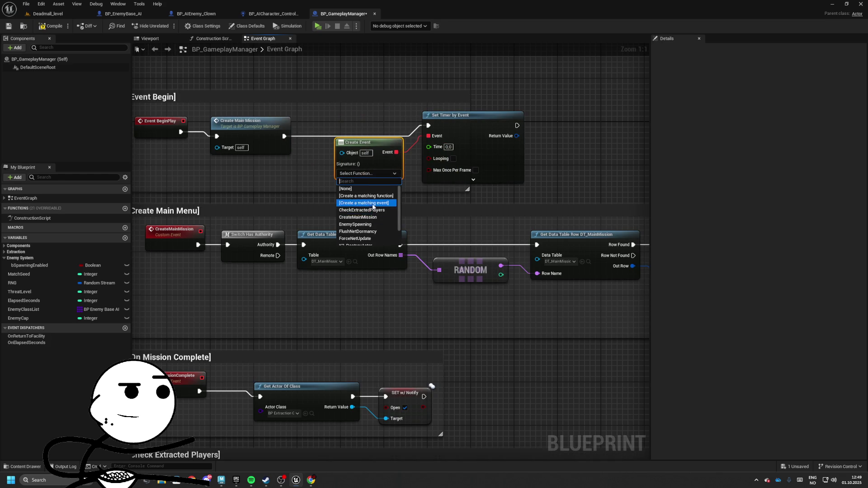
{"action": "left_click", "coordinate": [375, 202]}
{"action": "type", "text": "On"}
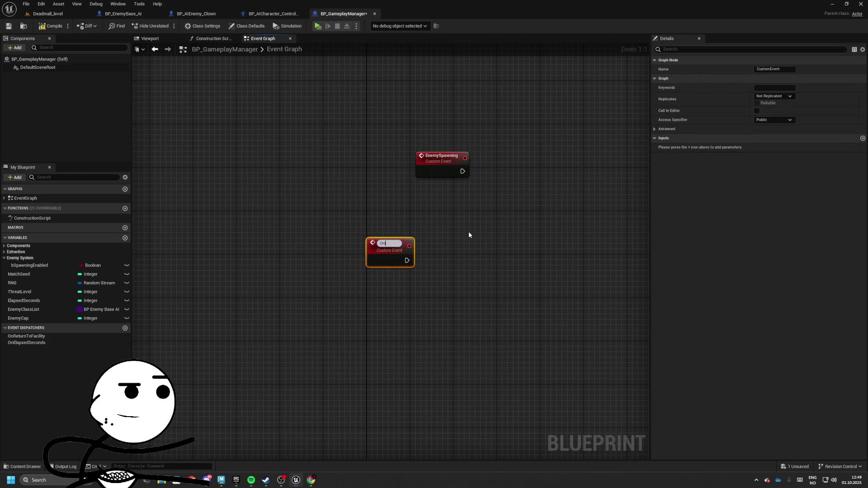
{"action": "type", "text": "SecondElapsed"}
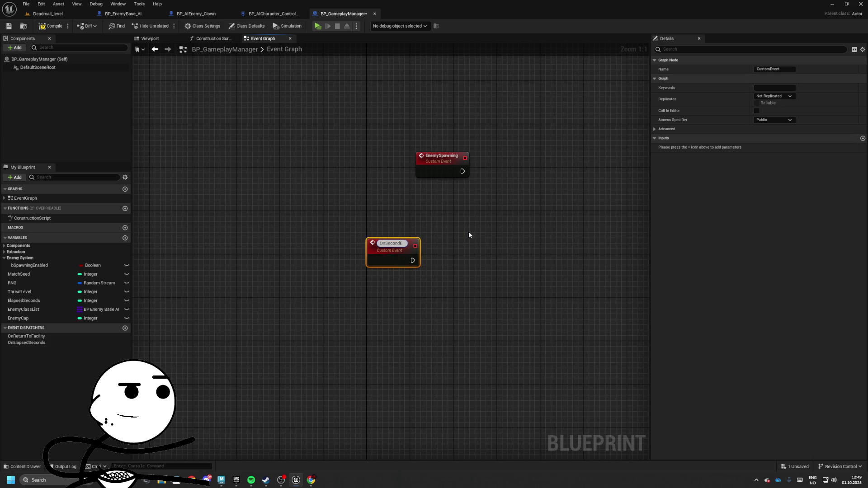
{"action": "key", "text": "Return"}
Make OnSecondElapsed increment ElapsedSeconds and call OnElapsedSeconds, in an [On Second Elapsed] comment.
{"action": "left_click_drag", "start_coordinate": [445, 237], "coordinate": [392, 235]}
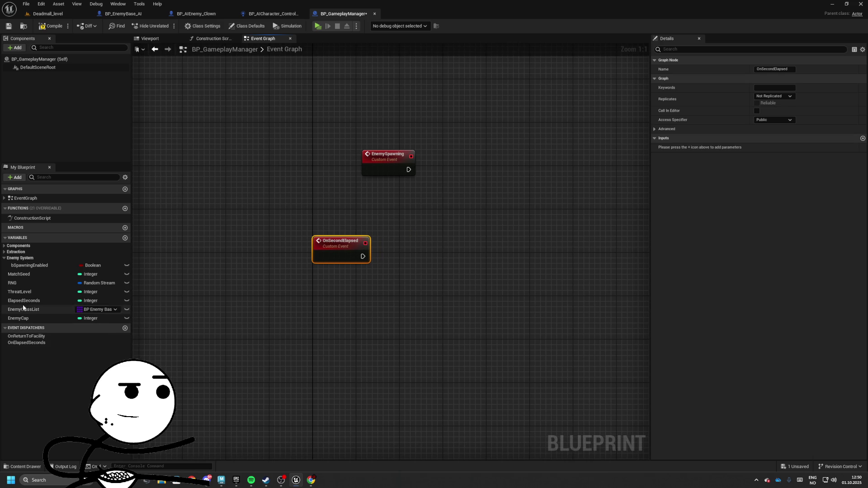
{"action": "mouse_move", "coordinate": [23, 301]}
{"action": "left_mouse_down"}
{"action": "mouse_move", "coordinate": [332, 292]}
{"action": "mouse_move", "coordinate": [384, 273]}
{"action": "left_mouse_up"}
{"action": "type", "text": "++"}
{"action": "key", "text": "Return"}
{"action": "mouse_move", "coordinate": [27, 343]}
{"action": "left_mouse_down"}
{"action": "mouse_move", "coordinate": [376, 253]}
{"action": "mouse_move", "coordinate": [387, 259]}
{"action": "mouse_move", "coordinate": [371, 265]}
{"action": "mouse_move", "coordinate": [386, 257]}
{"action": "mouse_move", "coordinate": [386, 279]}
{"action": "left_mouse_up"}
{"action": "left_click", "coordinate": [397, 265]}
{"action": "left_click_drag", "start_coordinate": [229, 228], "coordinate": [529, 347]}
{"action": "key", "text": "c"}
{"action": "type", "text": "[On Second Elapse"}
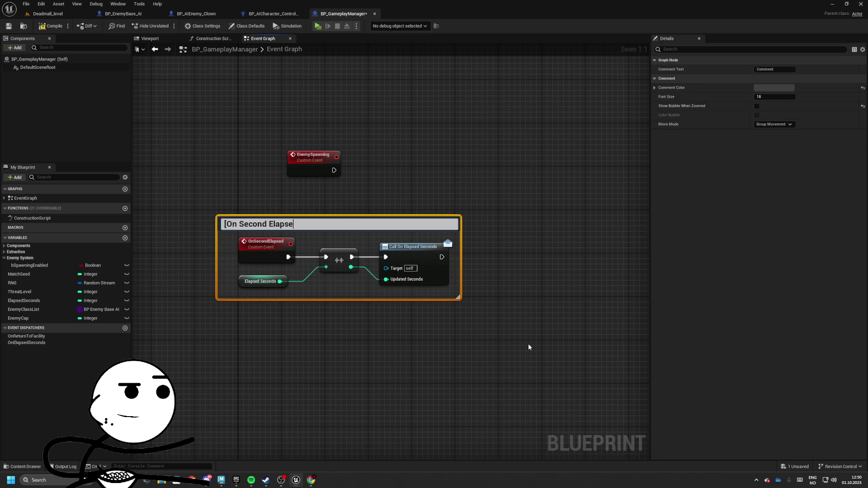
{"action": "type", "text": "d]"}
{"action": "key", "text": "Return"}
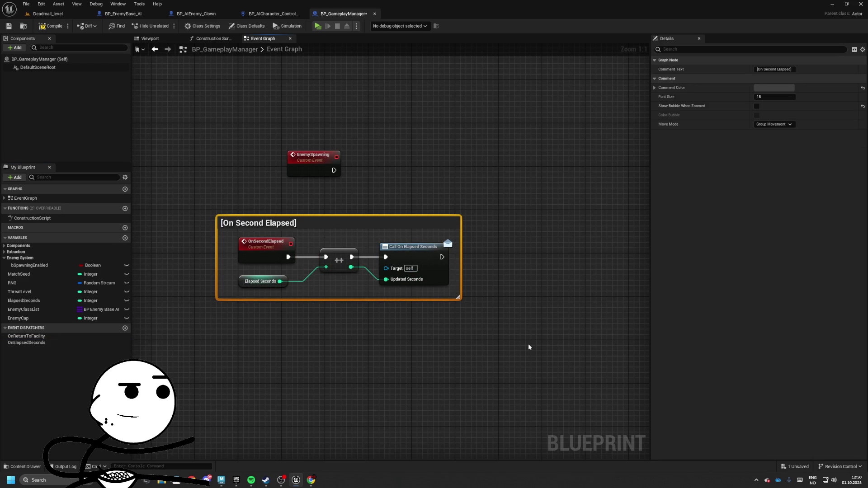
Set the timer's Time to 1.0 second.
{"action": "scroll", "coordinate": [529, 347], "scroll_direction": "down", "scroll_amount": 5}
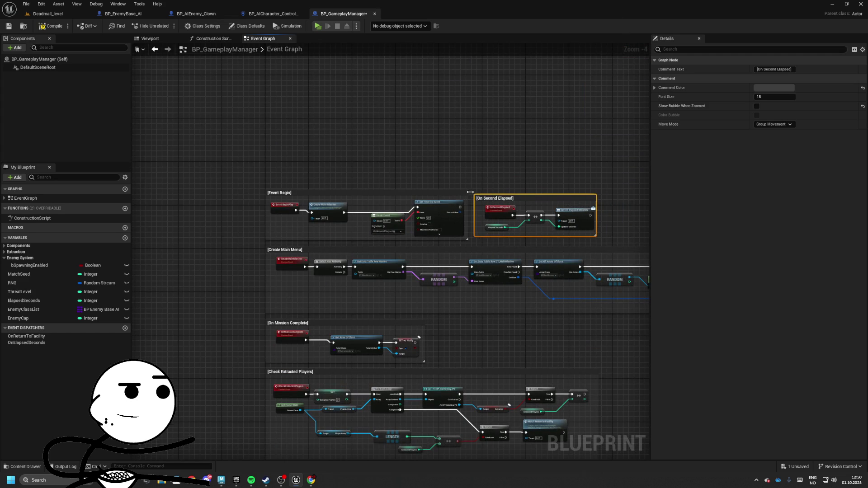
{"action": "scroll", "coordinate": [453, 203], "scroll_direction": "up", "scroll_amount": 4}
{"action": "left_click", "coordinate": [420, 195]}
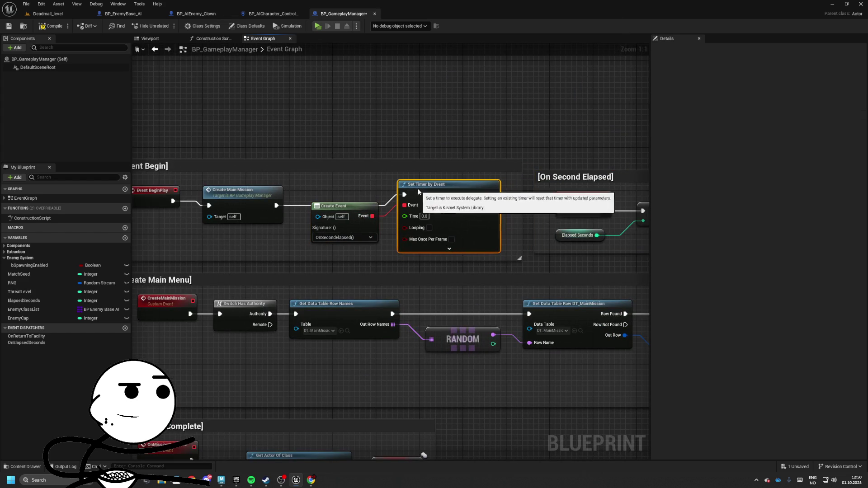
{"action": "type", "text": "1"}
{"action": "left_click", "coordinate": [441, 149]}
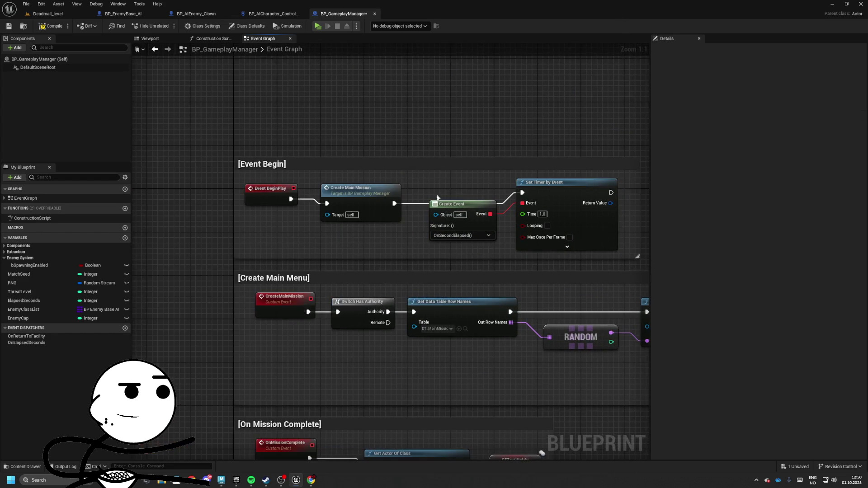
Rearrange the timer nodes into the Event BeginPlay row ahead of Create Main Mission.
{"action": "left_click_drag", "start_coordinate": [431, 189], "coordinate": [535, 189]}
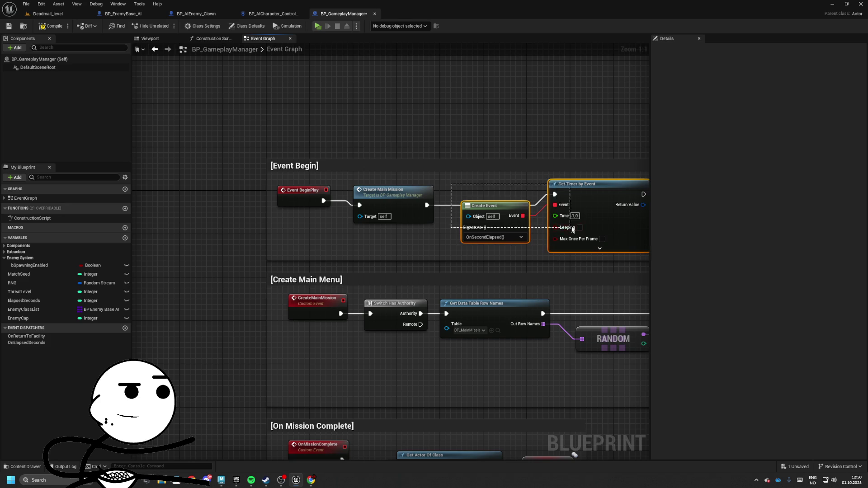
{"action": "left_click_drag", "start_coordinate": [588, 184], "coordinate": [278, 65]}
{"action": "left_click", "coordinate": [515, 196]}
{"action": "left_click_drag", "start_coordinate": [516, 196], "coordinate": [617, 199]}
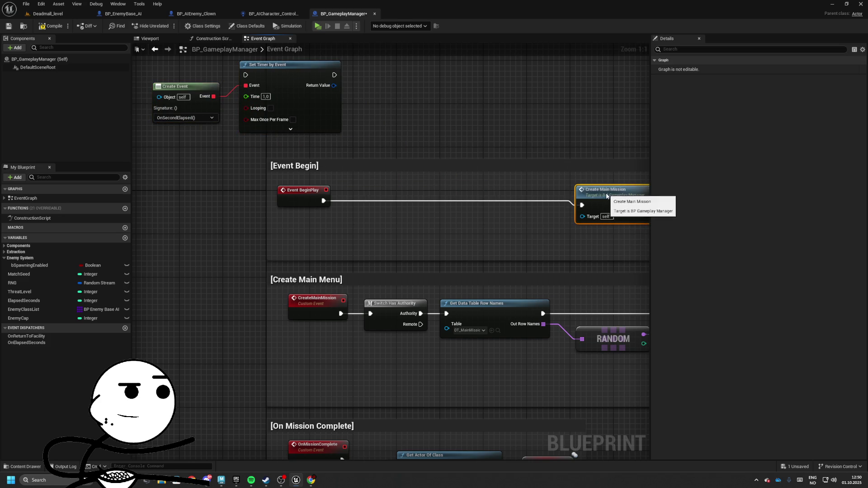
{"action": "left_click_drag", "start_coordinate": [355, 174], "coordinate": [226, 100]}
{"action": "mouse_move", "coordinate": [316, 116]}
{"action": "left_mouse_down"}
{"action": "mouse_move", "coordinate": [488, 233]}
{"action": "mouse_move", "coordinate": [559, 239]}
{"action": "mouse_move", "coordinate": [490, 217]}
{"action": "left_mouse_up"}
{"action": "left_click", "coordinate": [438, 262]}
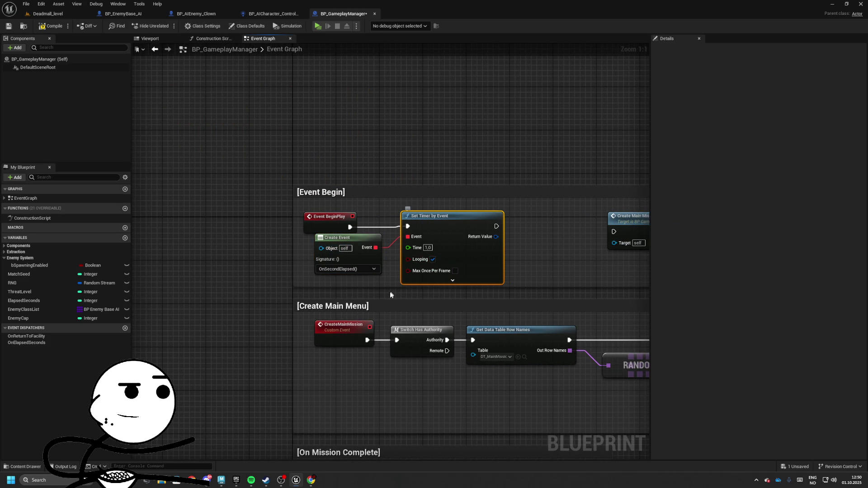
Add a Switch Has Authority node after the timer and connect it to Create Main Mission.
{"action": "left_click_drag", "start_coordinate": [394, 288], "coordinate": [303, 282]}
{"action": "mouse_move", "coordinate": [405, 220]}
{"action": "left_mouse_down"}
{"action": "mouse_move", "coordinate": [435, 227]}
{"action": "mouse_move", "coordinate": [434, 211]}
{"action": "left_mouse_up"}
{"action": "type", "text": "switch has"}
{"action": "key", "text": "Return"}
{"action": "left_click_drag", "start_coordinate": [486, 224], "coordinate": [523, 225]}
{"action": "mouse_move", "coordinate": [436, 183]}
{"action": "left_mouse_down"}
{"action": "mouse_move", "coordinate": [244, 181]}
{"action": "mouse_move", "coordinate": [131, 203]}
{"action": "mouse_move", "coordinate": [182, 135]}
{"action": "left_mouse_up"}
Save the BP_GameplayManager blueprint.
{"action": "scroll", "coordinate": [244, 181], "scroll_direction": "down", "scroll_amount": 2}
{"action": "mouse_move", "coordinate": [338, 293]}
{"action": "left_mouse_down"}
{"action": "mouse_move", "coordinate": [206, 235]}
{"action": "mouse_move", "coordinate": [212, 140]}
{"action": "mouse_move", "coordinate": [253, 354]}
{"action": "mouse_move", "coordinate": [374, 286]}
{"action": "mouse_move", "coordinate": [424, 227]}
{"action": "mouse_move", "coordinate": [379, 304]}
{"action": "left_mouse_up"}
{"action": "left_click", "coordinate": [9, 26]}
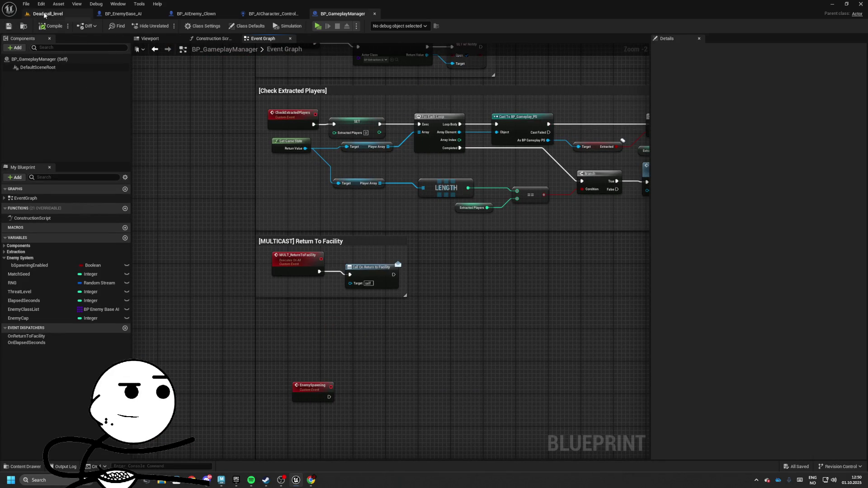
Open WBP_Gameplay_HUD from the UnrealityCore Widgets/HUD folder.
{"action": "left_click", "coordinate": [63, 14]}
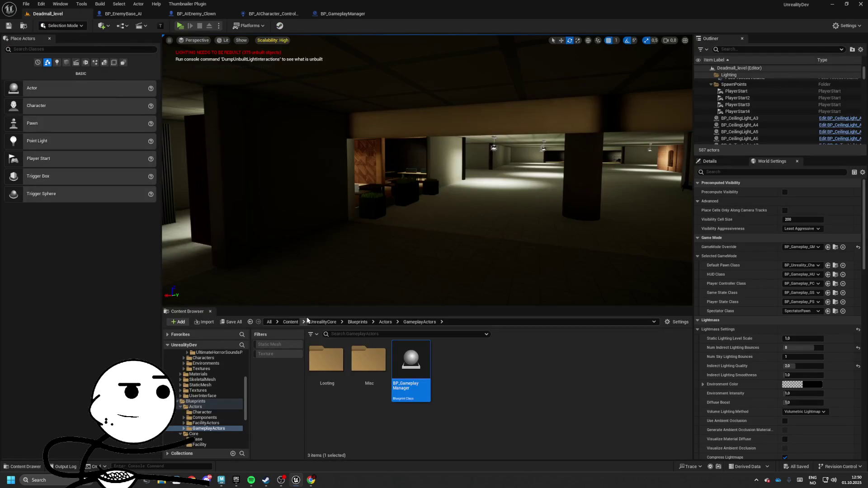
{"action": "left_click", "coordinate": [342, 322]}
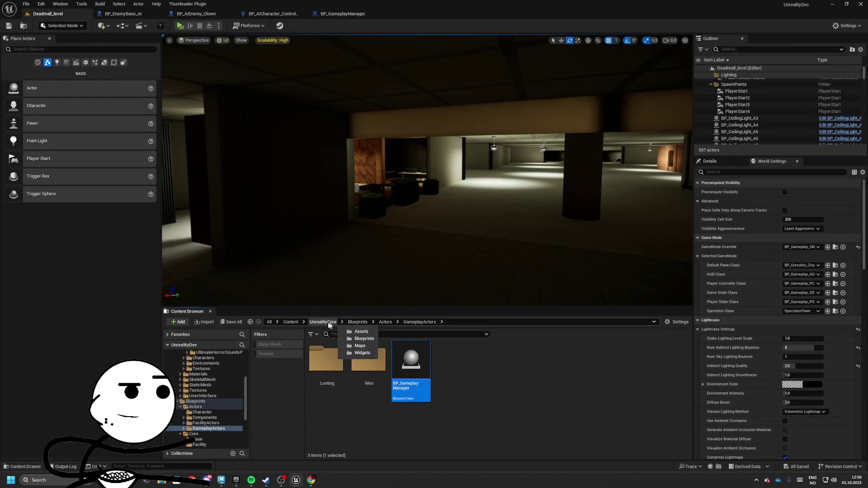
{"action": "left_click", "coordinate": [323, 322]}
{"action": "double_click", "coordinate": [441, 385]}
{"action": "double_click", "coordinate": [369, 361]}
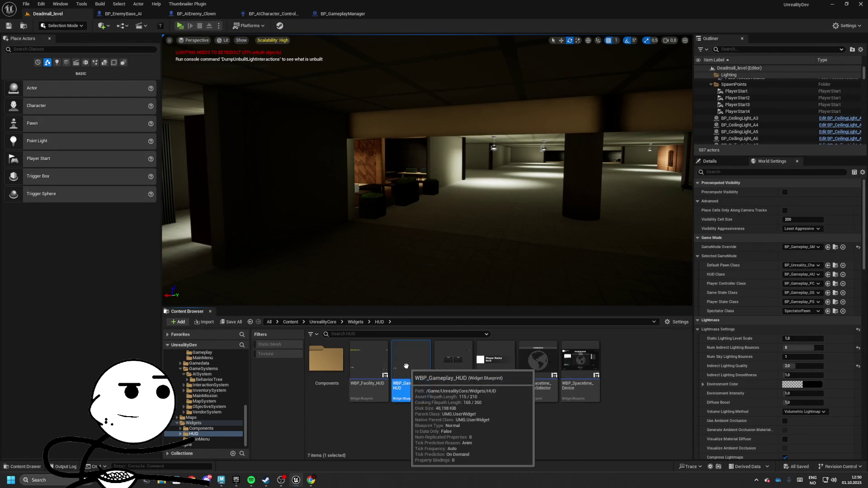
{"action": "double_click", "coordinate": [406, 366]}
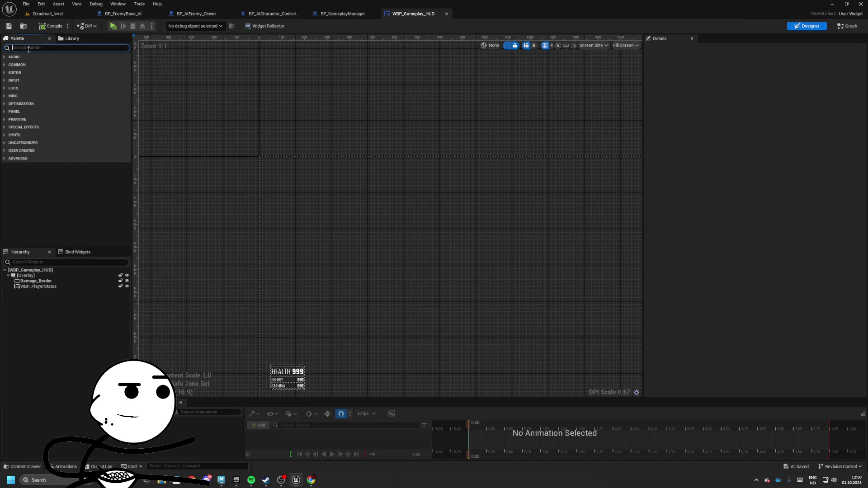
{"action": "type", "text": "size"}
Add a Size Box into Damage_Border, top-aligned, padding 50, with 200×50 width and height overrides.
{"action": "left_click_drag", "start_coordinate": [30, 64], "coordinate": [427, 178]}
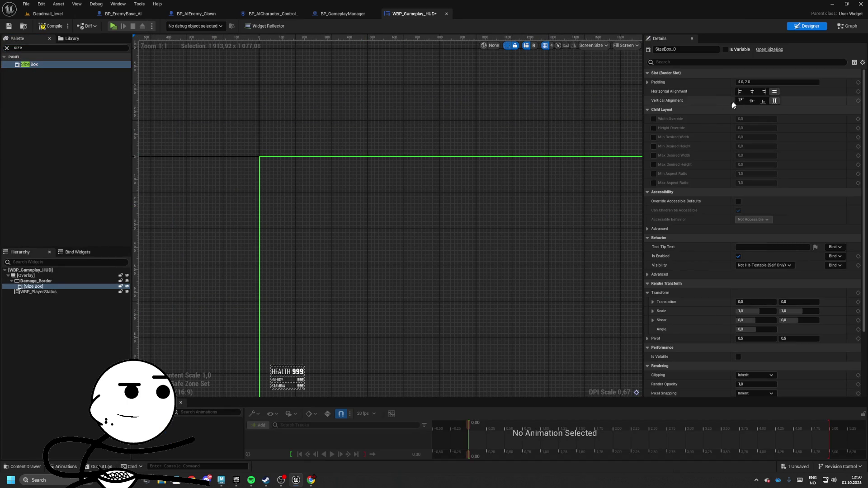
{"action": "left_click", "coordinate": [741, 100]}
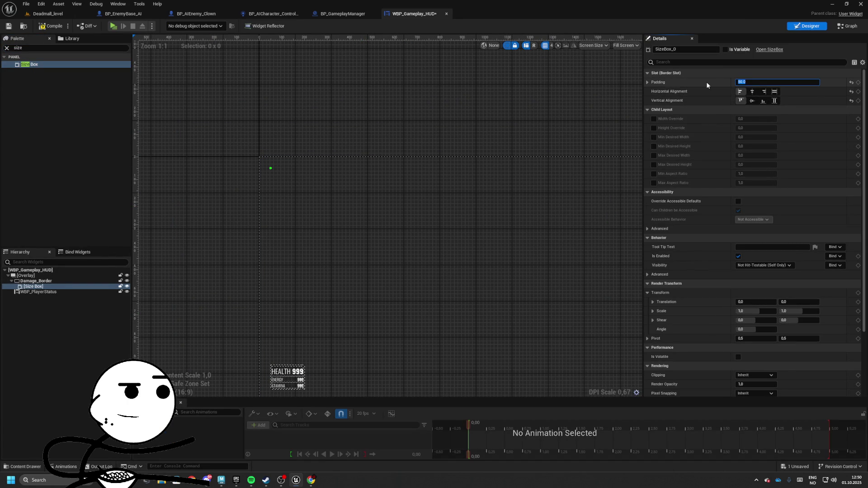
{"action": "left_click", "coordinate": [655, 119]}
{"action": "left_click", "coordinate": [654, 119]}
{"action": "left_click", "coordinate": [653, 128]}
{"action": "left_click", "coordinate": [751, 118]}
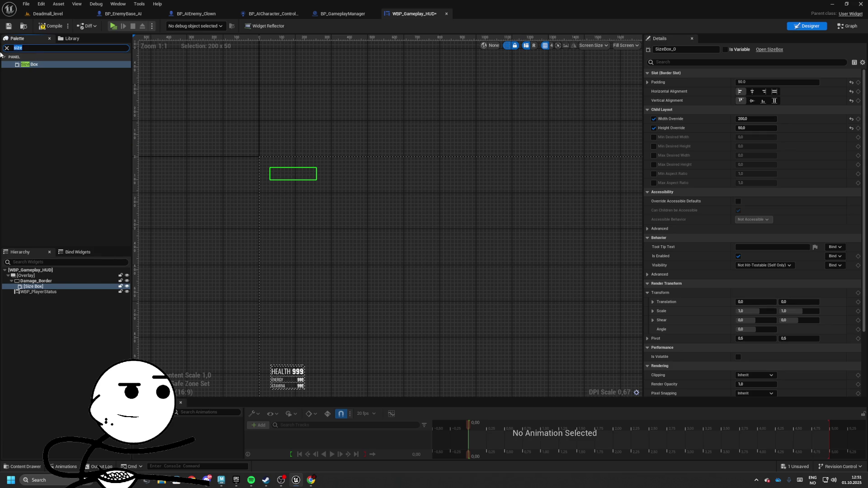
{"action": "type", "text": "t"}
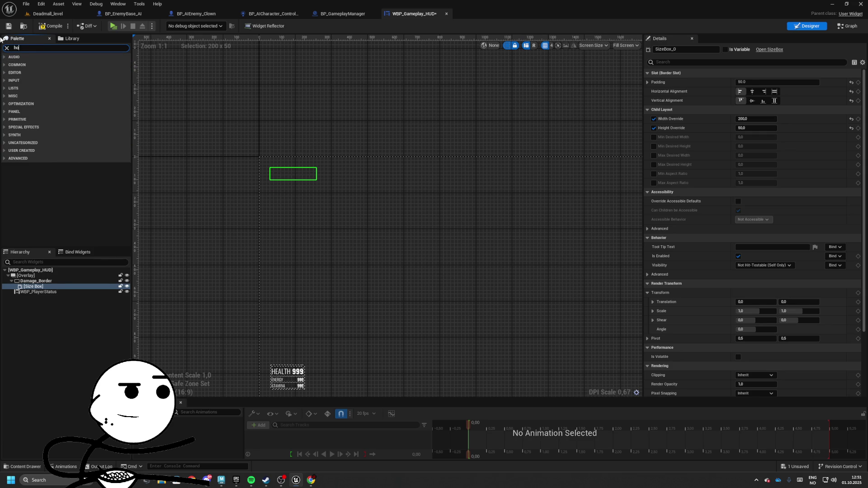
{"action": "type", "text": "ri"}
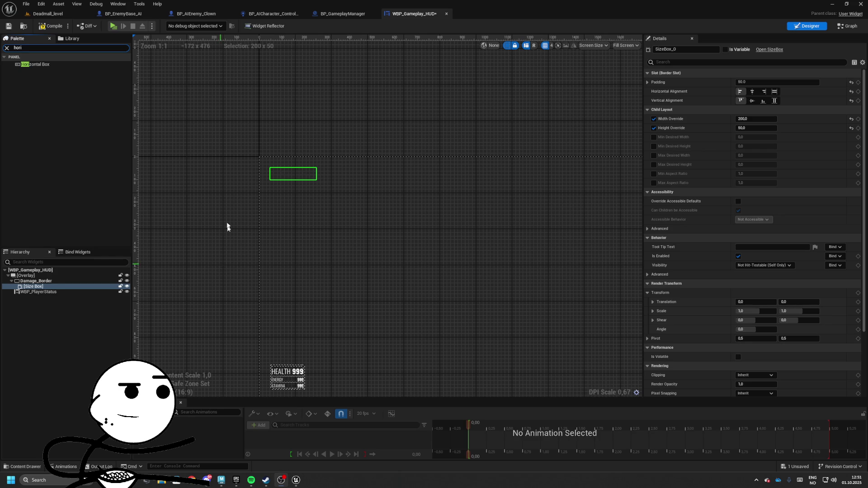
{"action": "left_click_drag", "start_coordinate": [231, 136], "coordinate": [285, 277]}
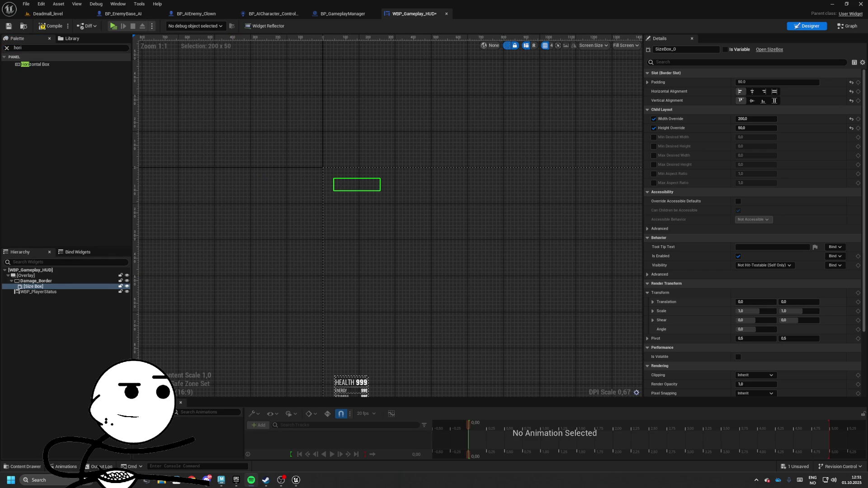
{"action": "left_click", "coordinate": [38, 281]}
Move the Size Box under the Overlay and fill it with a Horizontal Box holding two text blocks.
{"action": "left_click", "coordinate": [37, 286]}
{"action": "mouse_move", "coordinate": [39, 285]}
{"action": "left_mouse_down"}
{"action": "mouse_move", "coordinate": [58, 275]}
{"action": "mouse_move", "coordinate": [79, 288]}
{"action": "left_mouse_up"}
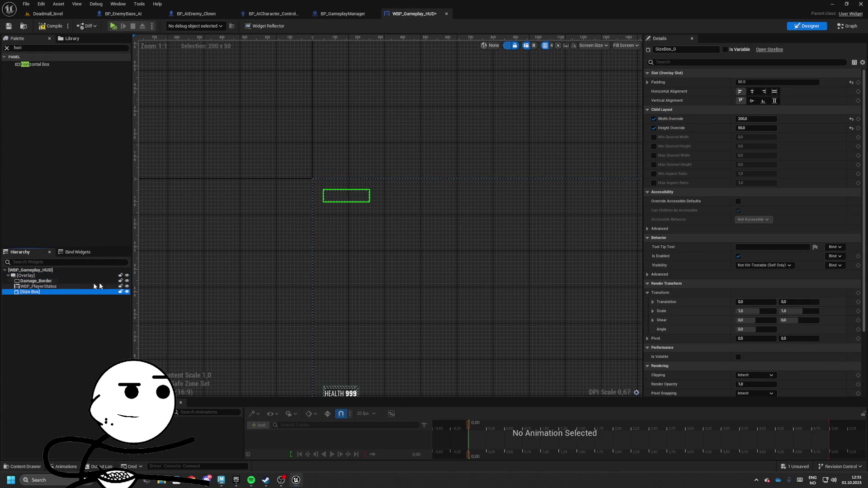
{"action": "mouse_move", "coordinate": [35, 65]}
{"action": "left_mouse_down"}
{"action": "mouse_move", "coordinate": [190, 278]}
{"action": "mouse_move", "coordinate": [36, 292]}
{"action": "left_mouse_up"}
{"action": "mouse_move", "coordinate": [40, 48]}
{"action": "left_mouse_down"}
{"action": "mouse_move", "coordinate": [1, 49]}
{"action": "mouse_move", "coordinate": [58, 313]}
{"action": "mouse_move", "coordinate": [34, 298]}
{"action": "left_mouse_up"}
{"action": "type", "text": "text"}
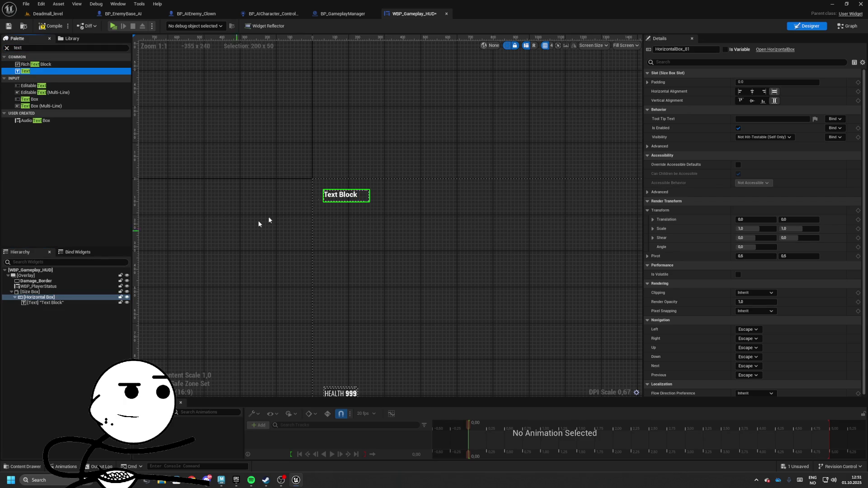
{"action": "left_click_drag", "start_coordinate": [145, 181], "coordinate": [46, 303]}
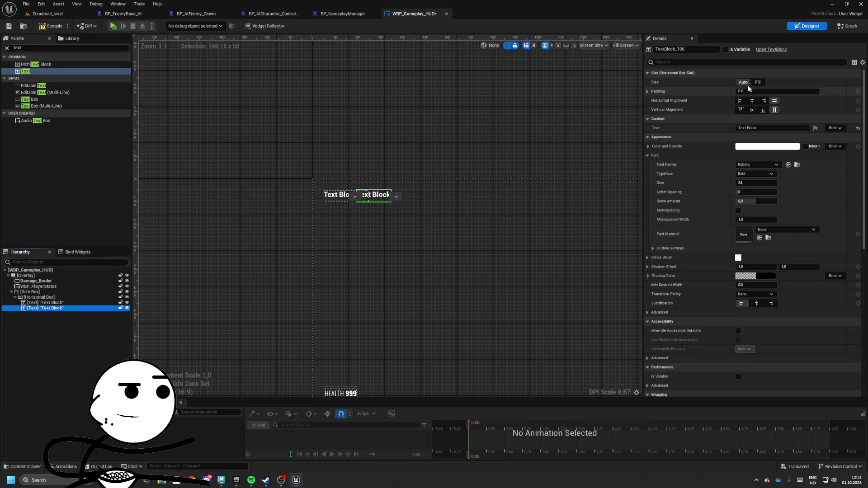
Make the second text block a variable named ElapsedTime_txt reading '999 sec', center-justified.
{"action": "left_click", "coordinate": [725, 49]}
{"action": "type", "text": "ElapsedTime_"}
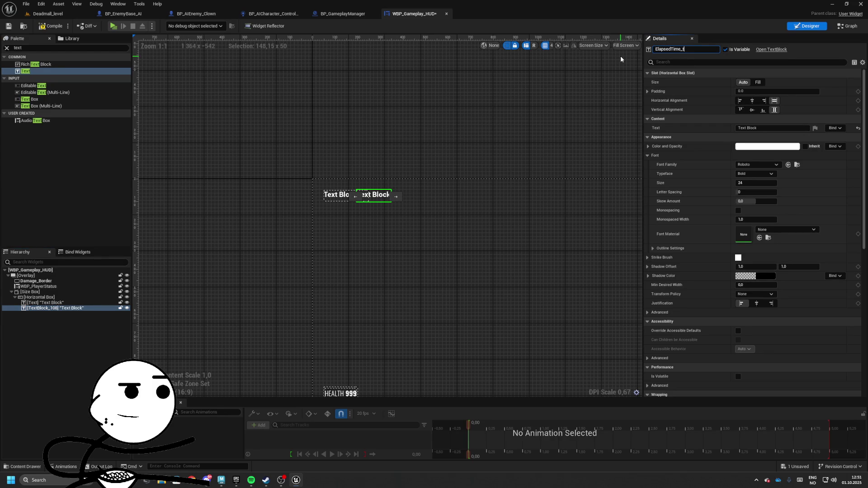
{"action": "type", "text": "xt"}
{"action": "key", "text": "Return"}
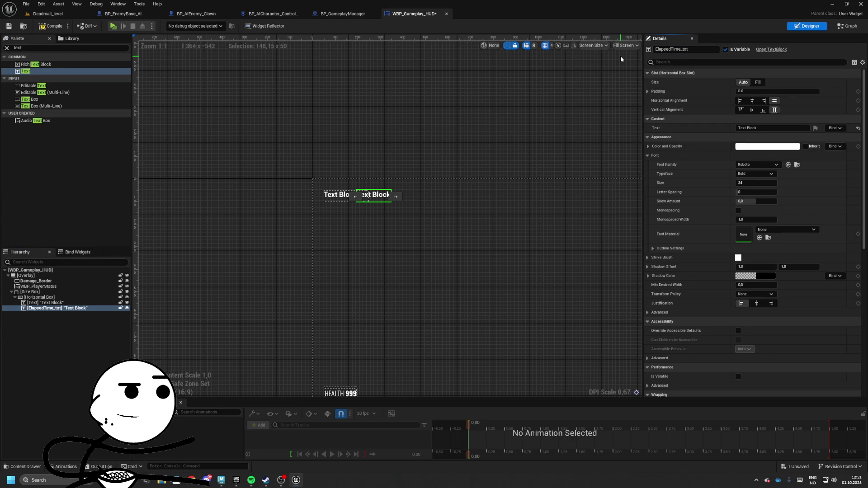
{"action": "left_click", "coordinate": [756, 128]}
{"action": "type", "text": "999 sec"}
{"action": "scroll", "coordinate": [364, 211], "scroll_direction": "up", "scroll_amount": 5}
{"action": "left_click", "coordinate": [758, 303]}
Set both text blocks' font family to F_Oswald and reselect the Size Box.
{"action": "left_click", "coordinate": [787, 229]}
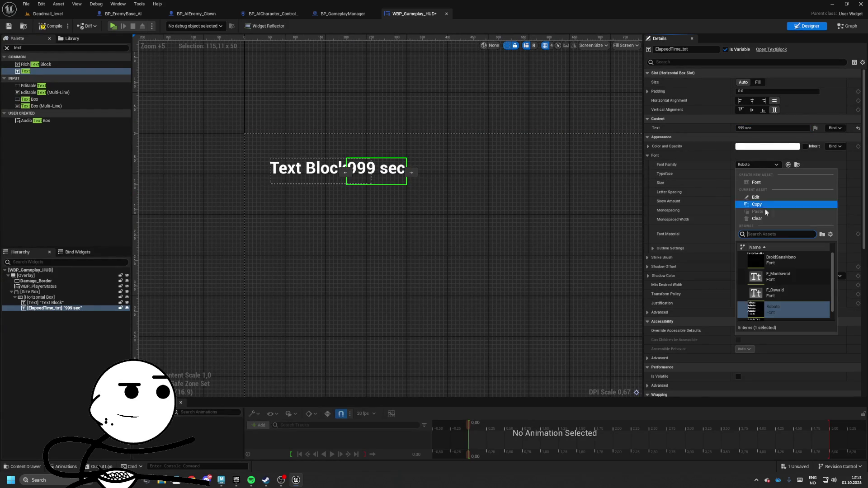
{"action": "left_click", "coordinate": [68, 302], "text": "ctrl"}
{"action": "left_click", "coordinate": [769, 165]}
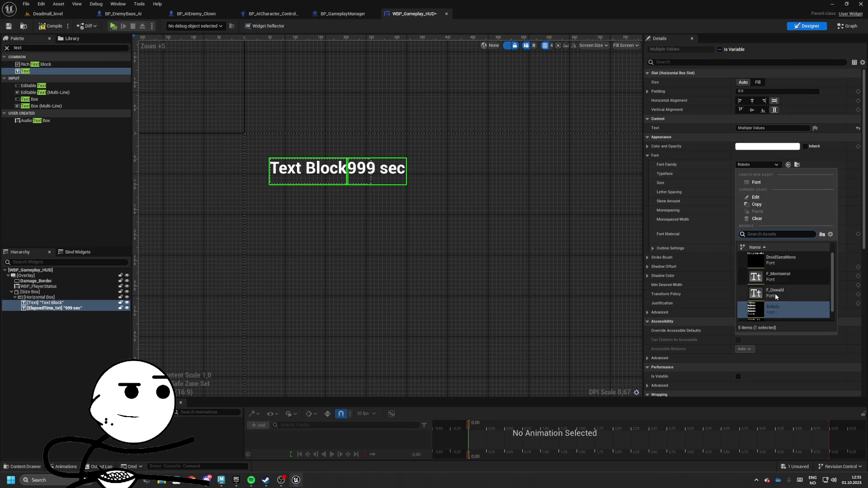
{"action": "left_click", "coordinate": [789, 275]}
{"action": "left_click", "coordinate": [371, 206]}
{"action": "left_click", "coordinate": [37, 286]}
{"action": "left_click", "coordinate": [36, 281]}
{"action": "left_click", "coordinate": [67, 291]}
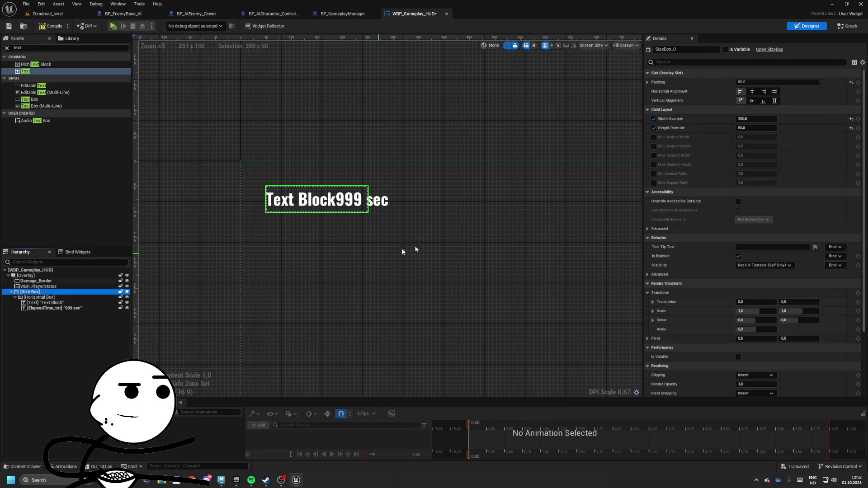
Change the Size Box width override to 250.
{"action": "left_click", "coordinate": [757, 119]}
{"action": "type", "text": "50"}
{"action": "key", "text": "Return"}
{"action": "type", "text": "250"}
{"action": "key", "text": "Return"}
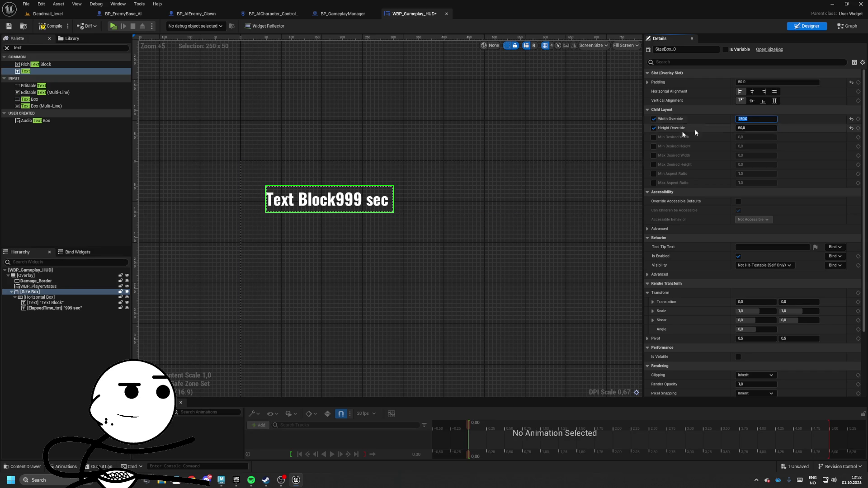
Put the 999 text ahead of the label and insert a 25-wide spacer between them.
{"action": "left_click", "coordinate": [310, 205]}
{"action": "left_click", "coordinate": [765, 128]}
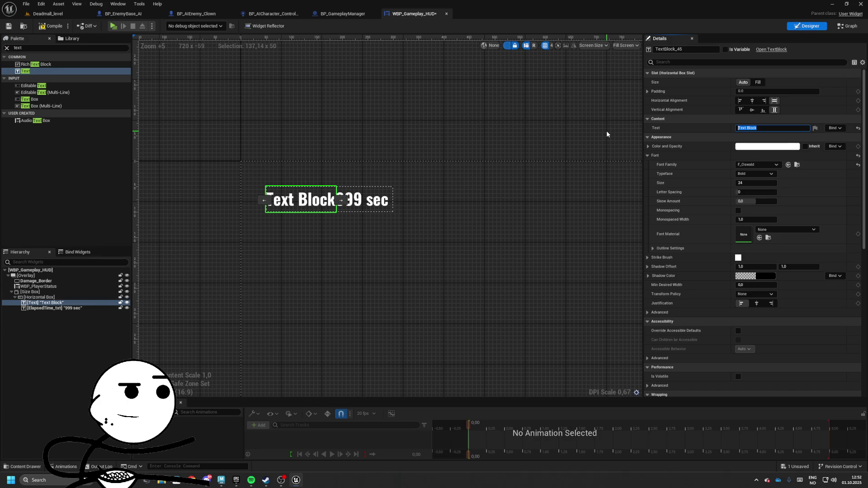
{"action": "key", "text": "ctrl+z"}
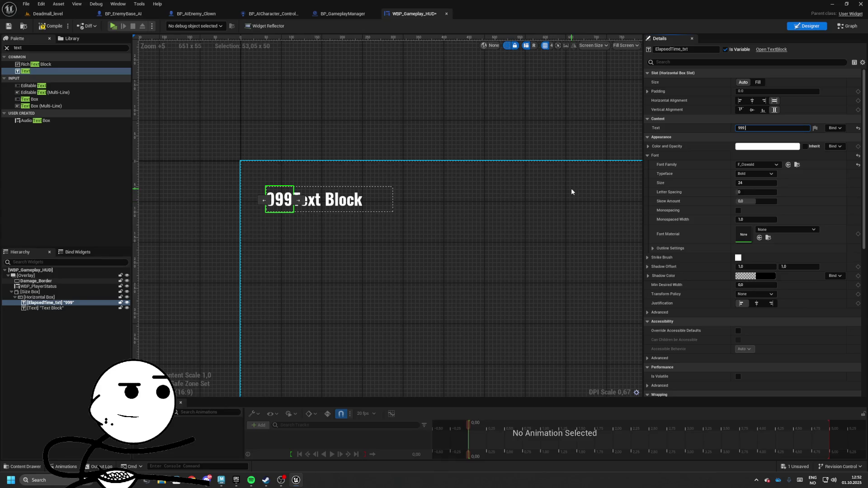
{"action": "left_click", "coordinate": [384, 226]}
{"action": "left_click", "coordinate": [315, 202]}
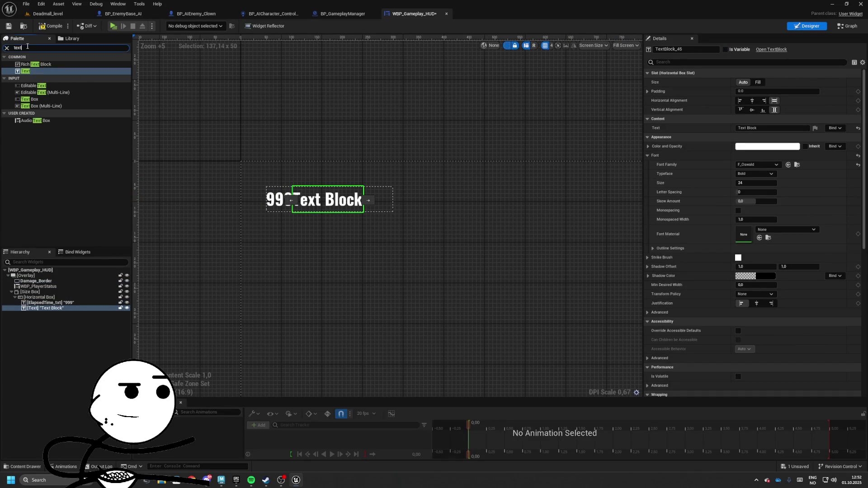
{"action": "mouse_move", "coordinate": [28, 64]}
{"action": "left_mouse_down"}
{"action": "mouse_move", "coordinate": [136, 158]}
{"action": "mouse_move", "coordinate": [232, 213]}
{"action": "mouse_move", "coordinate": [37, 308]}
{"action": "left_mouse_up"}
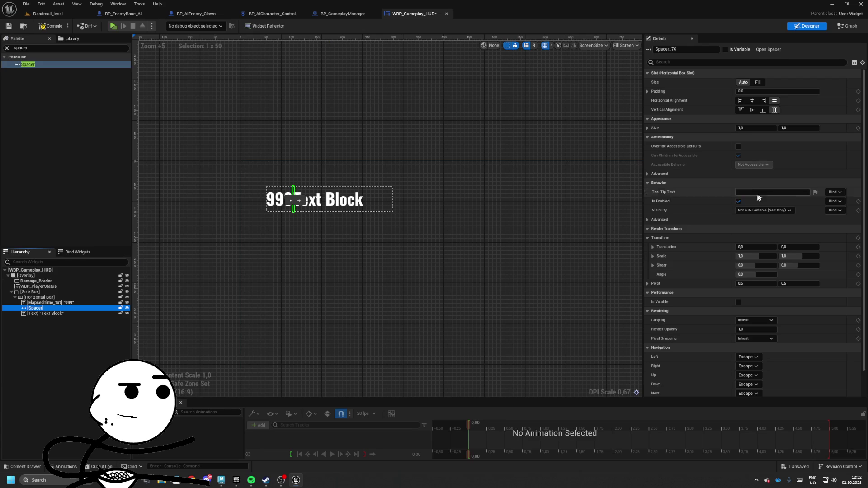
{"action": "left_click_drag", "start_coordinate": [762, 129], "coordinate": [761, 130]}
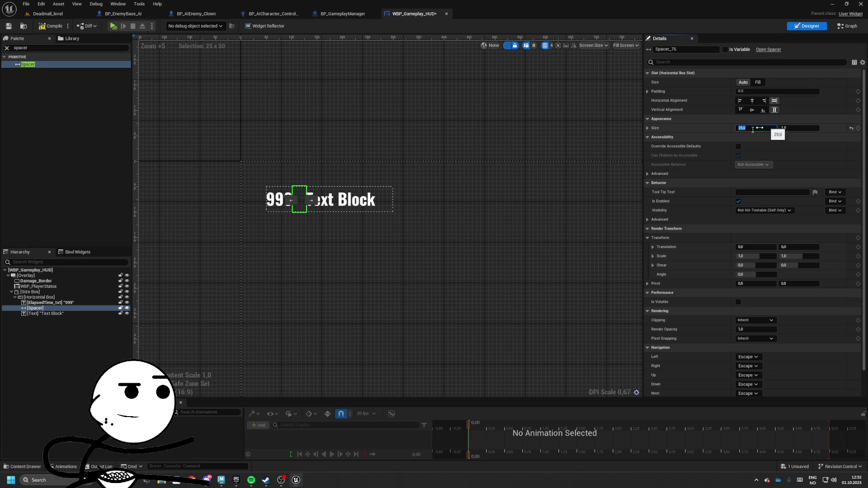
Set the label text to 'sec In Raid' and switch to the widget's Event Graph.
{"action": "left_click", "coordinate": [344, 199]}
{"action": "left_click", "coordinate": [769, 128]}
{"action": "type", "text": "sec"}
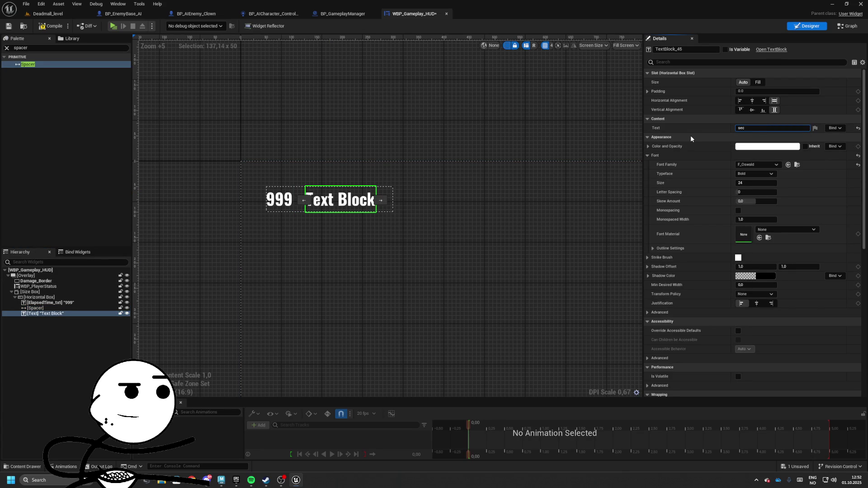
{"action": "type", "text": "d"}
{"action": "left_click", "coordinate": [465, 285]}
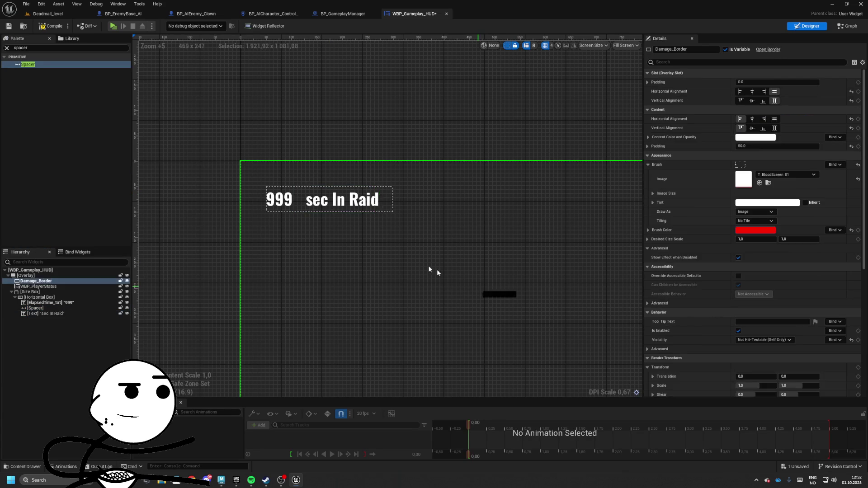
{"action": "left_click", "coordinate": [293, 215]}
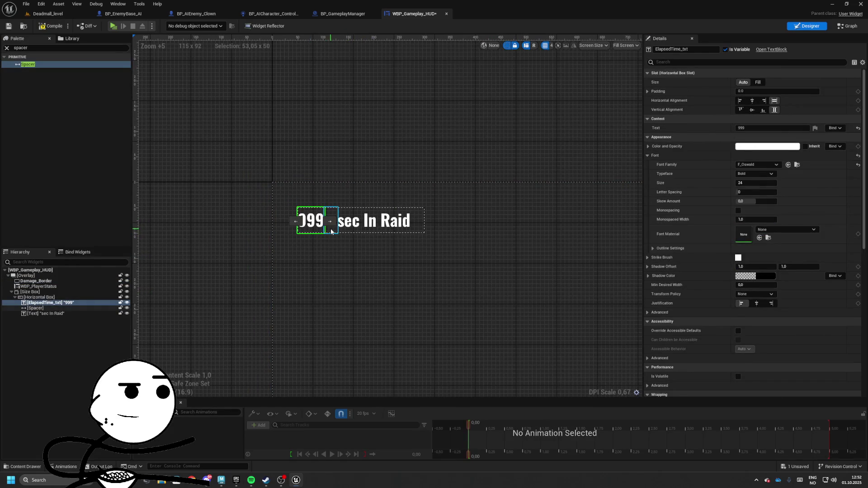
{"action": "left_click", "coordinate": [330, 221]}
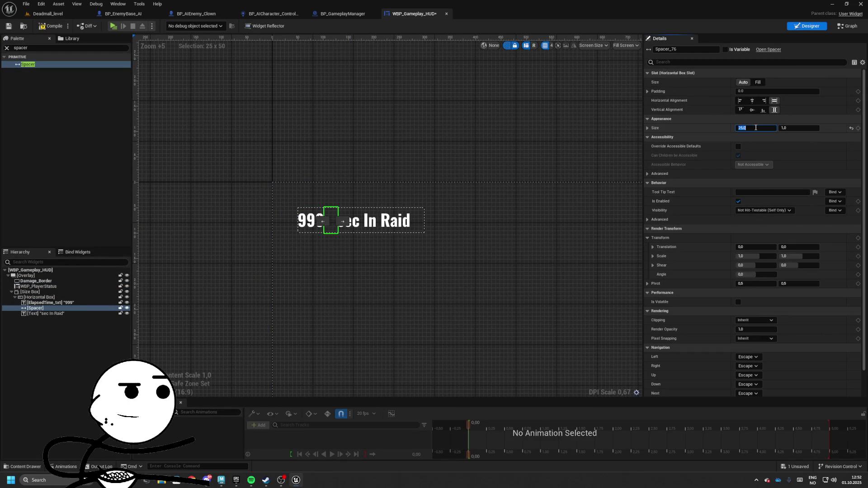
{"action": "key", "text": "Return"}
{"action": "left_click", "coordinate": [625, 200]}
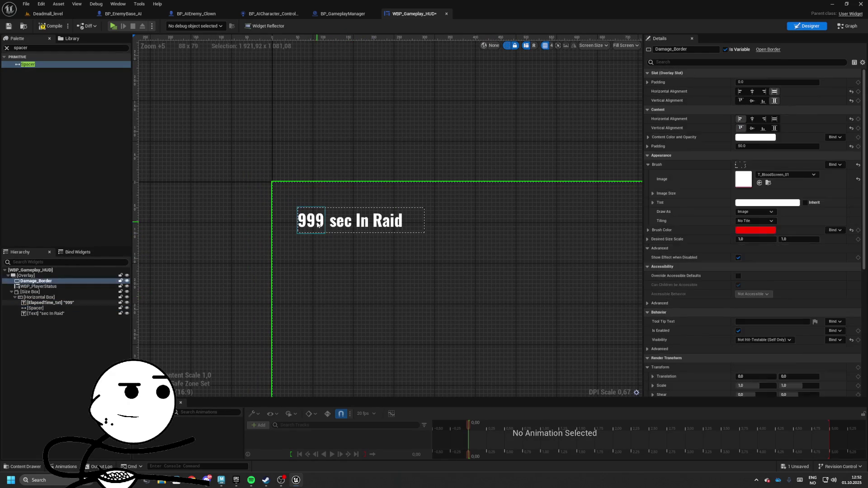
{"action": "left_click", "coordinate": [569, 218]}
{"action": "left_click", "coordinate": [843, 27]}
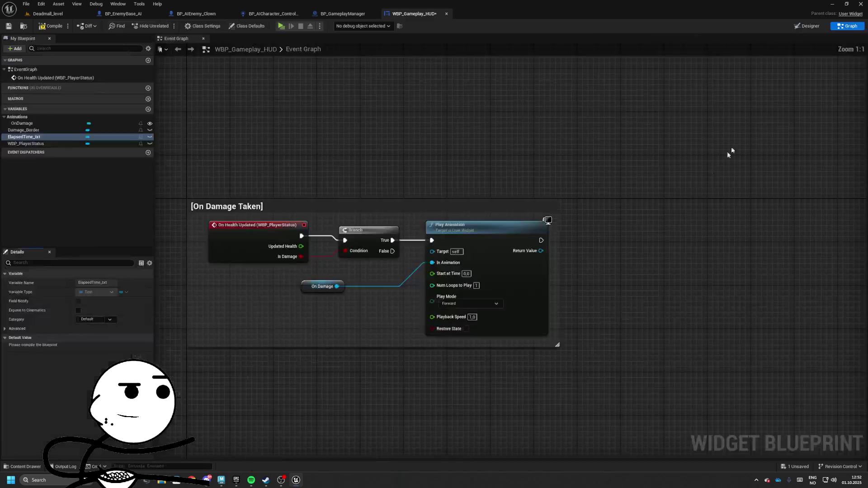
Add an Event Construct node and move the On Damage Taken comment out of the way.
{"action": "left_click_drag", "start_coordinate": [330, 277], "coordinate": [334, 365]}
{"action": "right_click", "coordinate": [307, 297]}
{"action": "type", "text": "event be"}
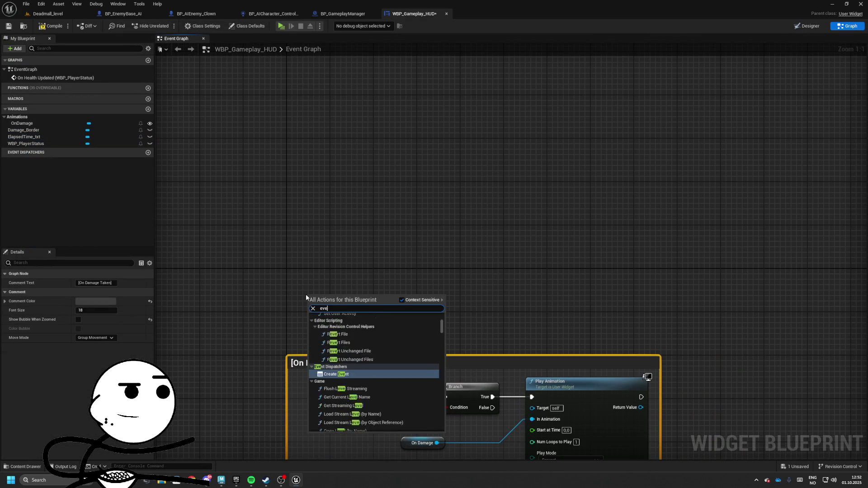
{"action": "key", "text": "Return"}
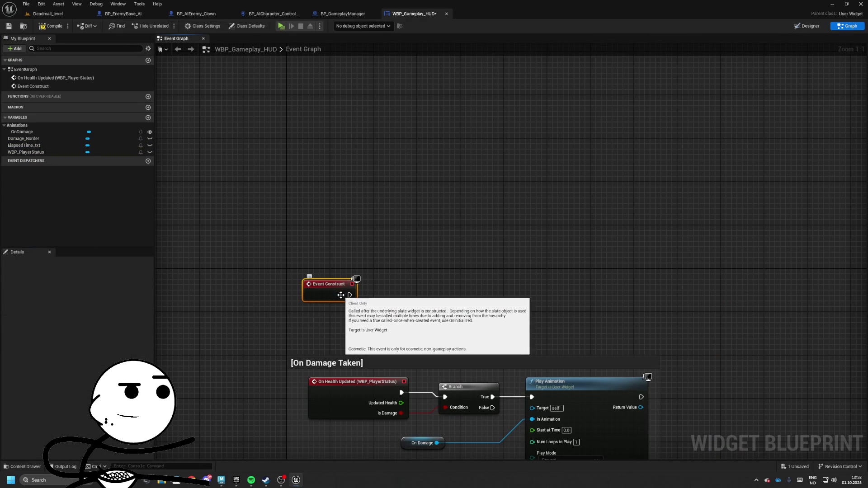
{"action": "left_click_drag", "start_coordinate": [329, 295], "coordinate": [330, 218]}
{"action": "mouse_move", "coordinate": [338, 262]}
{"action": "left_mouse_down"}
{"action": "mouse_move", "coordinate": [338, 340]}
{"action": "mouse_move", "coordinate": [338, 310]}
{"action": "left_mouse_up"}
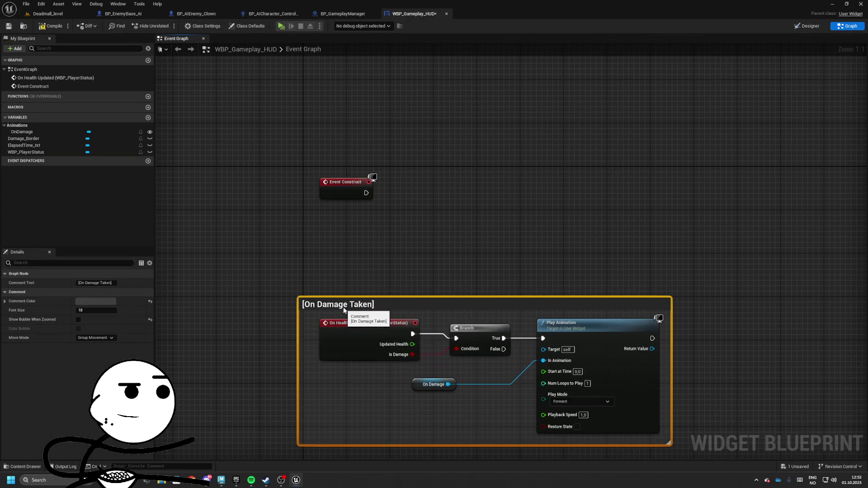
Add a Get Actor Of Class node after Event Construct, with its class set to BP_GameplayManager.
{"action": "right_click", "coordinate": [326, 234]}
{"action": "type", "text": "get player"}
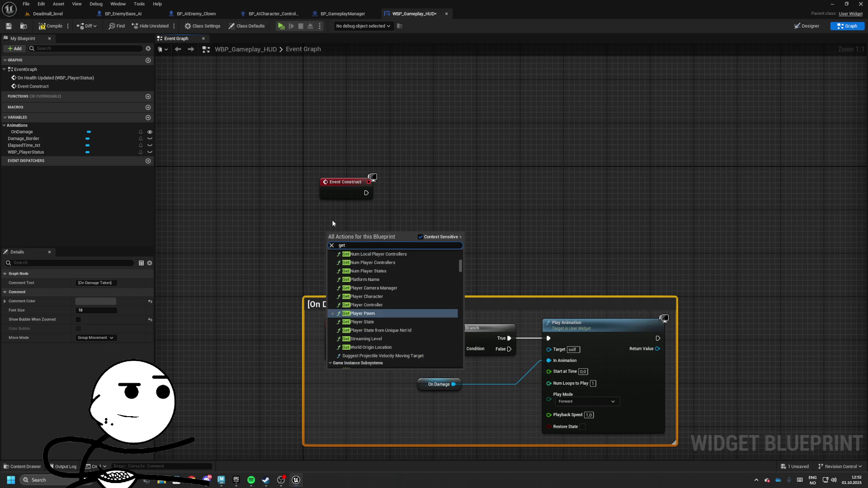
{"action": "key", "text": "Return"}
{"action": "key", "text": "Delete"}
{"action": "left_click_drag", "start_coordinate": [366, 193], "coordinate": [414, 195]}
{"action": "type", "text": "get actor"}
{"action": "key", "text": "Escape"}
{"action": "key", "text": "Return"}
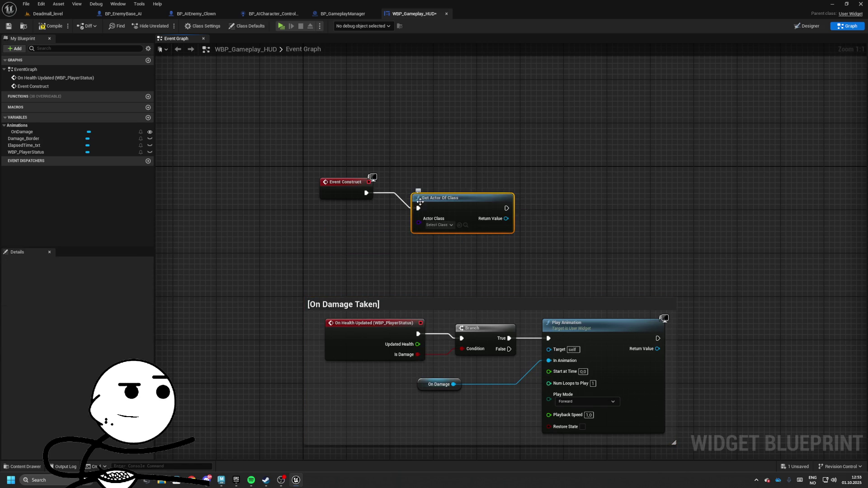
{"action": "left_click", "coordinate": [425, 209]}
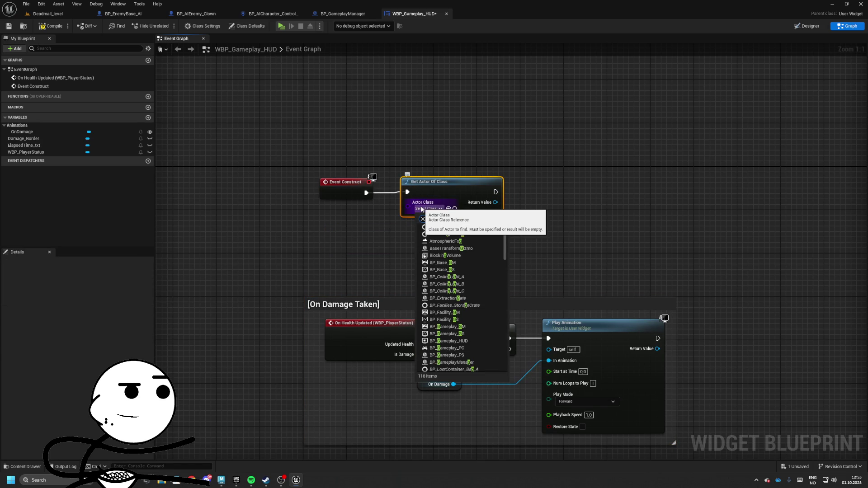
{"action": "type", "text": "ameplay"}
{"action": "key", "text": "Down"}
{"action": "key", "text": "Down"}
{"action": "key", "text": "Down"}
{"action": "key", "text": "Return"}
Bind a new custom event, made with Create Event, to the manager's On Elapsed Seconds dispatcher.
{"action": "left_click_drag", "start_coordinate": [442, 199], "coordinate": [444, 214]}
{"action": "type", "text": "ind on ela"}
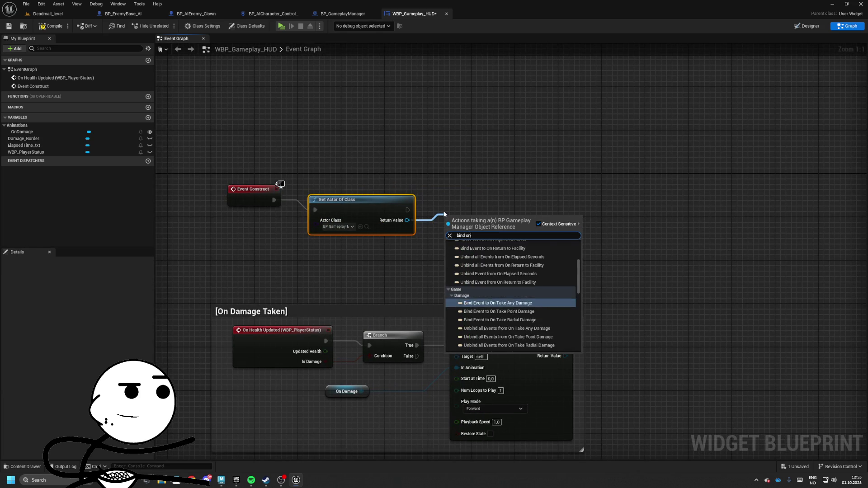
{"action": "key", "text": "Return"}
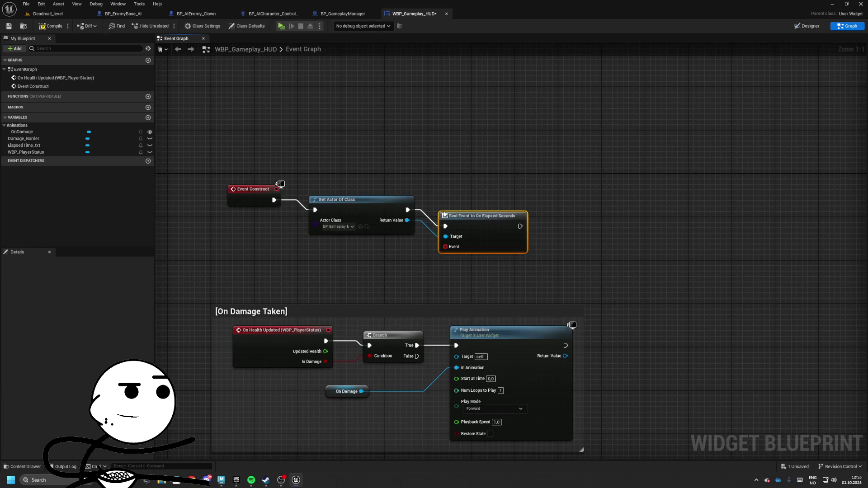
{"action": "left_click_drag", "start_coordinate": [451, 231], "coordinate": [417, 248]}
{"action": "type", "text": "creat"}
{"action": "left_click", "coordinate": [453, 282]}
{"action": "left_click", "coordinate": [379, 274]}
{"action": "left_click", "coordinate": [391, 307]}
Name the event OnElapsedSeconds and make it SetText ElapsedTime_txt to Updated Seconds.
{"action": "type", "text": "OnElapsedSeconds"}
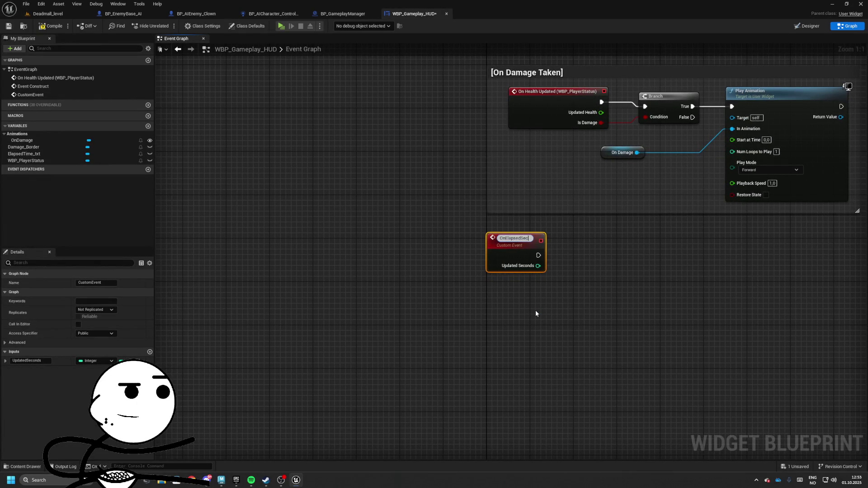
{"action": "key", "text": "Return"}
{"action": "left_click_drag", "start_coordinate": [519, 255], "coordinate": [439, 296]}
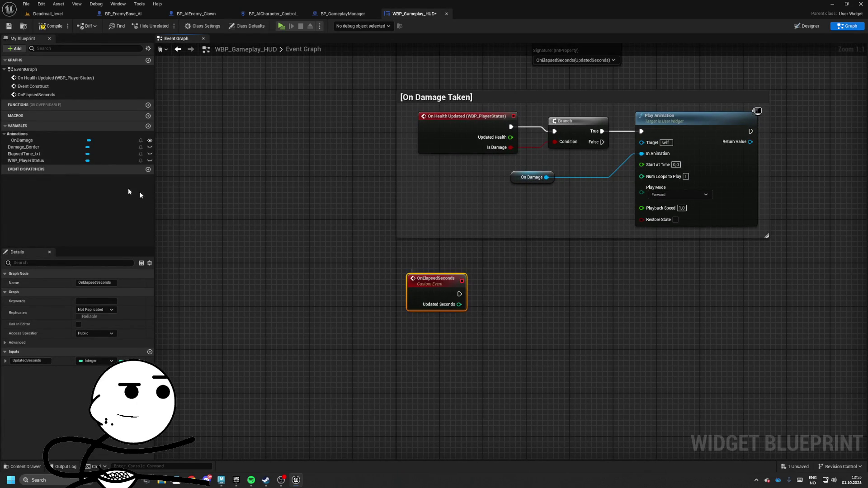
{"action": "mouse_move", "coordinate": [25, 154]}
{"action": "left_mouse_down"}
{"action": "mouse_move", "coordinate": [425, 328]}
{"action": "mouse_move", "coordinate": [536, 316]}
{"action": "mouse_move", "coordinate": [529, 305]}
{"action": "left_mouse_up"}
{"action": "type", "text": "settext"}
{"action": "key", "text": "Return"}
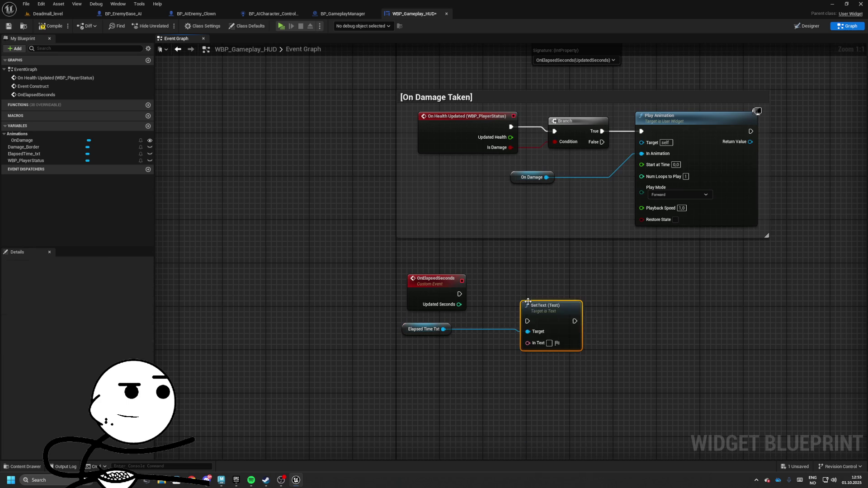
{"action": "mouse_move", "coordinate": [501, 316]}
{"action": "left_mouse_down"}
{"action": "mouse_move", "coordinate": [459, 304]}
{"action": "mouse_move", "coordinate": [592, 299]}
{"action": "left_mouse_up"}
{"action": "left_click_drag", "start_coordinate": [528, 300], "coordinate": [528, 311]}
Wrap the new nodes in an [On Elapsed Seconds] comment and return to Deadmall_level.
{"action": "mouse_move", "coordinate": [397, 261]}
{"action": "left_mouse_down"}
{"action": "mouse_move", "coordinate": [529, 333]}
{"action": "mouse_move", "coordinate": [642, 344]}
{"action": "left_mouse_up"}
{"action": "key", "text": "c"}
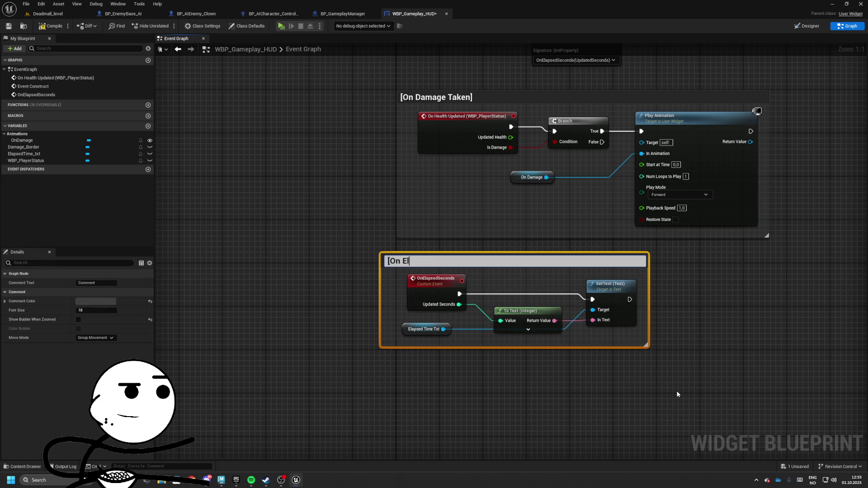
{"action": "type", "text": "onds]"}
{"action": "key", "text": "Return"}
{"action": "left_click_drag", "start_coordinate": [419, 264], "coordinate": [435, 254]}
{"action": "left_click", "coordinate": [394, 208]}
{"action": "key", "text": "Home"}
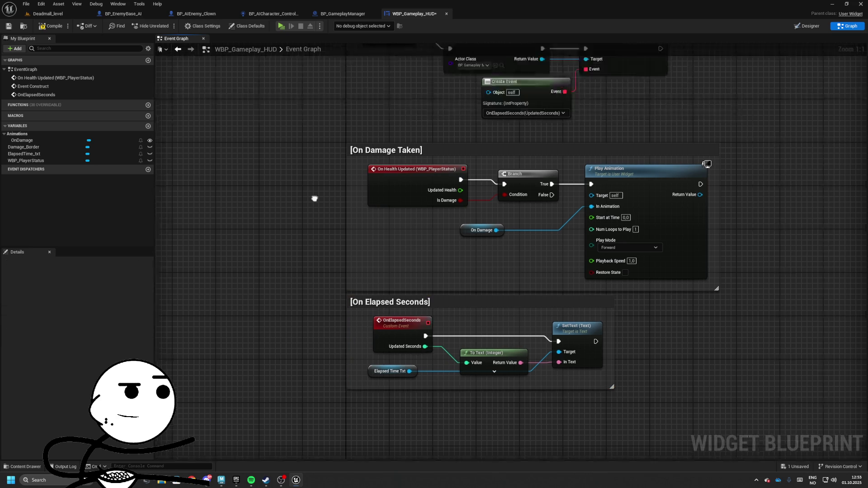
{"action": "left_click", "coordinate": [48, 14]}
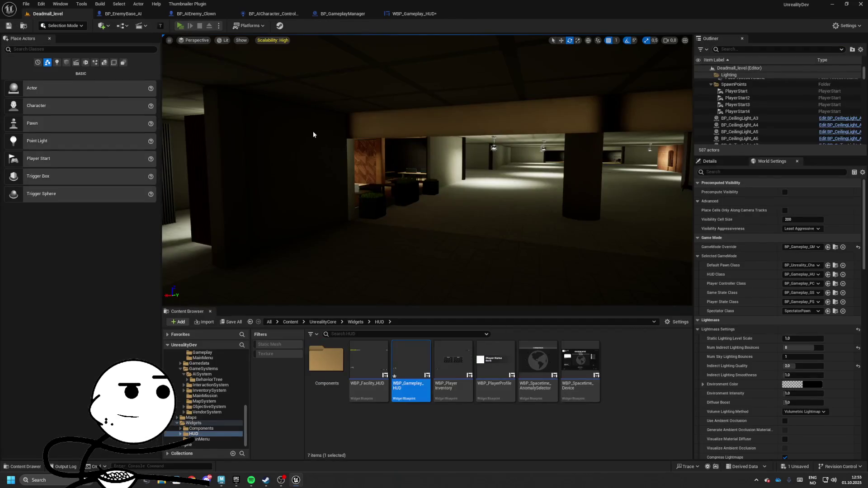
Play-test the level to see the HUD count seconds in raid, then return to WBP_Gameplay_HUD.
{"action": "key", "text": "alt+p"}
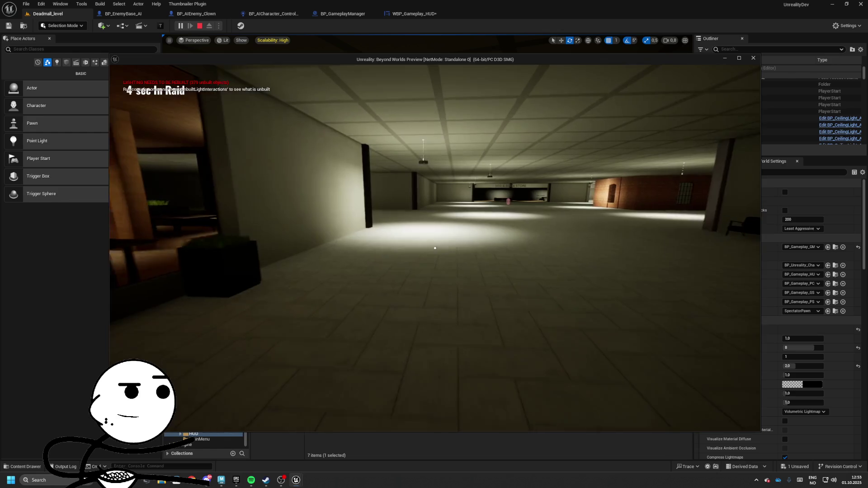
{"action": "key", "text": "Escape"}
{"action": "left_click", "coordinate": [413, 12]}
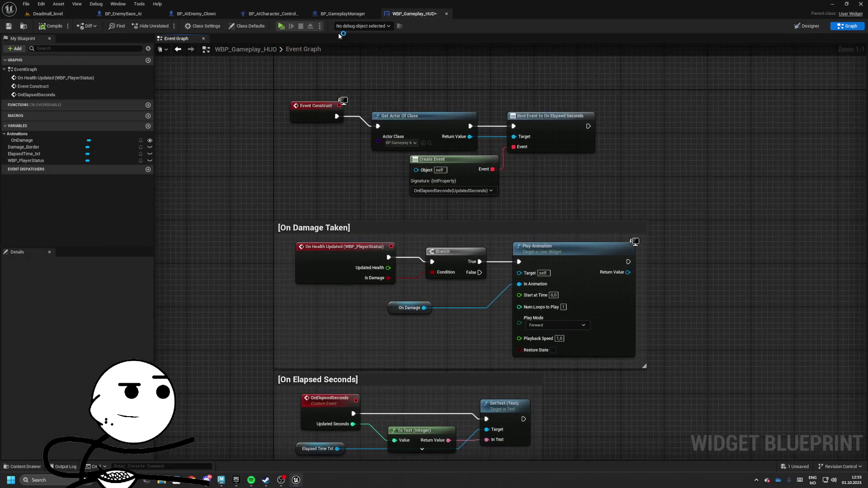
{"action": "left_click", "coordinate": [273, 14]}
{"action": "left_click", "coordinate": [196, 14]}
{"action": "left_click", "coordinate": [123, 13]}
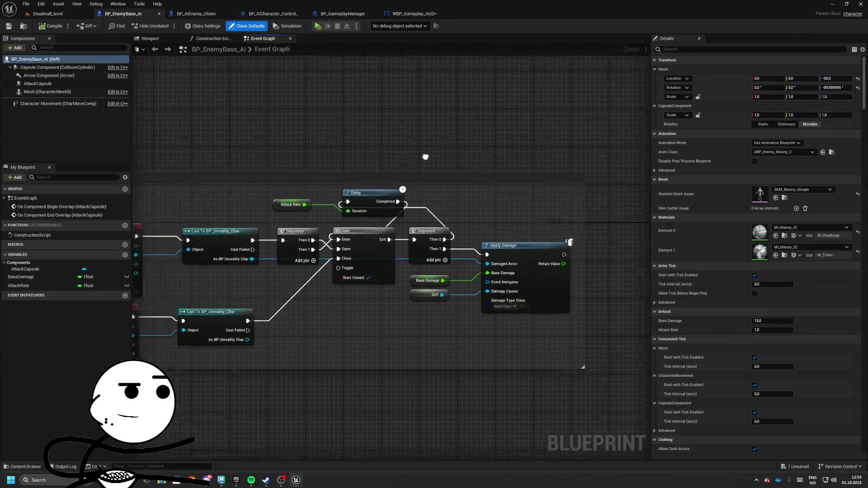
{"action": "left_click", "coordinate": [413, 13]}
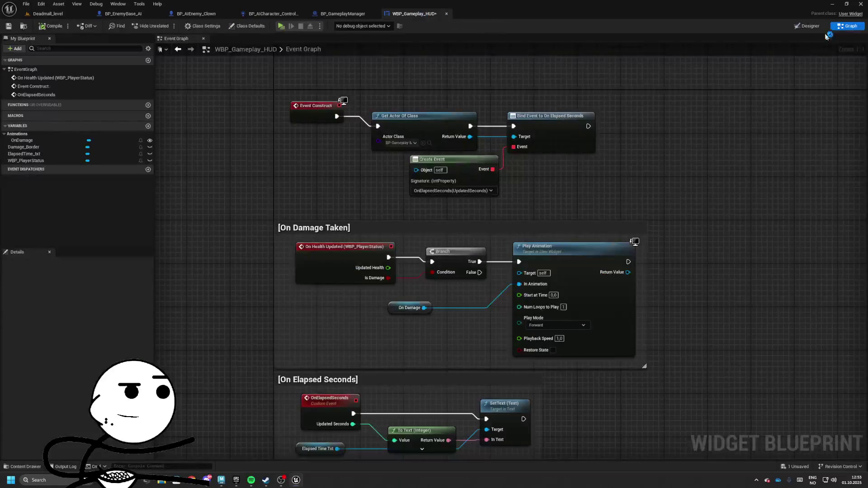
Show the HUD's Designer and select the sec In Raid text block.
{"action": "left_click", "coordinate": [807, 26]}
{"action": "scroll", "coordinate": [262, 170], "scroll_direction": "up", "scroll_amount": 4}
{"action": "scroll", "coordinate": [289, 174], "scroll_direction": "up", "scroll_amount": 8}
{"action": "left_click", "coordinate": [314, 185]}
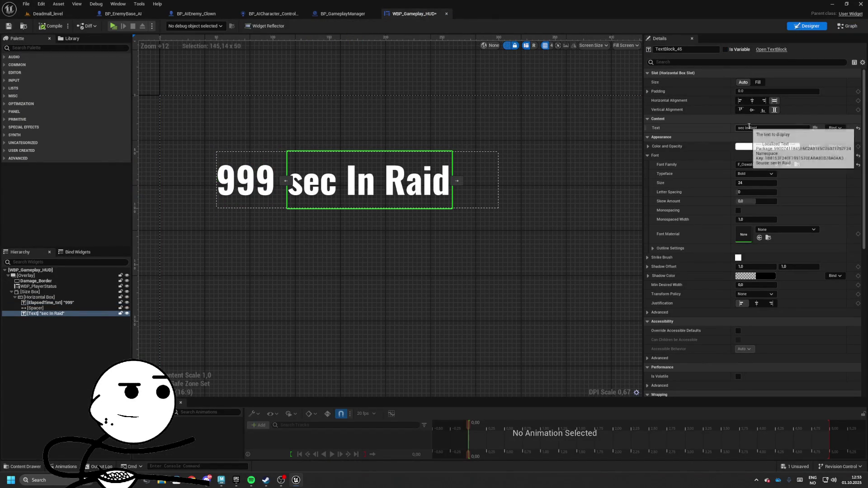
Edit the label text and turn off the timer Size Box's Width Override.
{"action": "double_click", "coordinate": [740, 128]}
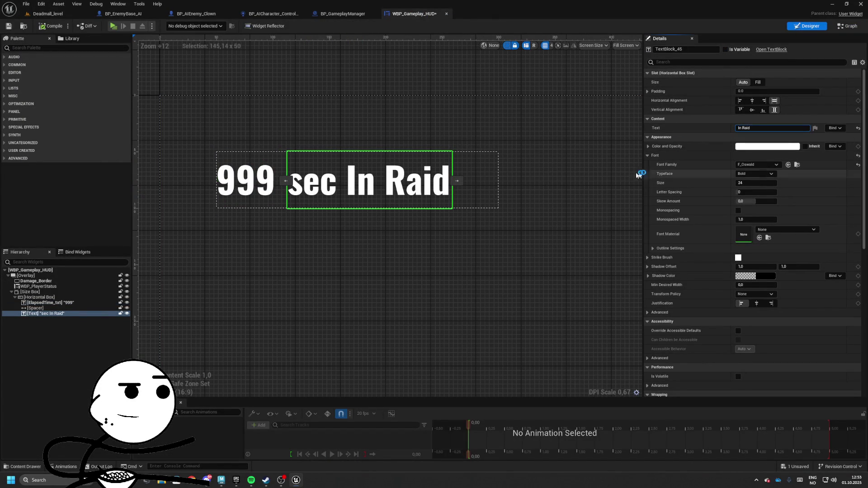
{"action": "key", "text": "Return"}
{"action": "left_click", "coordinate": [241, 156]}
{"action": "left_click", "coordinate": [346, 236]}
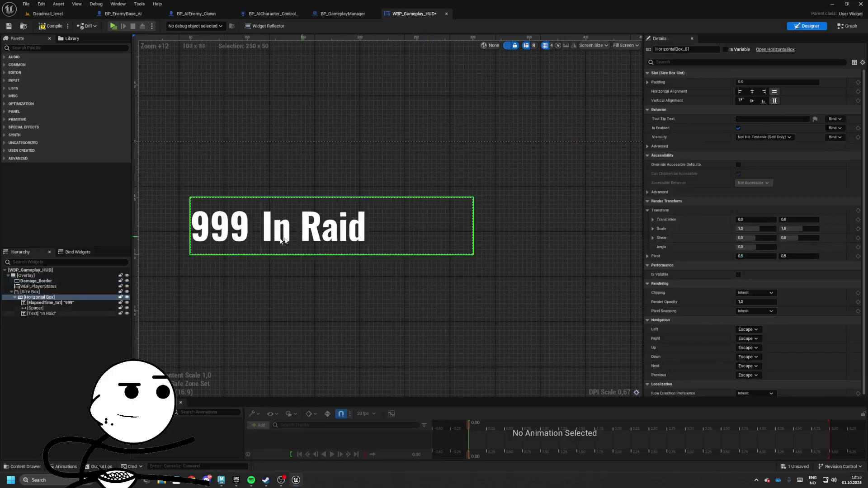
{"action": "left_click", "coordinate": [35, 291]}
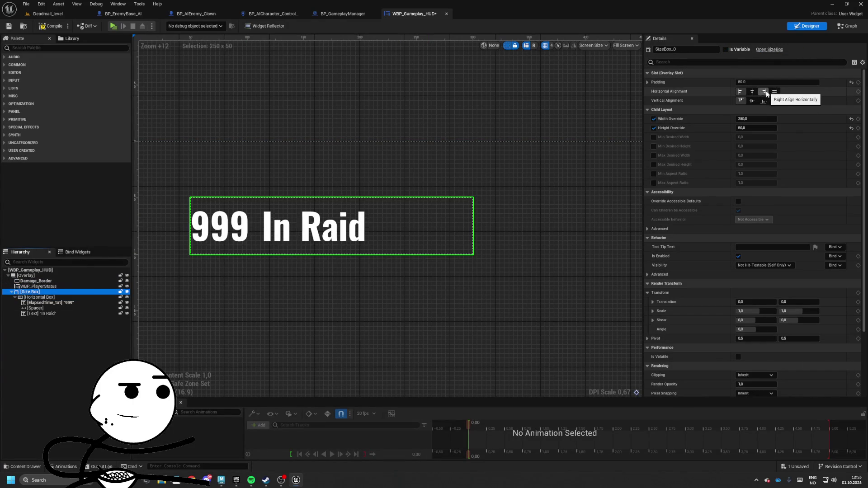
{"action": "left_click", "coordinate": [654, 119]}
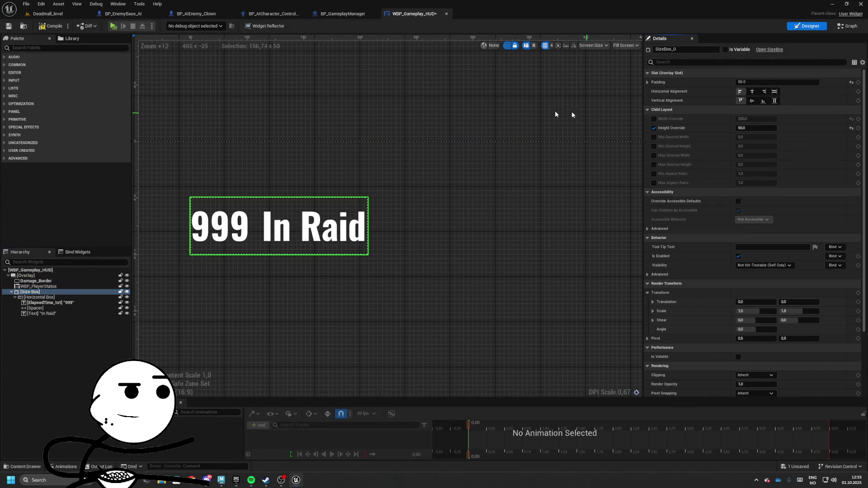
Test-play the HUD, then delete the spacer between 999 and In Raid.
{"action": "left_click", "coordinate": [114, 25]}
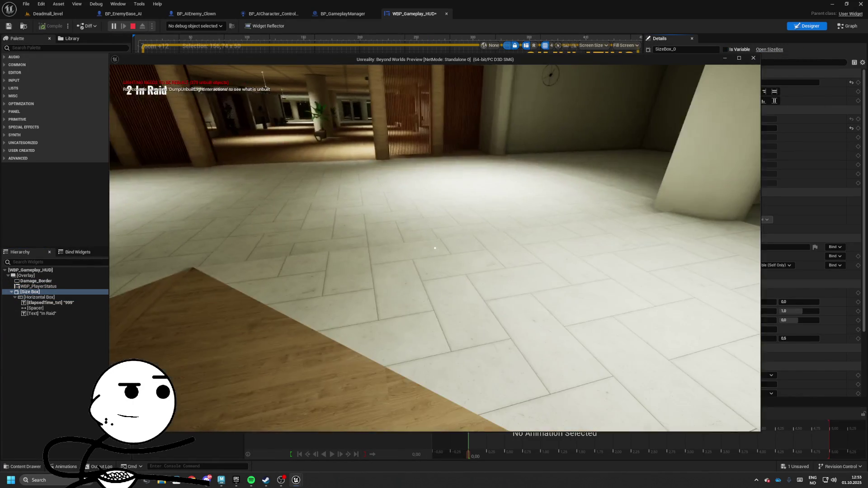
{"action": "key", "text": "Escape"}
{"action": "left_click", "coordinate": [224, 224]}
{"action": "left_click", "coordinate": [278, 235]}
{"action": "left_click", "coordinate": [260, 246]}
{"action": "key", "text": "Delete"}
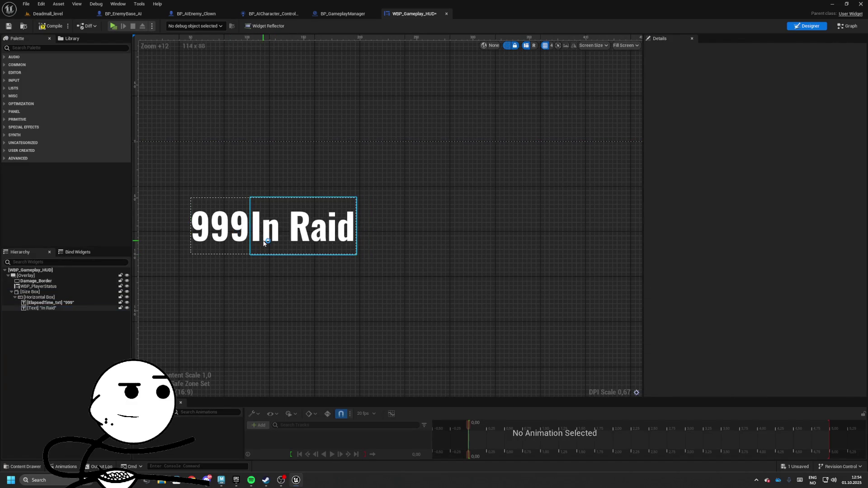
Wrap the timer's Horizontal Box in a Vertical Box and set the label text to 'sec'.
{"action": "left_click", "coordinate": [750, 128]}
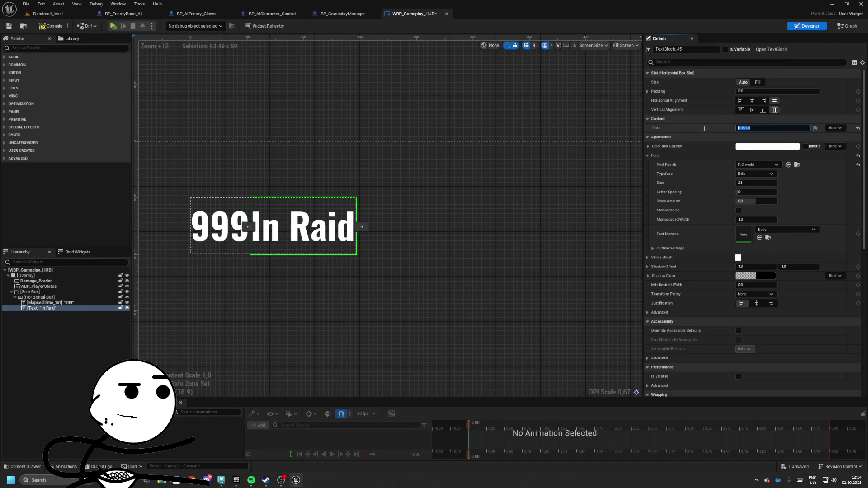
{"action": "left_click", "coordinate": [32, 298]}
{"action": "right_click", "coordinate": [35, 301]}
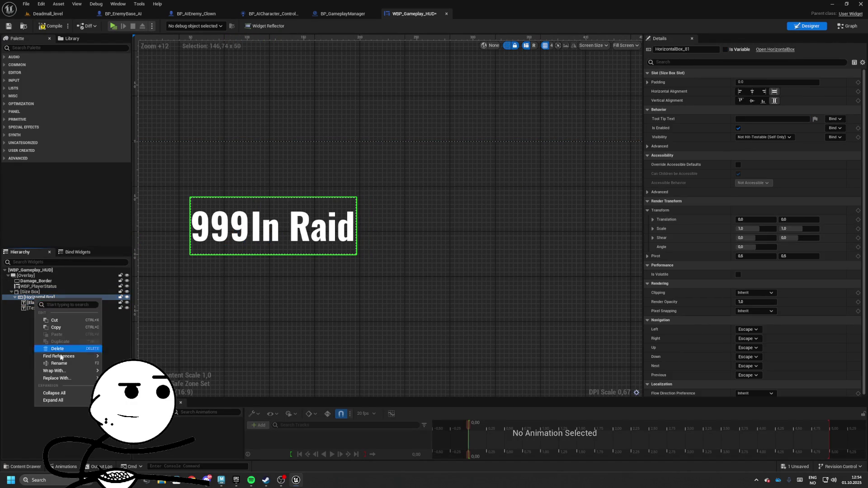
{"action": "mouse_move", "coordinate": [60, 373]}
{"action": "left_click", "coordinate": [122, 444]}
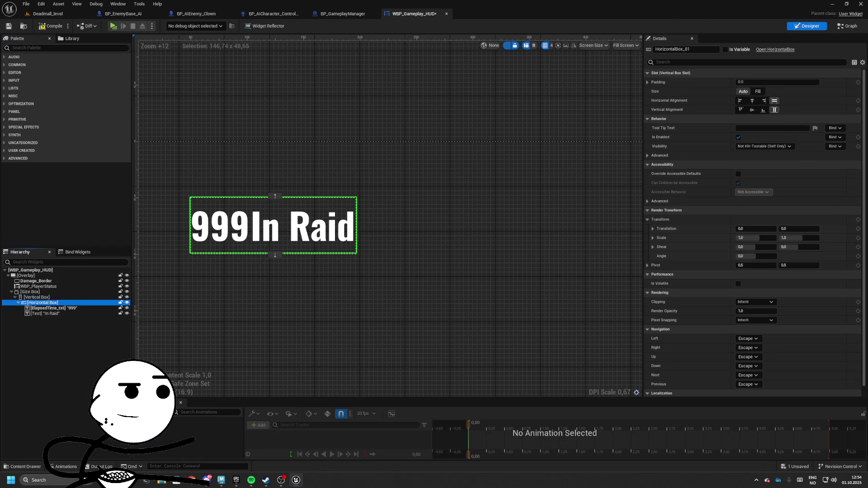
{"action": "left_click", "coordinate": [52, 313]}
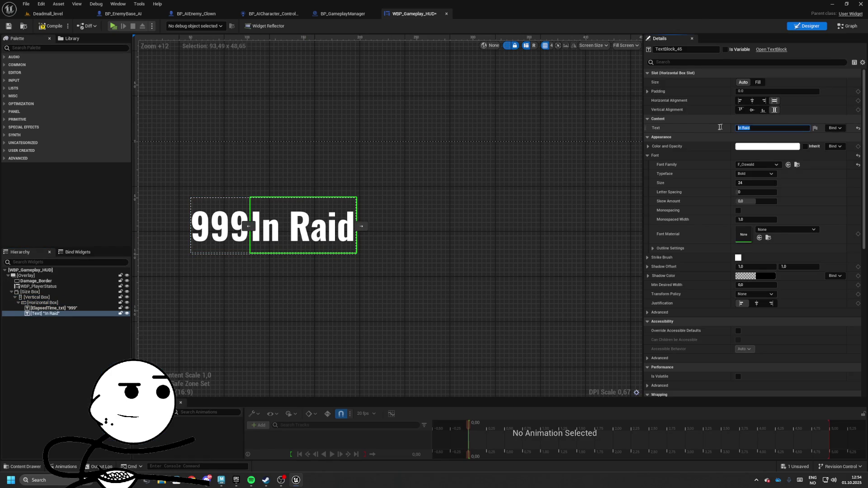
{"action": "type", "text": "sec"}
{"action": "left_click", "coordinate": [438, 246]}
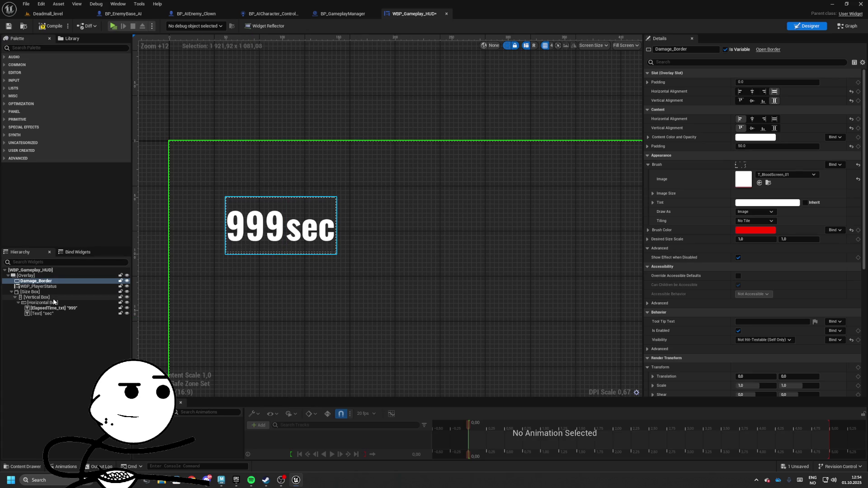
{"action": "left_click", "coordinate": [850, 26]}
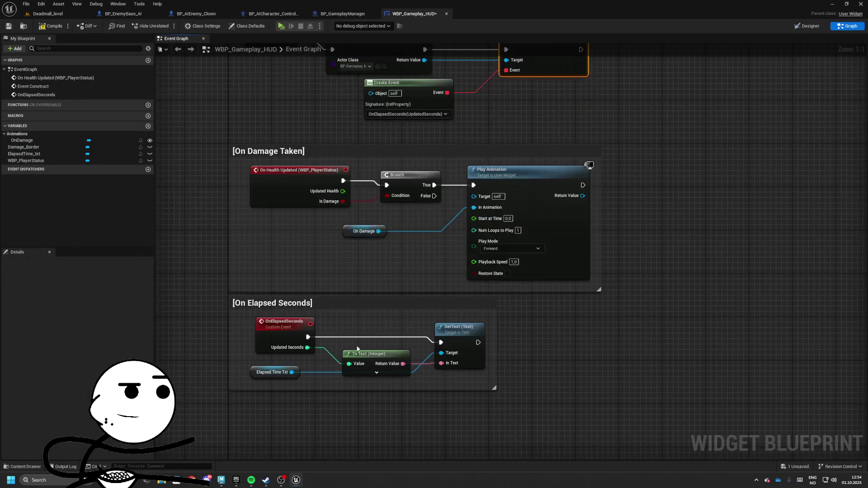
Make room in the [On Elapsed Seconds] group by moving SetText and To Text and enlarging the comment.
{"action": "left_click", "coordinate": [376, 374]}
{"action": "left_click_drag", "start_coordinate": [413, 288], "coordinate": [527, 288]}
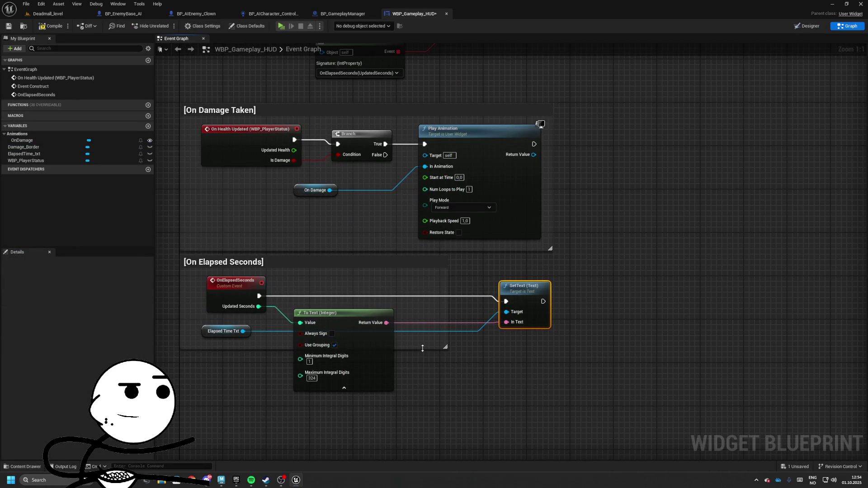
{"action": "left_click_drag", "start_coordinate": [426, 384], "coordinate": [425, 404]}
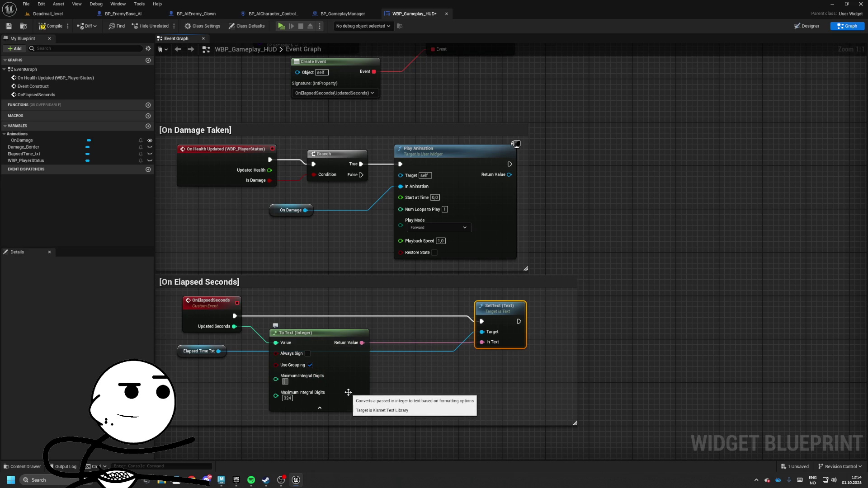
{"action": "left_click_drag", "start_coordinate": [348, 392], "coordinate": [250, 380]}
{"action": "left_click_drag", "start_coordinate": [346, 322], "coordinate": [508, 318]}
{"action": "left_click_drag", "start_coordinate": [394, 316], "coordinate": [425, 339]}
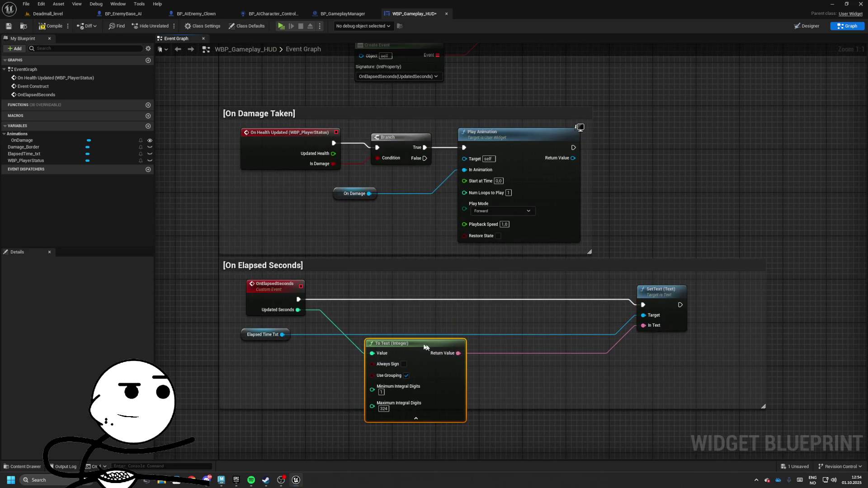
Add a Make Timecode node with Updated Seconds feeding its Seconds input.
{"action": "left_click_drag", "start_coordinate": [298, 309], "coordinate": [350, 320]}
{"action": "type", "text": "time"}
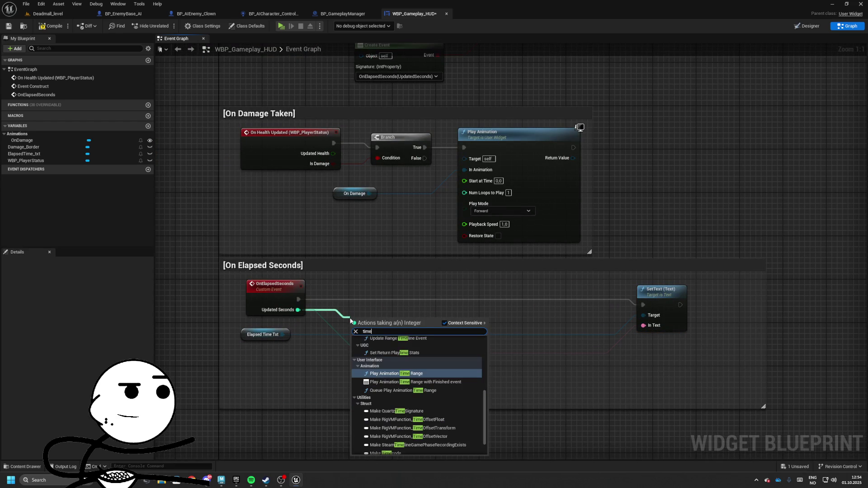
{"action": "scroll", "coordinate": [413, 416], "scroll_direction": "down", "scroll_amount": 2}
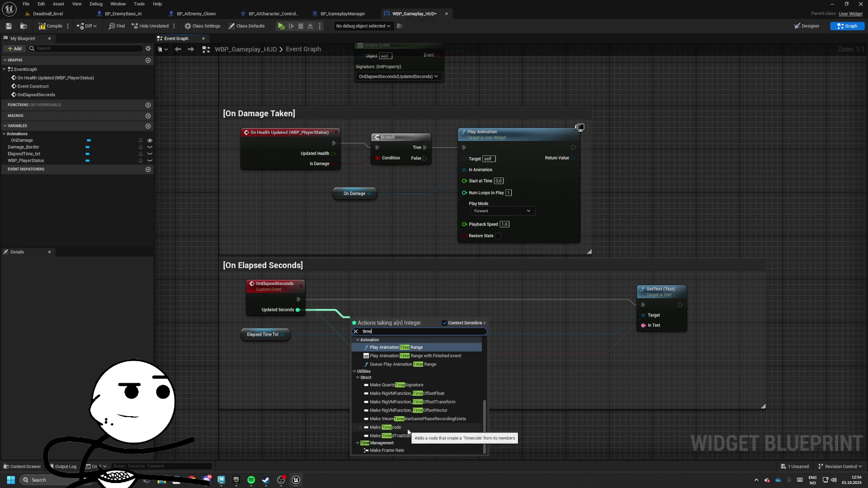
{"action": "left_click", "coordinate": [393, 428]}
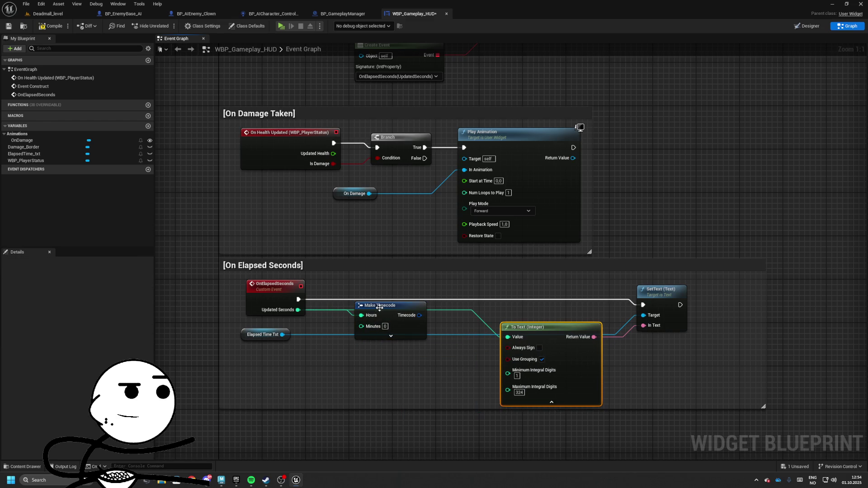
{"action": "left_click", "coordinate": [391, 338]}
{"action": "left_click_drag", "start_coordinate": [362, 340], "coordinate": [349, 335]}
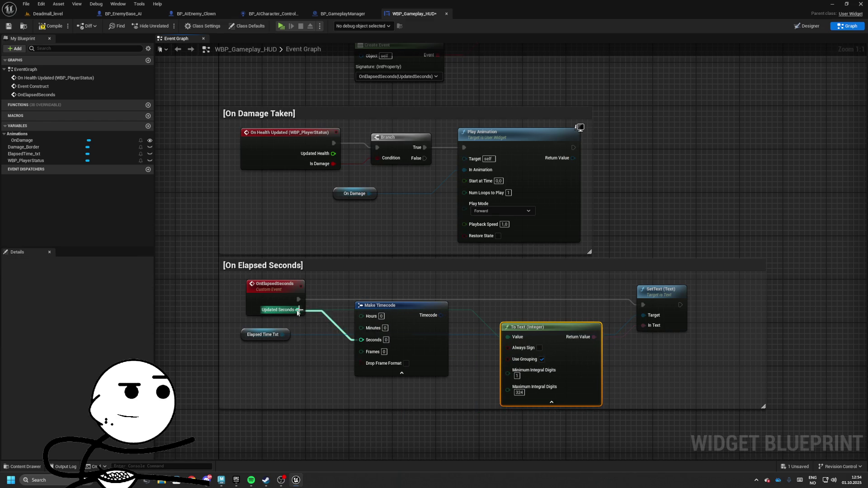
Add Break Timecode from the Timecode output and delete the old To Text (Integer) node.
{"action": "mouse_move", "coordinate": [381, 312]}
{"action": "left_mouse_down"}
{"action": "mouse_move", "coordinate": [452, 328]}
{"action": "mouse_move", "coordinate": [443, 326]}
{"action": "left_mouse_up"}
{"action": "type", "text": "br"}
{"action": "key", "text": "Return"}
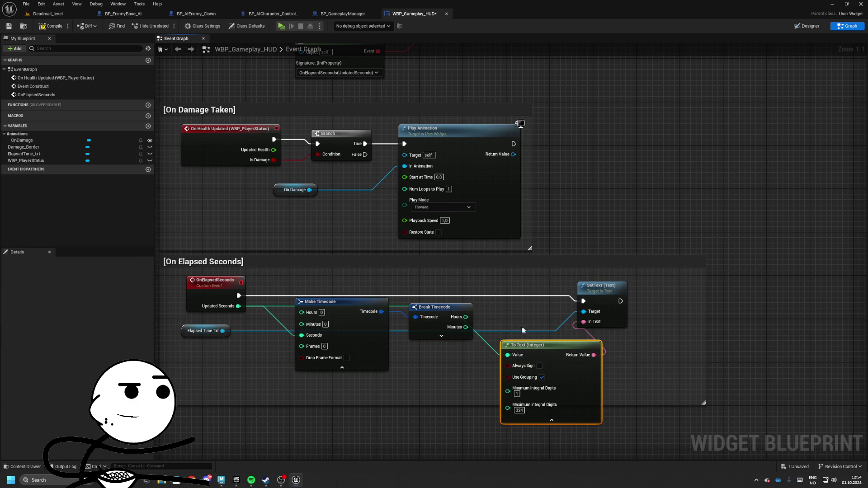
{"action": "left_click_drag", "start_coordinate": [517, 332], "coordinate": [426, 331]}
{"action": "mouse_move", "coordinate": [507, 285]}
{"action": "left_mouse_down"}
{"action": "mouse_move", "coordinate": [593, 286]}
{"action": "mouse_move", "coordinate": [520, 298]}
{"action": "left_mouse_up"}
{"action": "left_click", "coordinate": [452, 345]}
{"action": "key", "text": "Delete"}
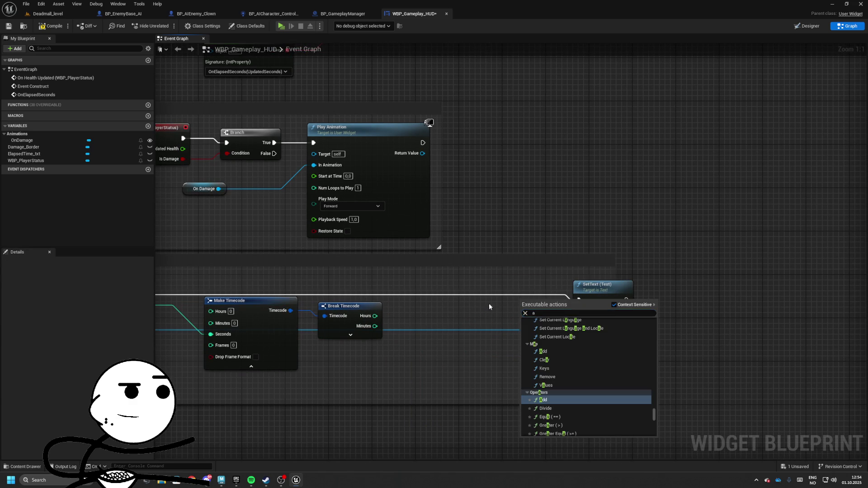
Add a string Append node feeding SetText's text input.
{"action": "right_click", "coordinate": [477, 316]}
{"action": "type", "text": "append"}
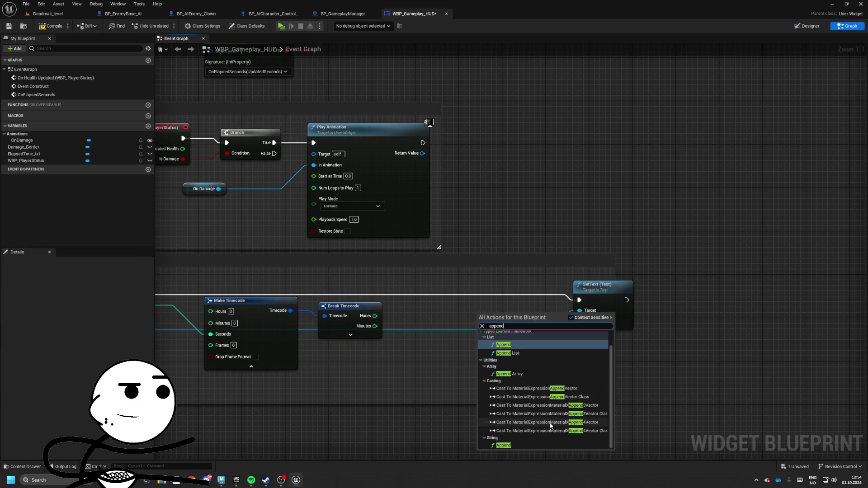
{"action": "left_click", "coordinate": [504, 445]}
{"action": "mouse_move", "coordinate": [498, 319]}
{"action": "left_mouse_down"}
{"action": "mouse_move", "coordinate": [459, 306]}
{"action": "mouse_move", "coordinate": [579, 320]}
{"action": "left_mouse_up"}
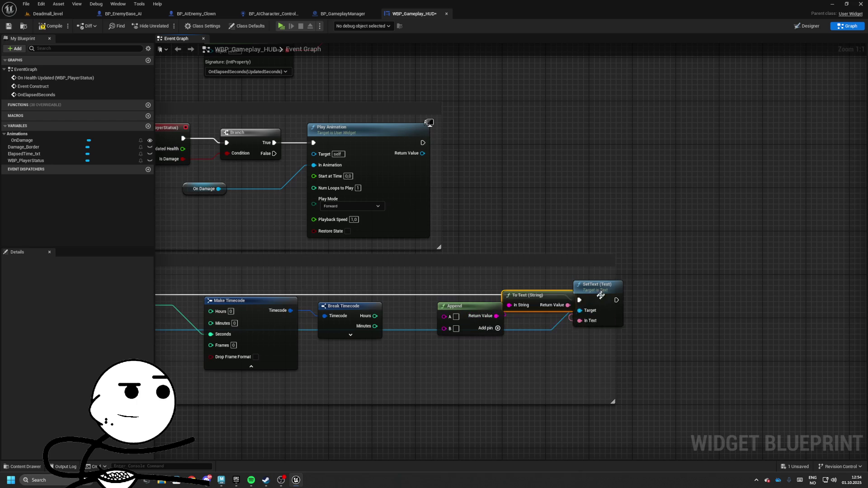
{"action": "left_click_drag", "start_coordinate": [601, 285], "coordinate": [644, 280]}
{"action": "mouse_move", "coordinate": [560, 301]}
{"action": "left_mouse_down"}
{"action": "mouse_move", "coordinate": [587, 312]}
{"action": "mouse_move", "coordinate": [587, 302]}
{"action": "left_mouse_up"}
{"action": "left_click_drag", "start_coordinate": [478, 310], "coordinate": [546, 301]}
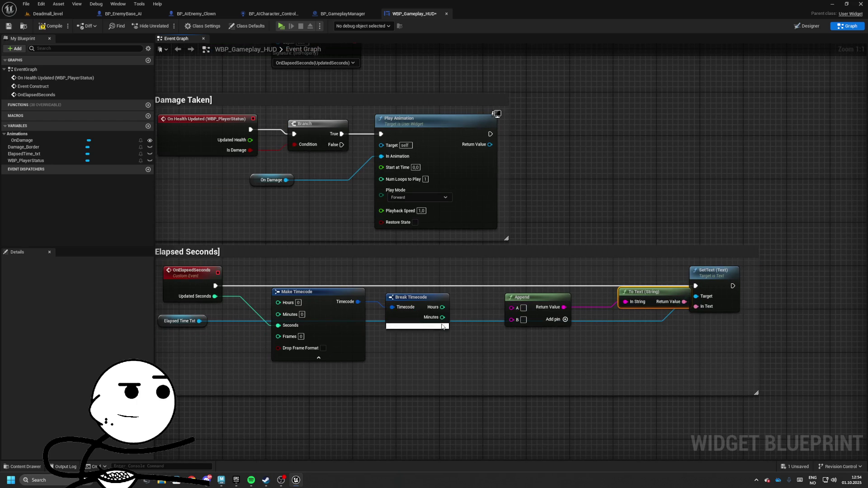
Wire Hours, Minutes and Seconds into Append inputs A, C and E, adding extra pins.
{"action": "left_click", "coordinate": [442, 327]}
{"action": "left_click_drag", "start_coordinate": [491, 339], "coordinate": [457, 317]}
{"action": "mouse_move", "coordinate": [501, 275]}
{"action": "left_mouse_down"}
{"action": "mouse_move", "coordinate": [511, 302]}
{"action": "mouse_move", "coordinate": [477, 312]}
{"action": "left_mouse_up"}
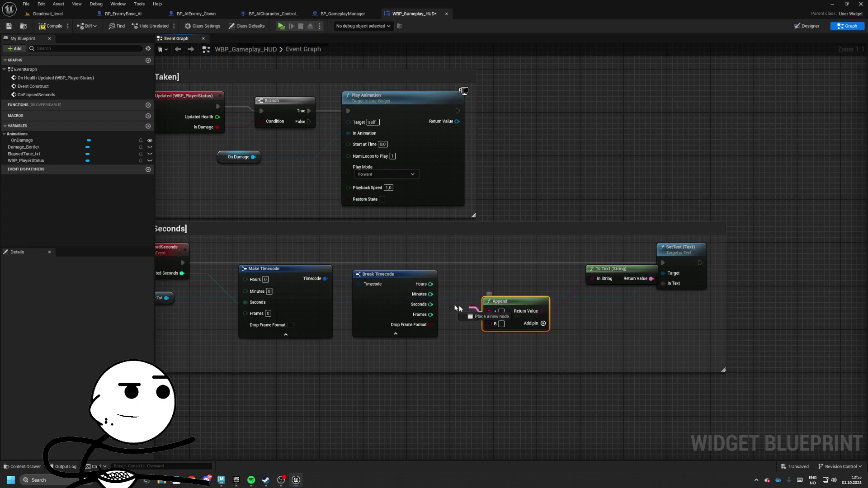
{"action": "left_click_drag", "start_coordinate": [430, 288], "coordinate": [430, 288]}
{"action": "left_click_drag", "start_coordinate": [497, 302], "coordinate": [519, 291]}
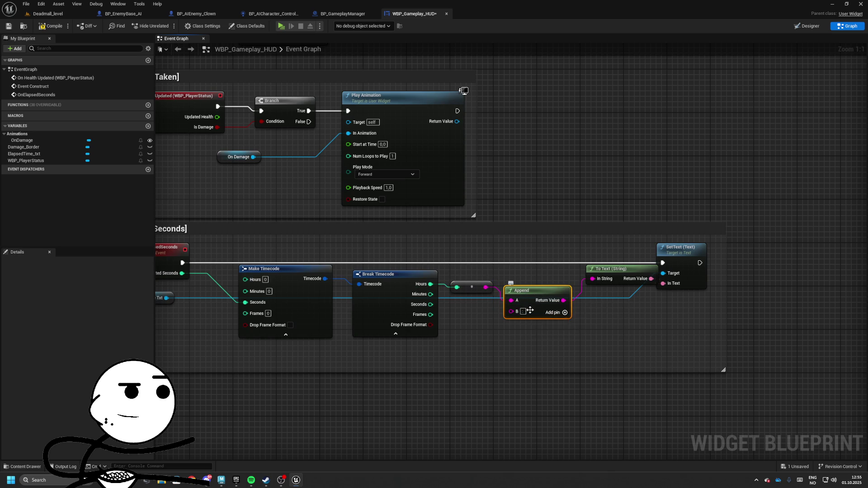
{"action": "left_click", "coordinate": [565, 313]}
{"action": "mouse_move", "coordinate": [512, 323]}
{"action": "left_mouse_down"}
{"action": "mouse_move", "coordinate": [431, 294]}
{"action": "mouse_move", "coordinate": [483, 313]}
{"action": "left_mouse_up"}
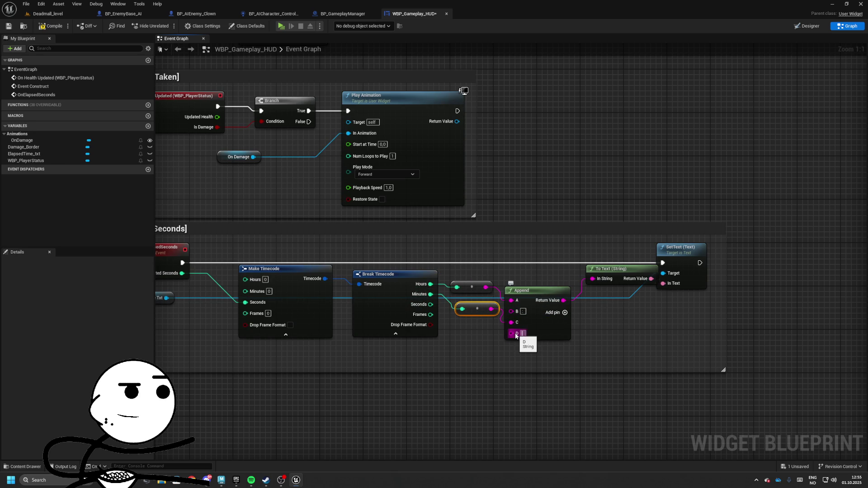
{"action": "left_click", "coordinate": [557, 312]}
{"action": "mouse_move", "coordinate": [512, 345]}
{"action": "left_mouse_down"}
{"action": "mouse_move", "coordinate": [425, 303]}
{"action": "mouse_move", "coordinate": [430, 285]}
{"action": "mouse_move", "coordinate": [449, 327]}
{"action": "left_mouse_up"}
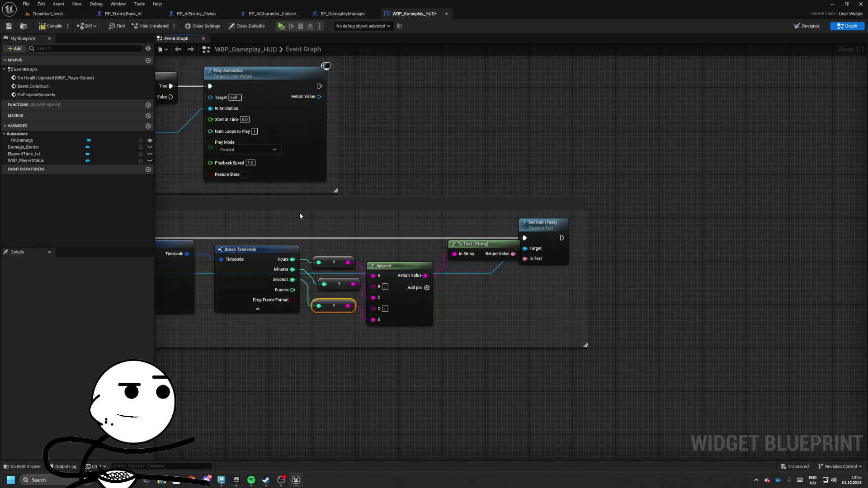
Play-test the level to check the timer, then return to the HUD event graph.
{"action": "left_click", "coordinate": [29, 25]}
{"action": "key", "text": "alt+p"}
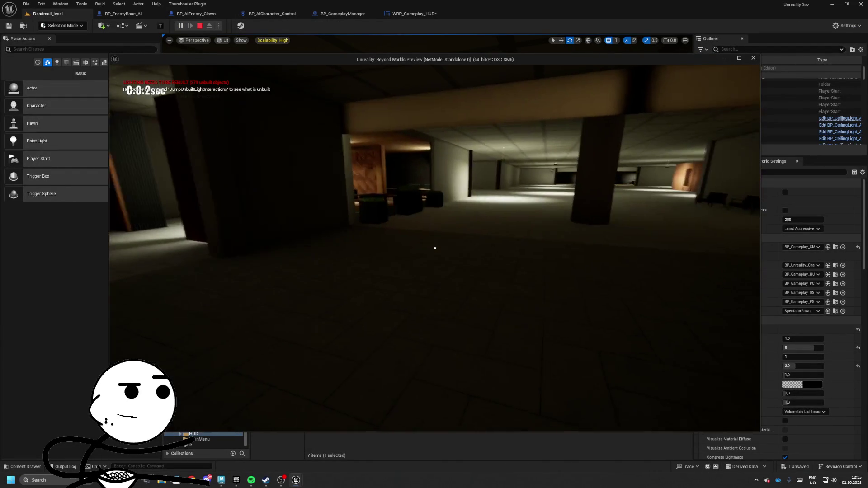
{"action": "key", "text": "w"}
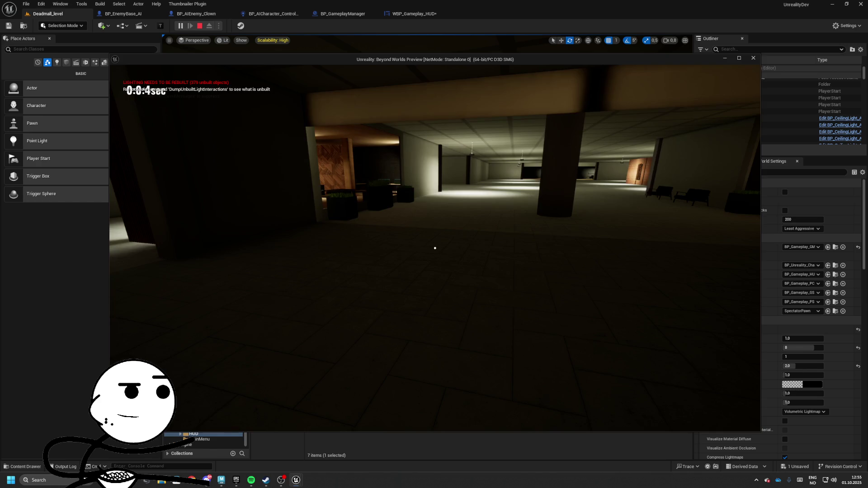
{"action": "key", "text": "Escape"}
{"action": "left_click", "coordinate": [413, 13]}
Shift the Append and SetText nodes right and delete the three automatic conversion nodes.
{"action": "left_click_drag", "start_coordinate": [389, 217], "coordinate": [601, 314]}
{"action": "left_click_drag", "start_coordinate": [407, 247], "coordinate": [500, 242]}
{"action": "left_click_drag", "start_coordinate": [310, 229], "coordinate": [360, 294]}
{"action": "left_click_drag", "start_coordinate": [338, 262], "coordinate": [364, 263]}
{"action": "key", "text": "Delete"}
Convert Hours with a To Text (Integer) node and wire it into Append's A input.
{"action": "left_click_drag", "start_coordinate": [291, 237], "coordinate": [325, 240]}
{"action": "type", "text": "to tex"}
{"action": "key", "text": "Return"}
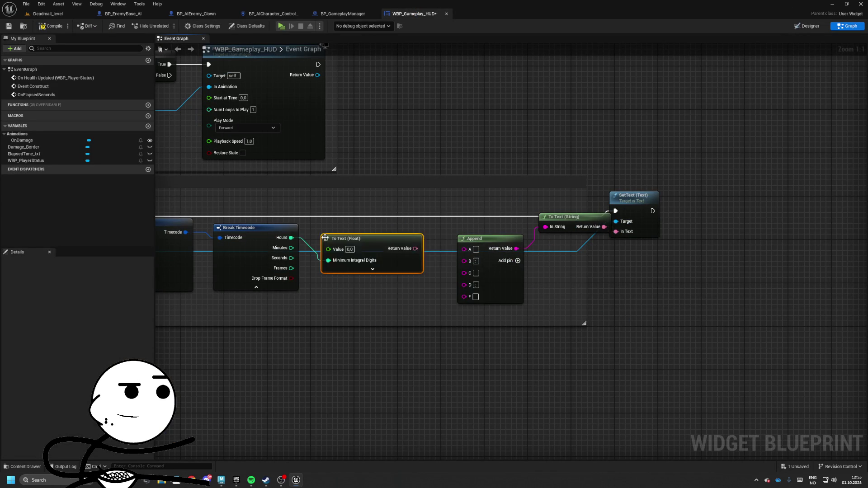
{"action": "key", "text": "ctrl+z"}
{"action": "left_click_drag", "start_coordinate": [293, 238], "coordinate": [336, 239]}
{"action": "type", "text": "to text"}
{"action": "key", "text": "Down"}
{"action": "key", "text": "Up"}
{"action": "key", "text": "Return"}
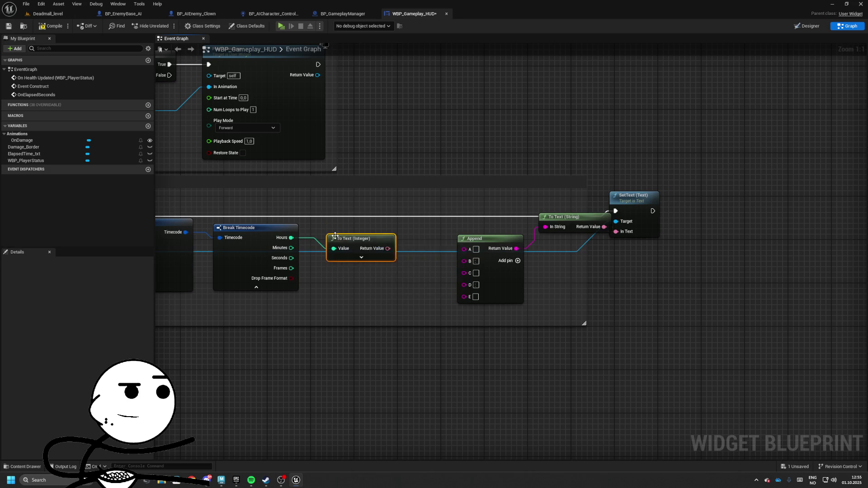
{"action": "left_click", "coordinate": [383, 260]}
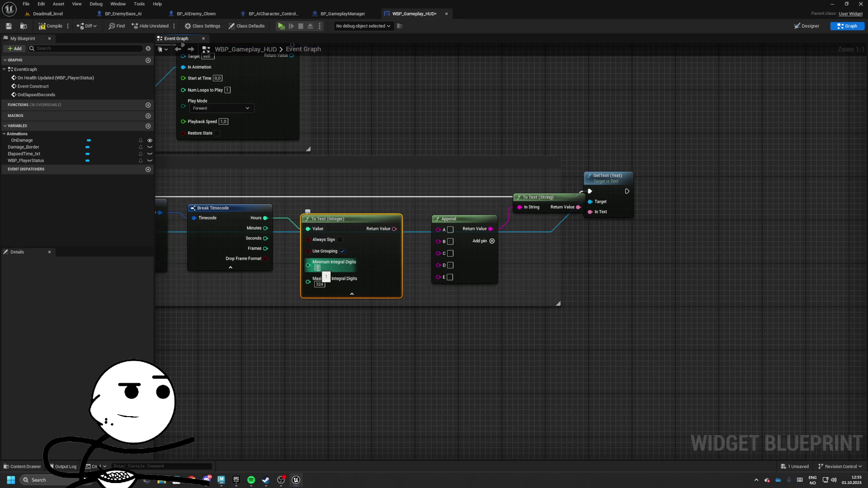
{"action": "left_click", "coordinate": [352, 294]}
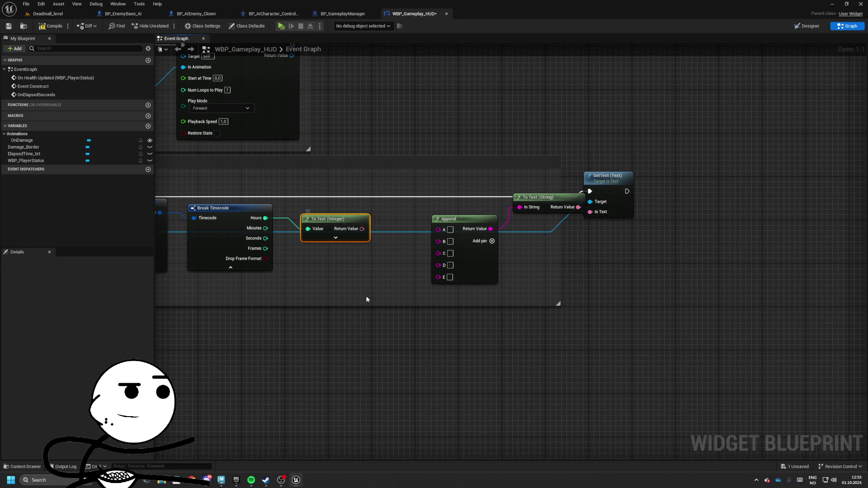
{"action": "left_click_drag", "start_coordinate": [361, 231], "coordinate": [446, 232]}
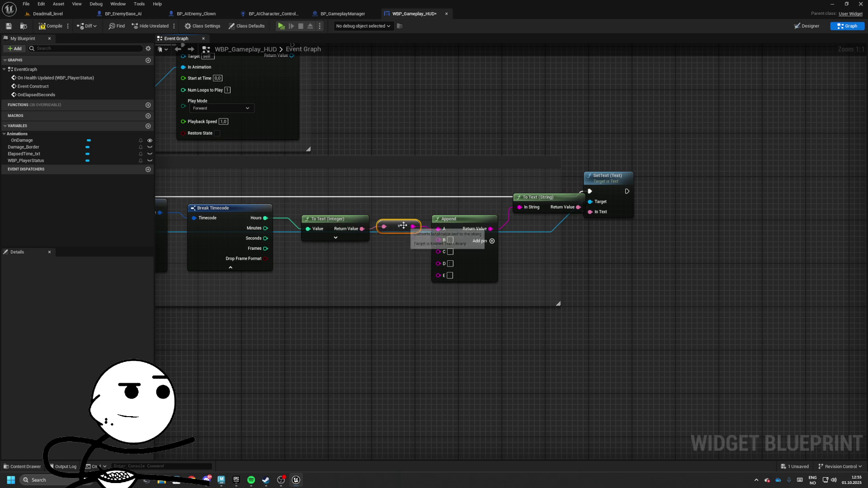
Duplicate the conversion for Minutes and Seconds, wiring them into Append's C and E inputs.
{"action": "key", "text": "ctrl+d"}
{"action": "left_click_drag", "start_coordinate": [302, 256], "coordinate": [265, 228]}
{"action": "left_click_drag", "start_coordinate": [408, 254], "coordinate": [443, 256]}
{"action": "key", "text": "ctrl+d"}
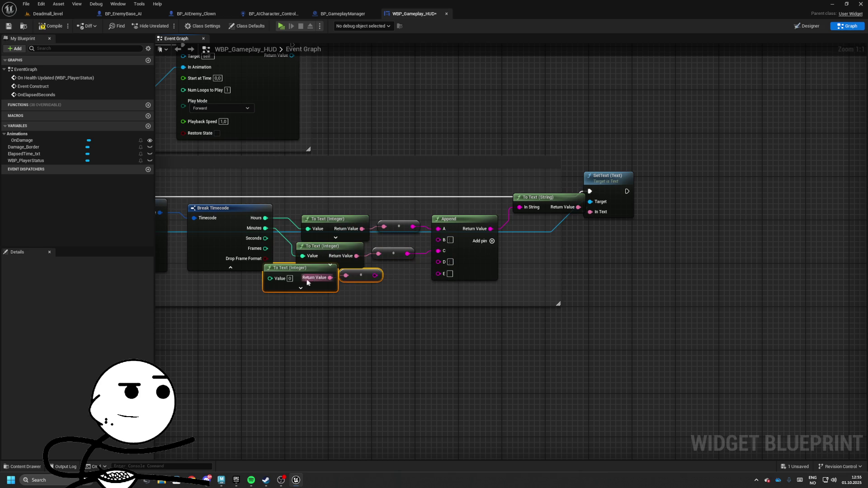
{"action": "left_click_drag", "start_coordinate": [302, 283], "coordinate": [266, 238]}
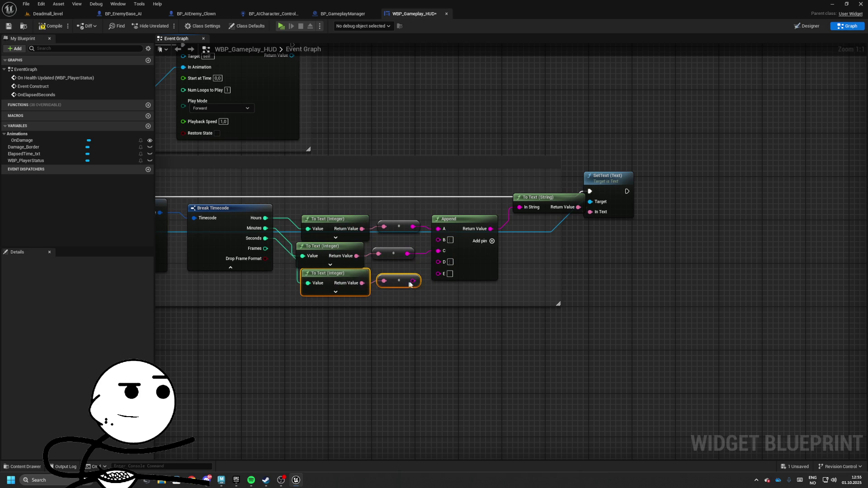
{"action": "left_click_drag", "start_coordinate": [408, 281], "coordinate": [438, 273]}
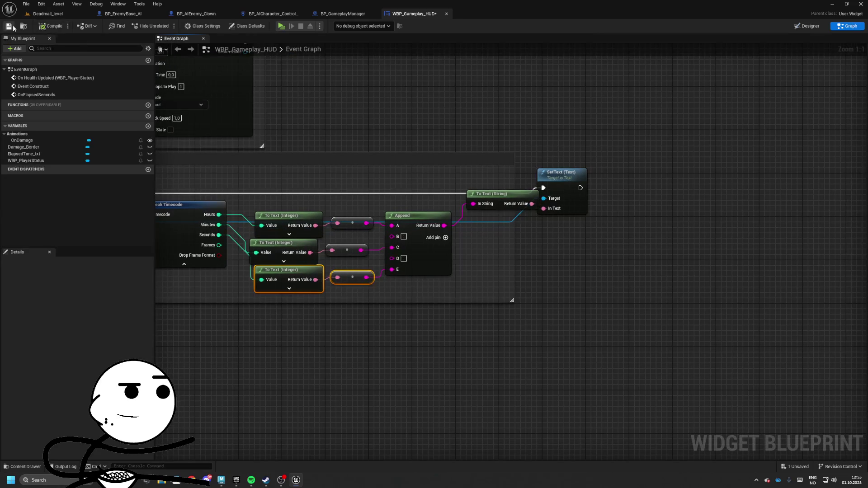
{"action": "left_click", "coordinate": [48, 14]}
{"action": "key", "text": "alt+p"}
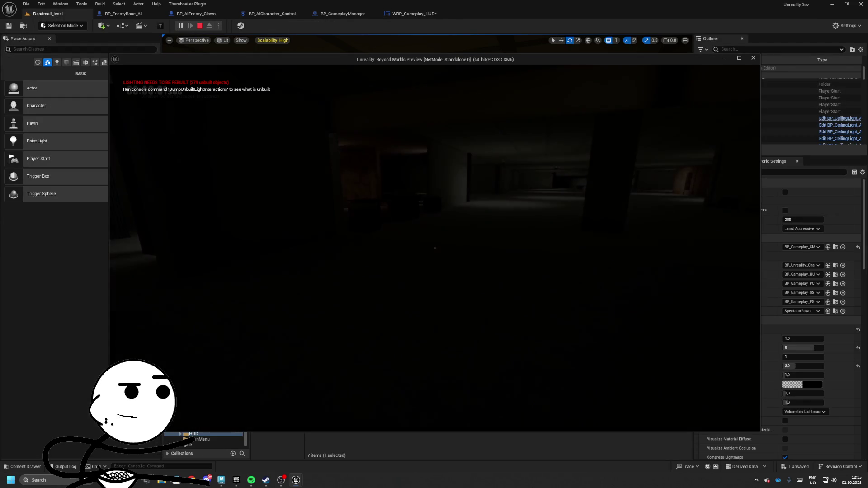
{"action": "key", "text": "w"}
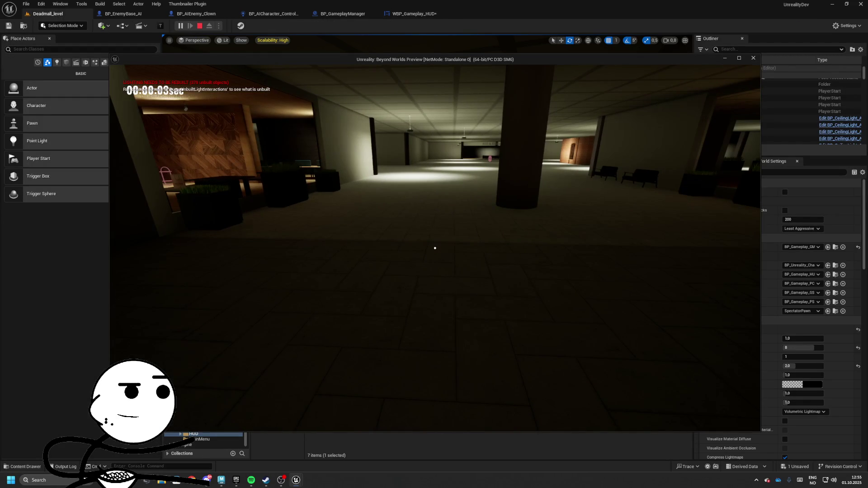
{"action": "key", "text": "w"}
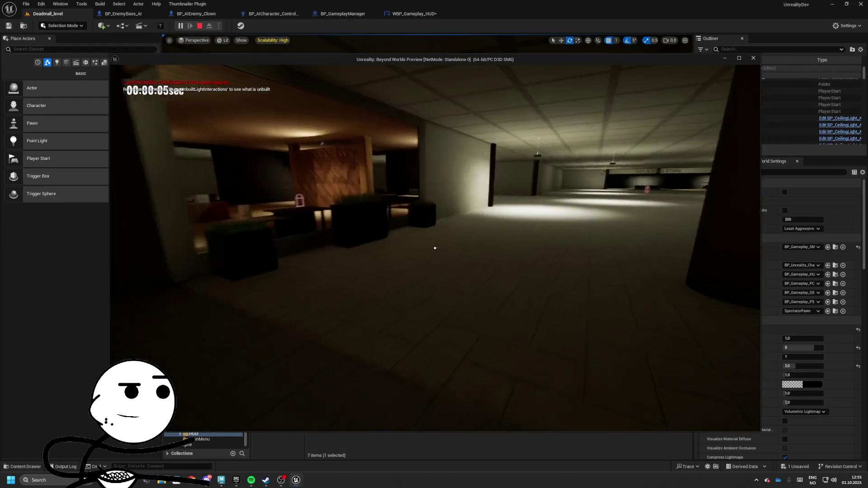
{"action": "key", "text": "Escape"}
{"action": "left_click", "coordinate": [414, 14]}
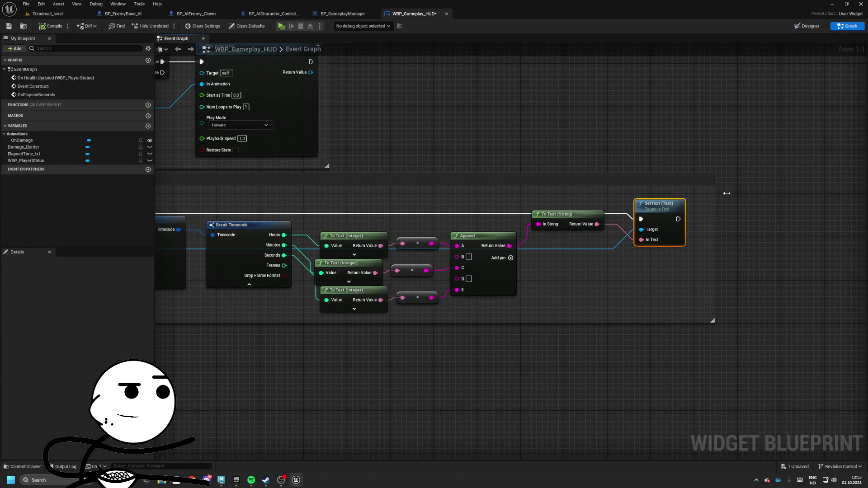
In the Designer, set the timer's Size Box Horizontal Alignment to Right.
{"action": "left_click", "coordinate": [809, 26]}
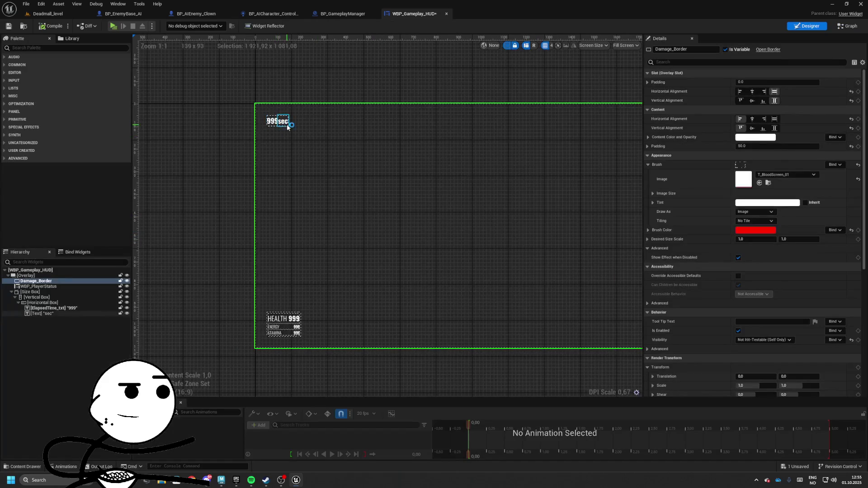
{"action": "left_click", "coordinate": [27, 276]}
{"action": "left_click", "coordinate": [36, 280]}
{"action": "left_click", "coordinate": [27, 276]}
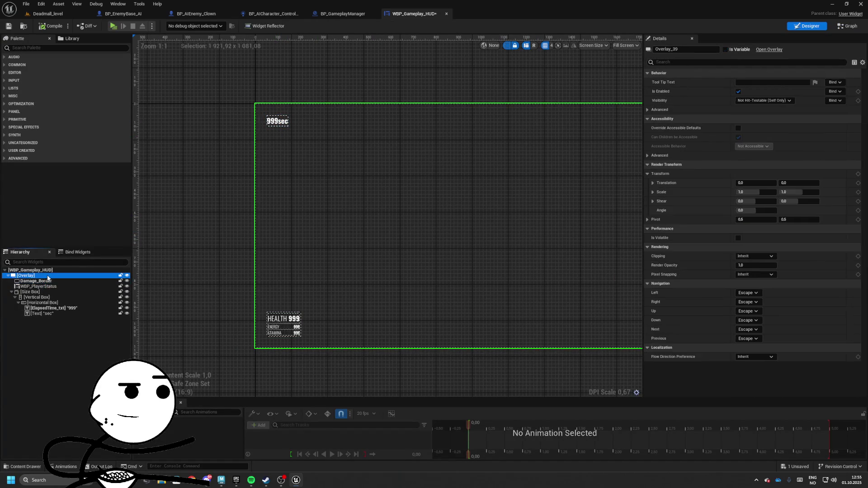
{"action": "left_click", "coordinate": [42, 293]}
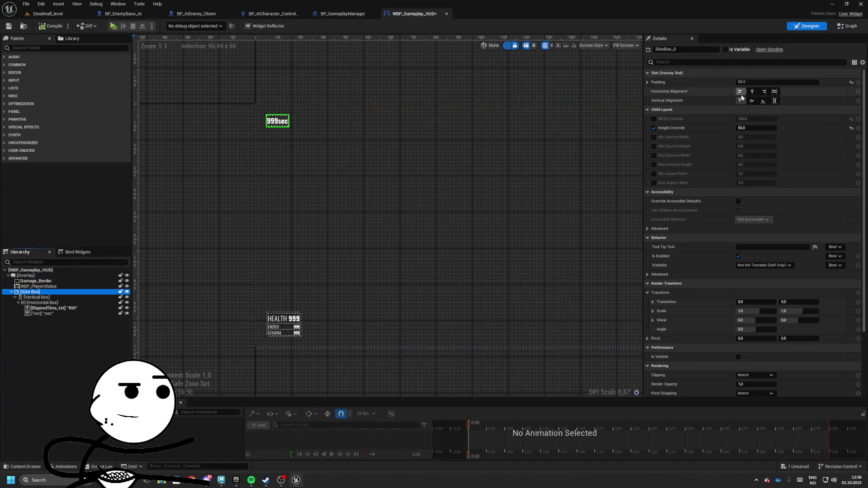
{"action": "left_click", "coordinate": [764, 92]}
Save all and bring up BP_GameplayManager's event graph.
{"action": "left_click", "coordinate": [6, 27]}
{"action": "left_click", "coordinate": [343, 14]}
{"action": "scroll", "coordinate": [378, 180], "scroll_direction": "up", "scroll_amount": 3}
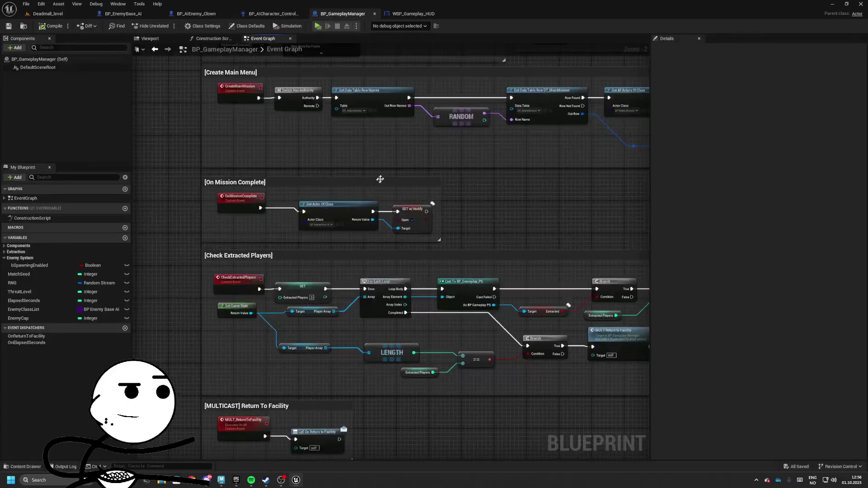
Set the Set Timer by Event interval to 0,05 seconds and play-test the faster timer.
{"action": "scroll", "coordinate": [360, 222], "scroll_direction": "down", "scroll_amount": 3}
{"action": "scroll", "coordinate": [344, 203], "scroll_direction": "up", "scroll_amount": 2}
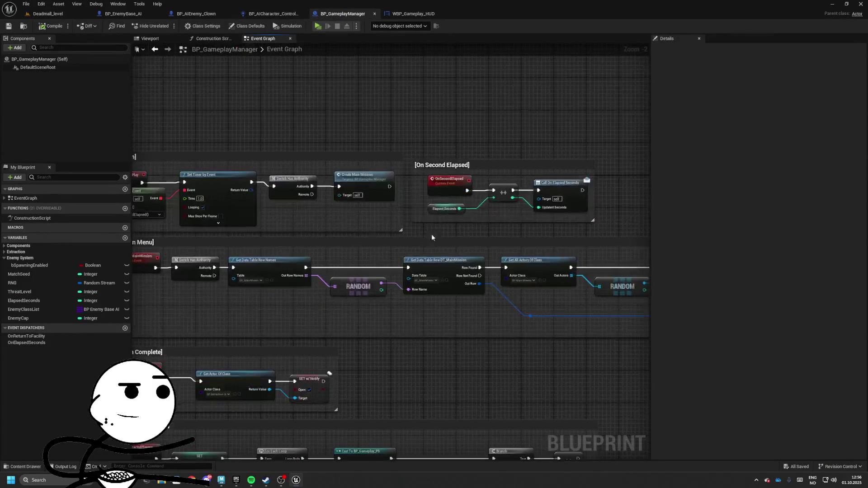
{"action": "mouse_move", "coordinate": [343, 203]}
{"action": "left_mouse_down"}
{"action": "mouse_move", "coordinate": [542, 208]}
{"action": "mouse_move", "coordinate": [331, 217]}
{"action": "left_mouse_up"}
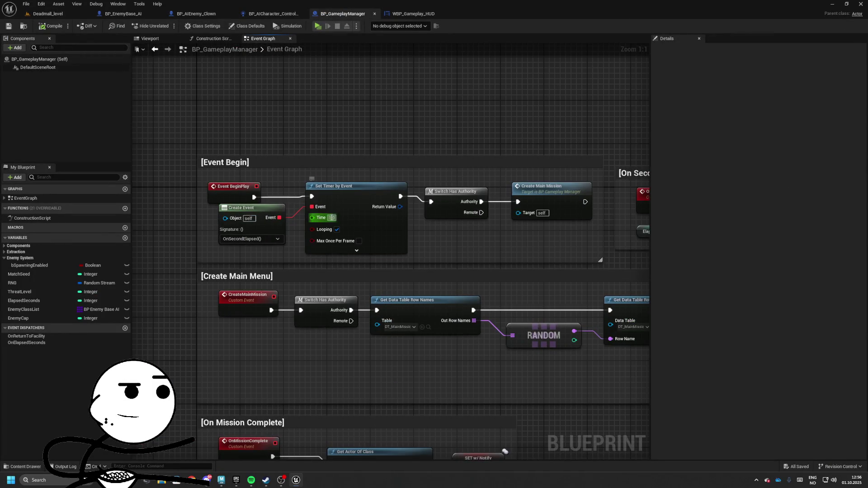
{"action": "type", "text": "0,05"}
{"action": "key", "text": "Return"}
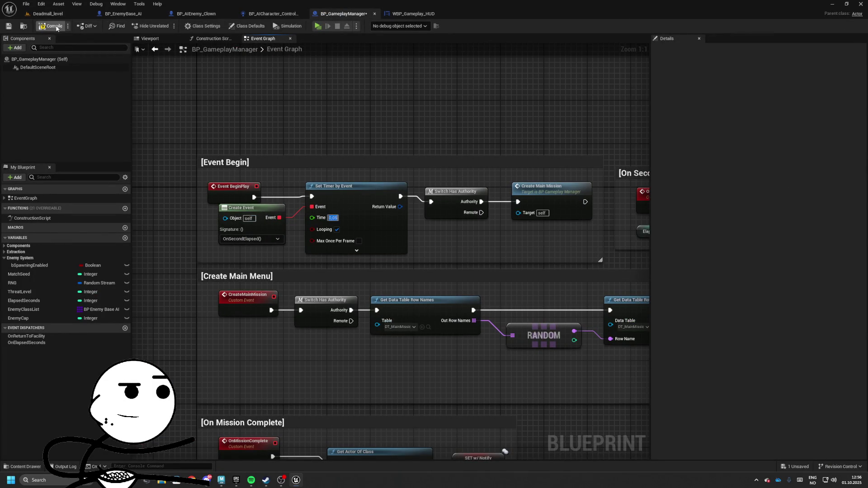
{"action": "left_click", "coordinate": [318, 26]}
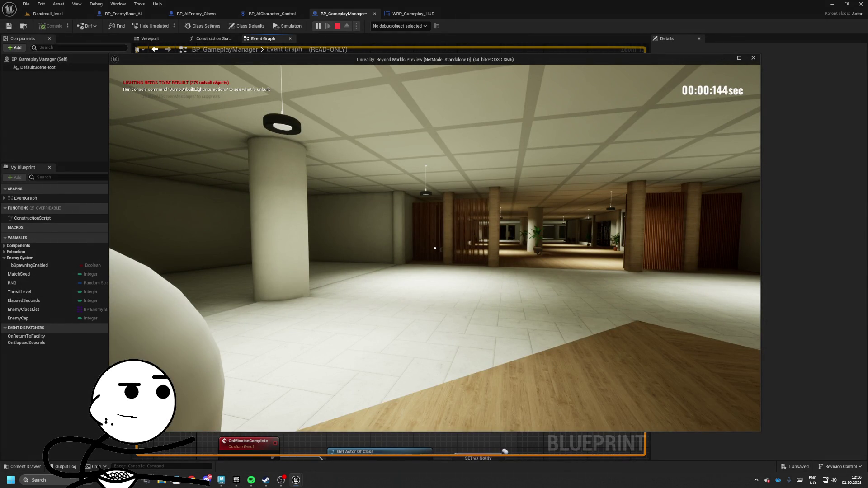
{"action": "key", "text": "Escape"}
Cycle through the open blueprint tabs and return to WBP_Gameplay_HUD's event graph.
{"action": "left_click", "coordinate": [411, 14]}
{"action": "left_click", "coordinate": [278, 13]}
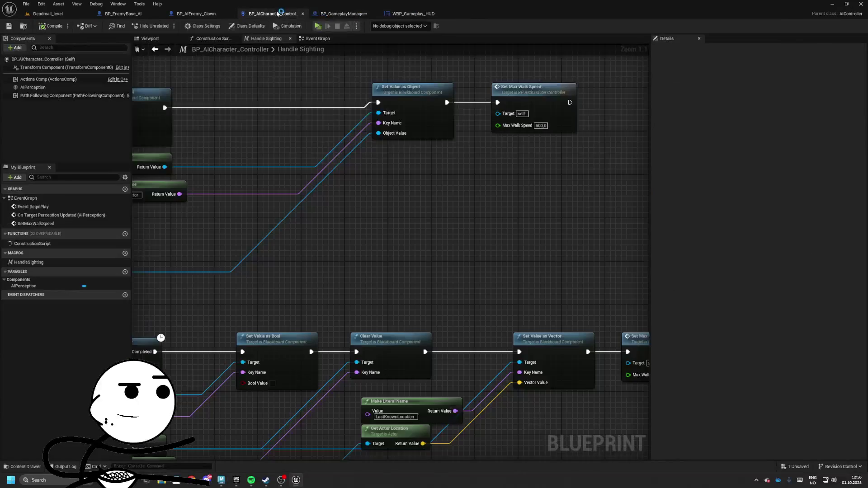
{"action": "left_click", "coordinate": [196, 14]}
{"action": "left_click", "coordinate": [123, 14]}
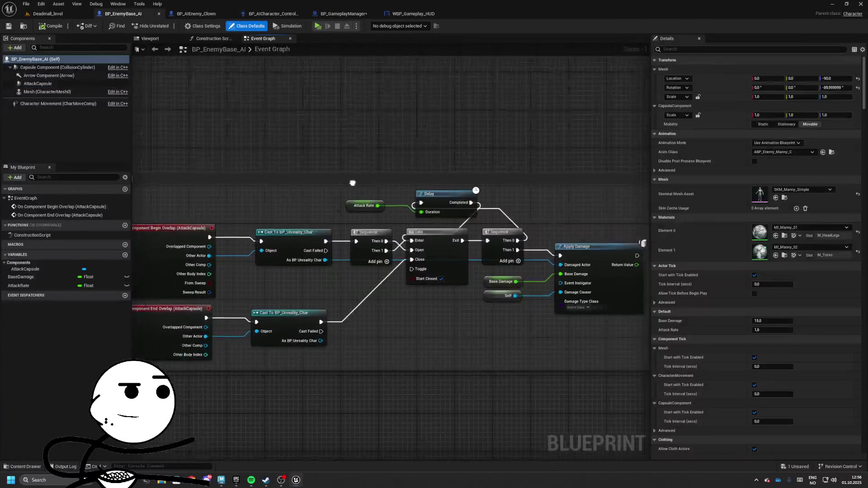
{"action": "left_click", "coordinate": [343, 14]}
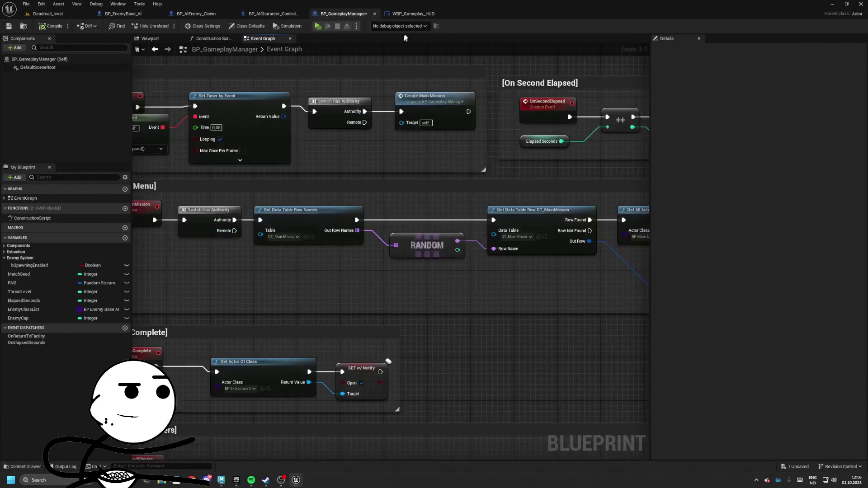
{"action": "left_click", "coordinate": [412, 14]}
{"action": "scroll", "coordinate": [758, 75], "scroll_direction": "down", "scroll_amount": 2}
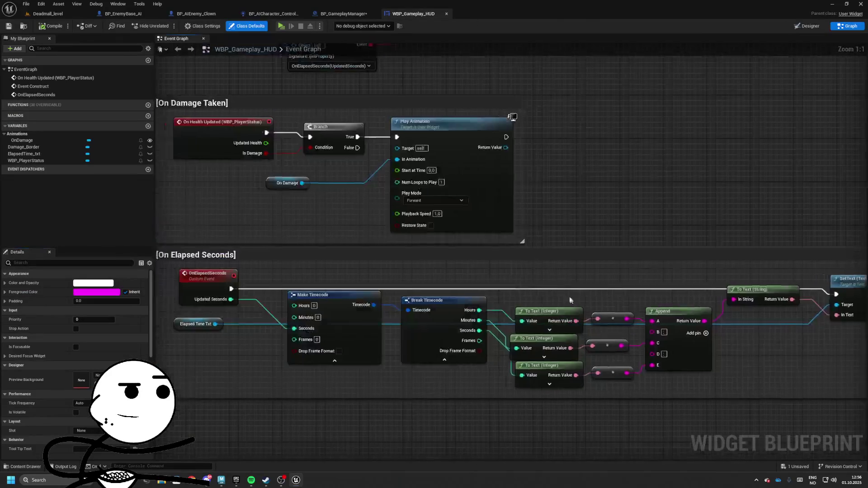
Add a Make Timespan node near the Updated Seconds output.
{"action": "scroll", "coordinate": [409, 288], "scroll_direction": "up", "scroll_amount": 2}
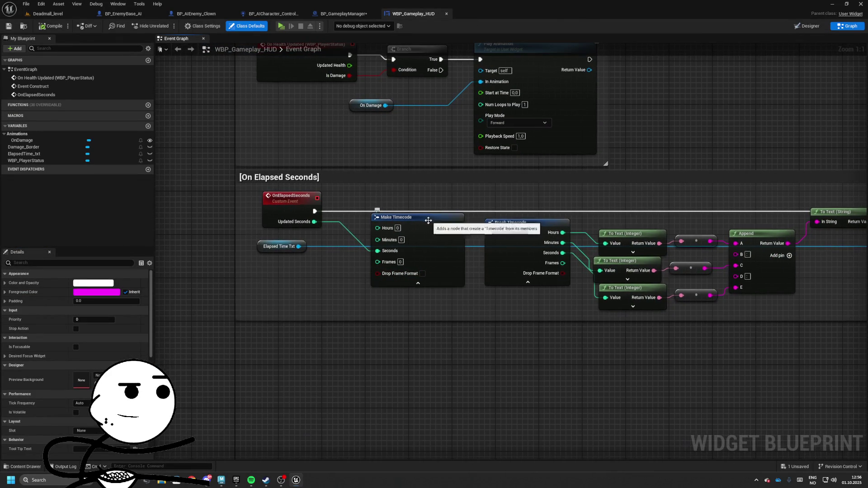
{"action": "scroll", "coordinate": [415, 186], "scroll_direction": "down", "scroll_amount": 1}
{"action": "scroll", "coordinate": [380, 246], "scroll_direction": "up", "scroll_amount": 1}
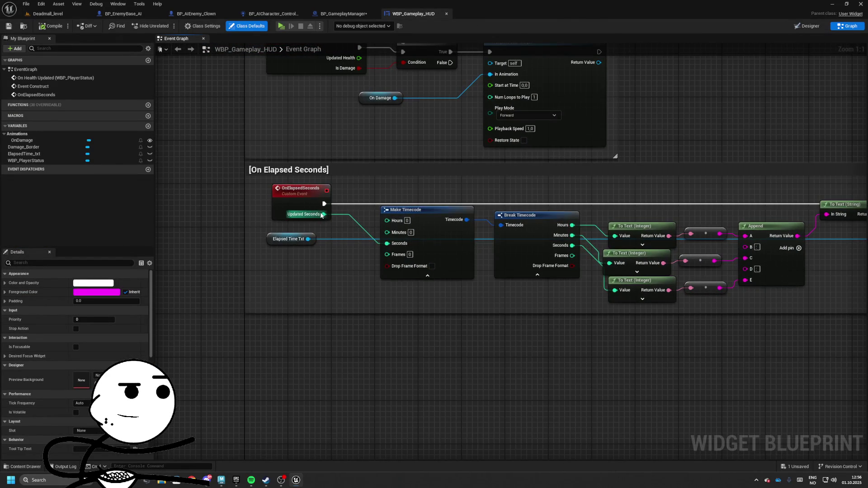
{"action": "left_click_drag", "start_coordinate": [323, 214], "coordinate": [391, 283]}
{"action": "type", "text": "make"}
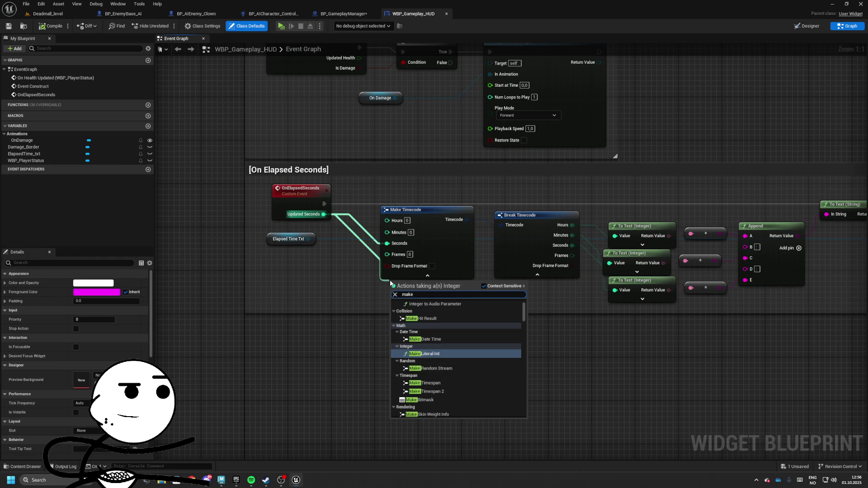
{"action": "key", "text": "Escape"}
{"action": "right_click", "coordinate": [408, 302]}
{"action": "type", "text": "make timespan"}
{"action": "key", "text": "Return"}
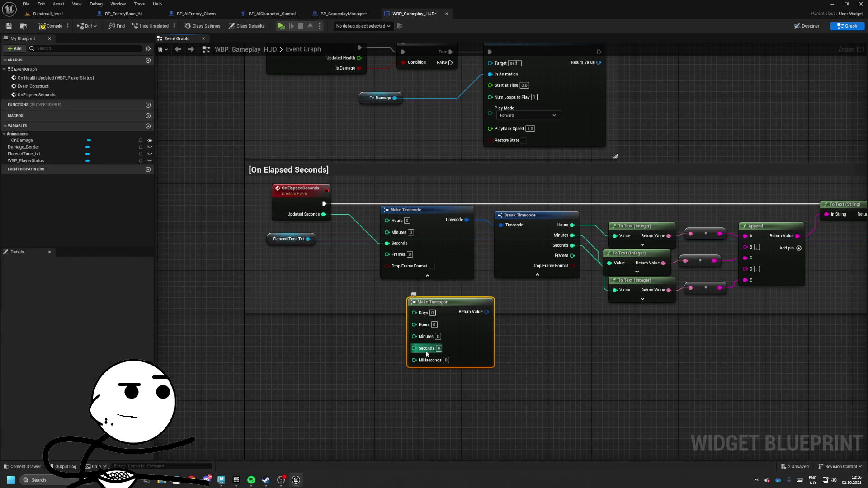
Add Break Timespan 2 and wire its hours, minutes and seconds into the three To Text nodes.
{"action": "mouse_move", "coordinate": [452, 302]}
{"action": "left_mouse_down"}
{"action": "mouse_move", "coordinate": [425, 286]}
{"action": "mouse_move", "coordinate": [511, 299]}
{"action": "left_mouse_up"}
{"action": "type", "text": "bre"}
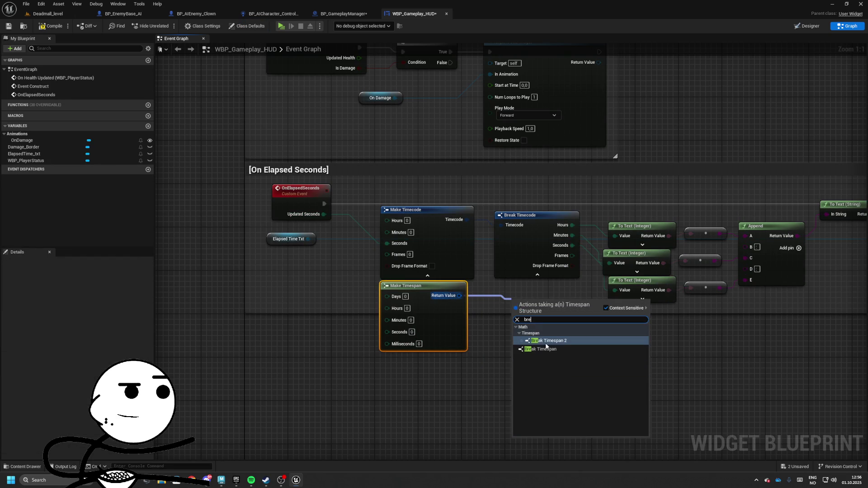
{"action": "left_click", "coordinate": [548, 341]}
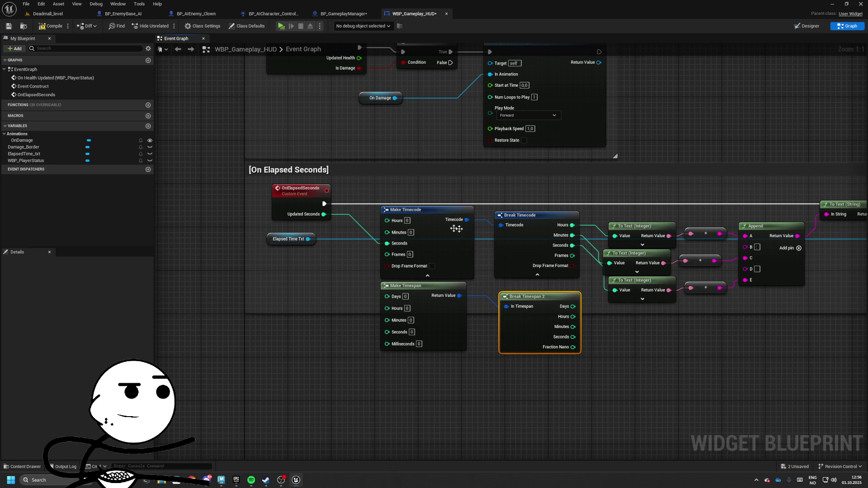
{"action": "mouse_move", "coordinate": [574, 317]}
{"action": "left_mouse_down"}
{"action": "mouse_move", "coordinate": [617, 280]}
{"action": "mouse_move", "coordinate": [631, 327]}
{"action": "mouse_move", "coordinate": [615, 236]}
{"action": "mouse_move", "coordinate": [608, 317]}
{"action": "mouse_move", "coordinate": [613, 217]}
{"action": "mouse_move", "coordinate": [634, 249]}
{"action": "left_mouse_up"}
{"action": "mouse_move", "coordinate": [563, 300]}
{"action": "left_mouse_down"}
{"action": "mouse_move", "coordinate": [564, 284]}
{"action": "mouse_move", "coordinate": [594, 275]}
{"action": "mouse_move", "coordinate": [608, 246]}
{"action": "mouse_move", "coordinate": [608, 294]}
{"action": "mouse_move", "coordinate": [618, 197]}
{"action": "mouse_move", "coordinate": [612, 214]}
{"action": "left_mouse_up"}
{"action": "mouse_move", "coordinate": [600, 251]}
{"action": "left_mouse_down"}
{"action": "mouse_move", "coordinate": [592, 278]}
{"action": "mouse_move", "coordinate": [559, 310]}
{"action": "left_mouse_up"}
{"action": "left_click_drag", "start_coordinate": [601, 289], "coordinate": [559, 320]}
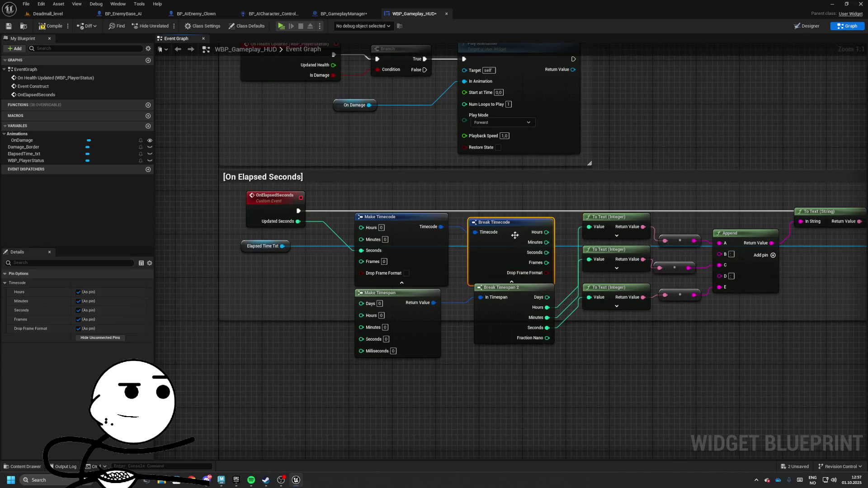
Delete the Timecode nodes, feed Updated Seconds into Make Timespan's Seconds, tidy, and play-test.
{"action": "left_click", "coordinate": [515, 234]}
{"action": "key", "text": "Delete"}
{"action": "left_click_drag", "start_coordinate": [361, 339], "coordinate": [298, 222]}
{"action": "left_click", "coordinate": [385, 216]}
{"action": "key", "text": "Delete"}
{"action": "left_click_drag", "start_coordinate": [411, 307], "coordinate": [416, 286]}
{"action": "left_click", "coordinate": [493, 313], "text": "ctrl"}
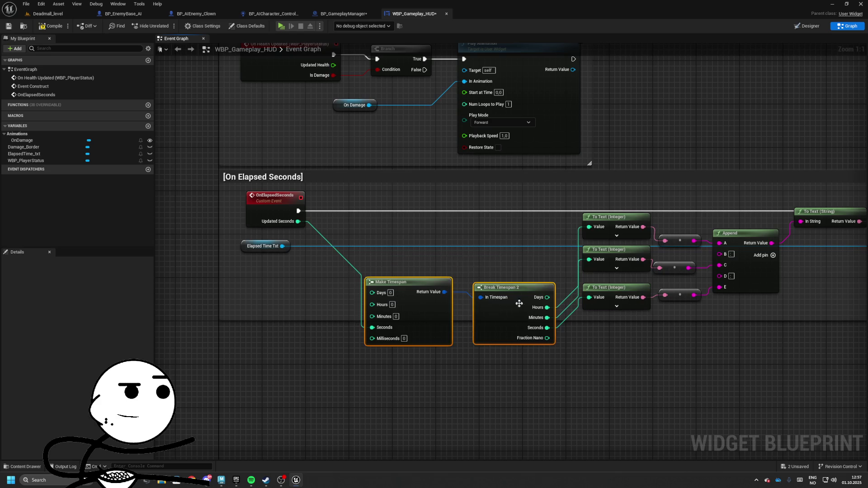
{"action": "left_click_drag", "start_coordinate": [493, 313], "coordinate": [482, 253]}
{"action": "mouse_move", "coordinate": [259, 250]}
{"action": "left_mouse_down"}
{"action": "mouse_move", "coordinate": [816, 274]}
{"action": "mouse_move", "coordinate": [829, 261]}
{"action": "left_mouse_up"}
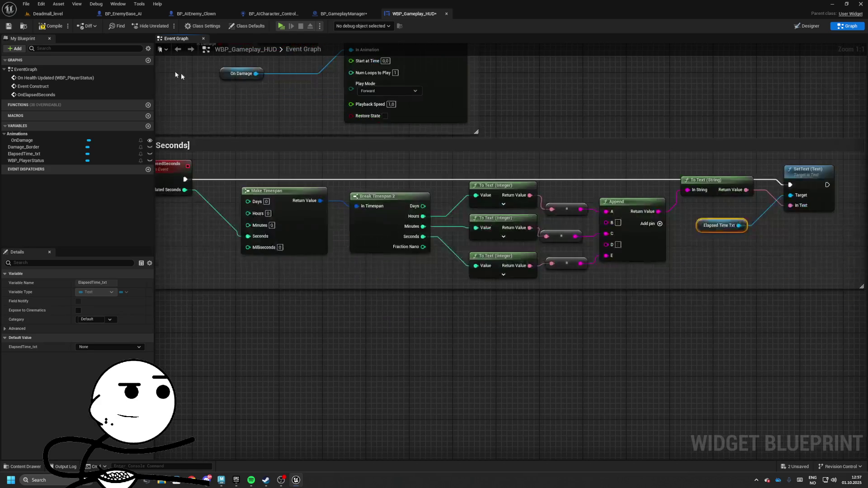
{"action": "left_click", "coordinate": [48, 13]}
{"action": "left_click", "coordinate": [180, 26]}
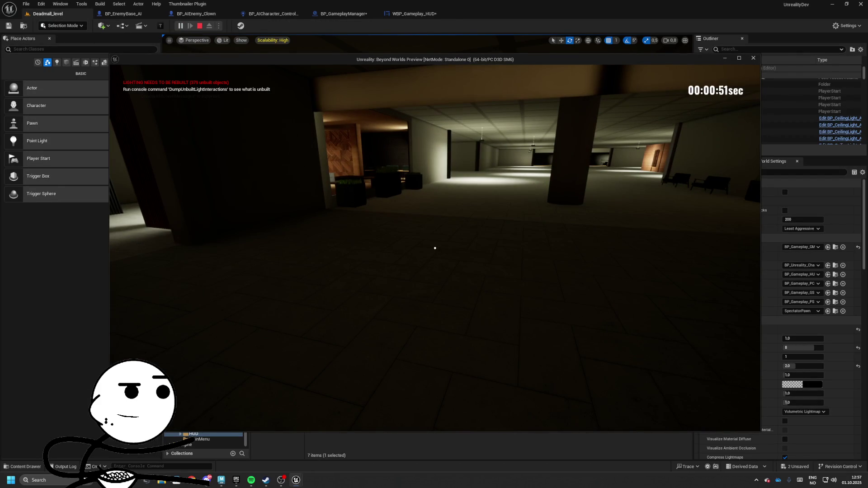
Walk down the mall corridor while the timer counts to 00:04:51sec, then stop playing.
{"action": "key", "text": "w"}
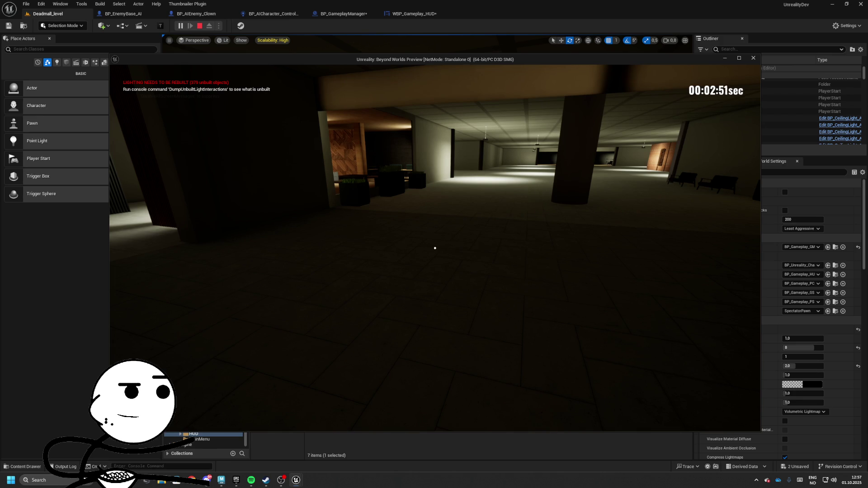
{"action": "key", "text": "w"}
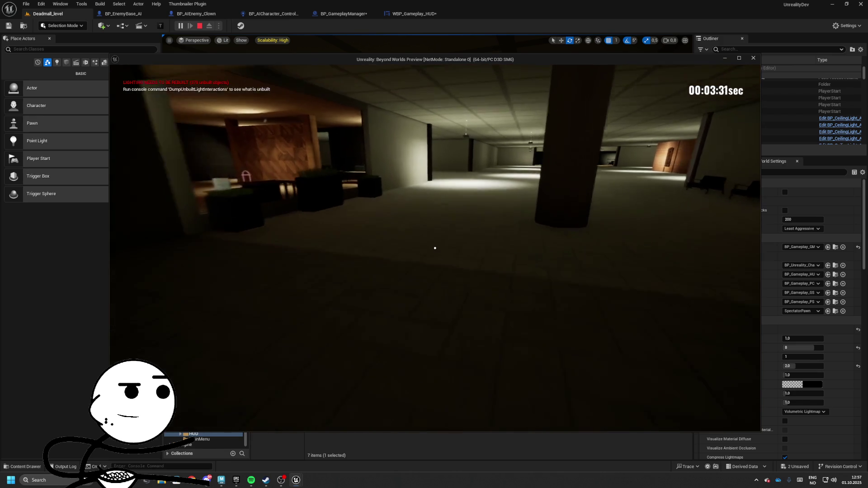
{"action": "key", "text": "w"}
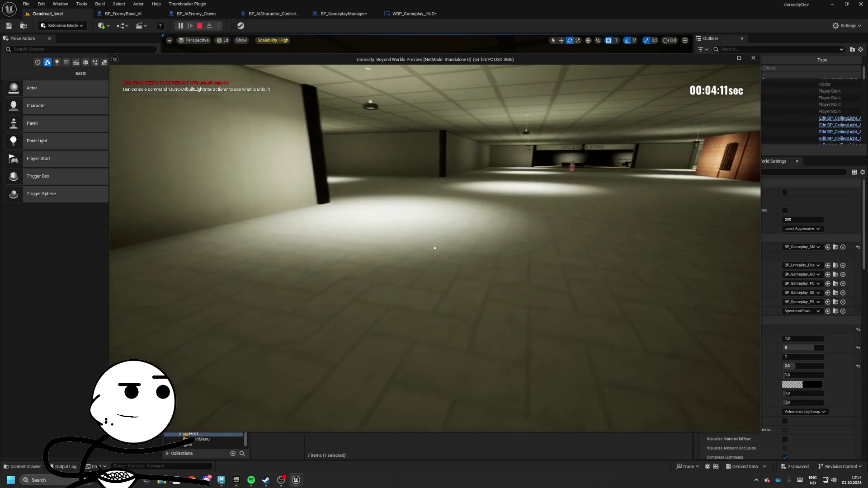
{"action": "key", "text": "w"}
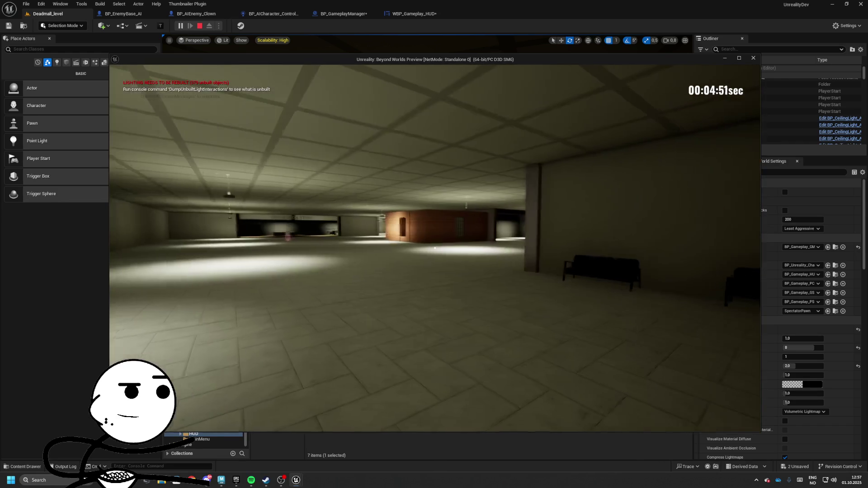
{"action": "key", "text": "Escape"}
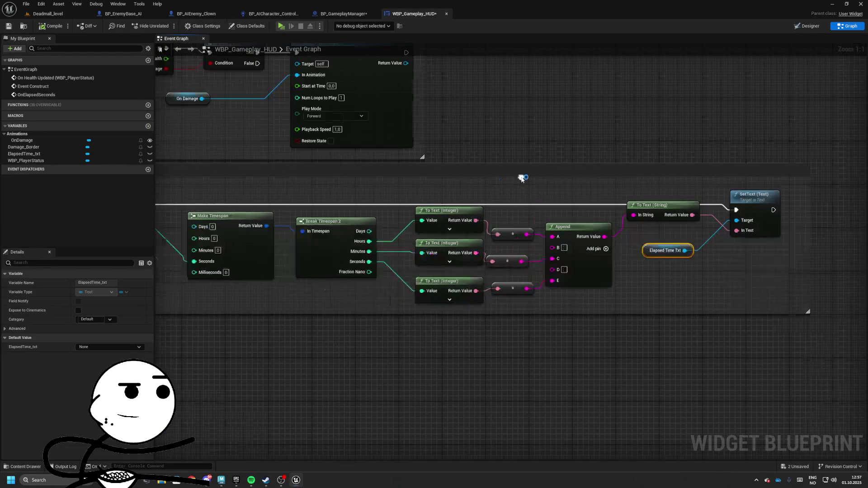
Restack the three To Text nodes closer together beside Make Timespan.
{"action": "left_click_drag", "start_coordinate": [432, 214], "coordinate": [513, 301]}
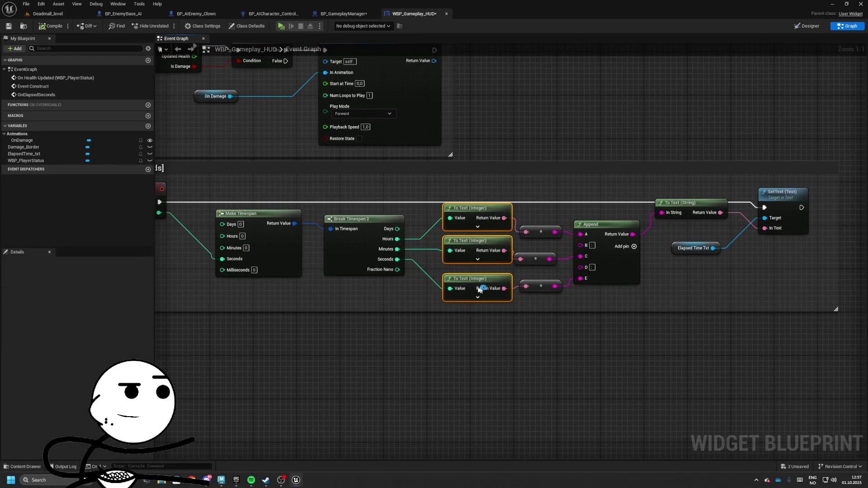
{"action": "left_click_drag", "start_coordinate": [466, 217], "coordinate": [450, 222]}
{"action": "left_click", "coordinate": [450, 223]}
{"action": "left_click_drag", "start_coordinate": [502, 294], "coordinate": [416, 212]}
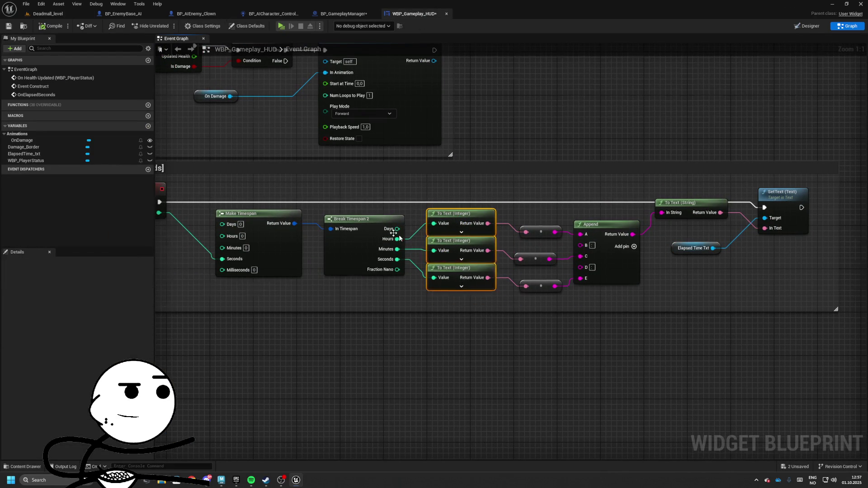
{"action": "left_click", "coordinate": [369, 216]}
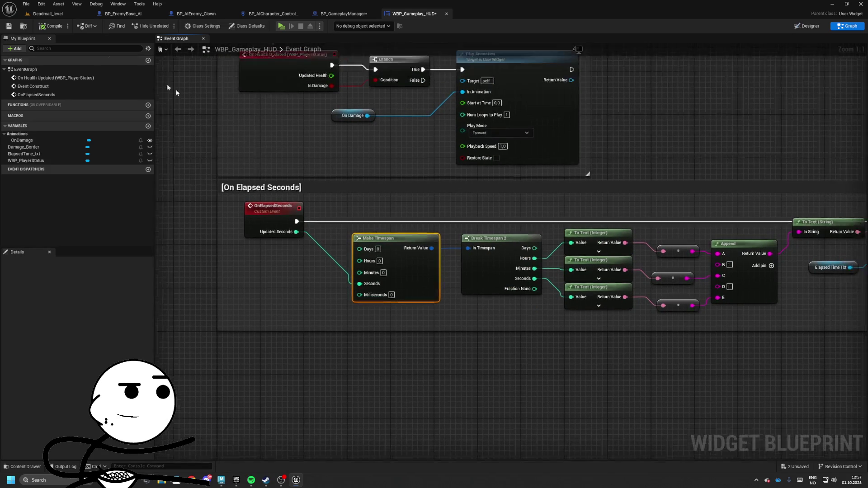
Set BP_GameplayManager's timer interval back to 1,0 second and return to the HUD graph.
{"action": "left_click", "coordinate": [343, 13]}
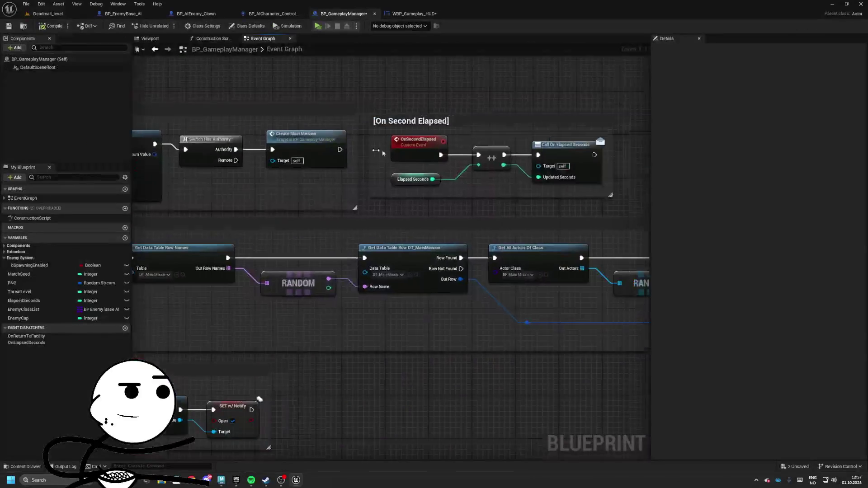
{"action": "left_click", "coordinate": [401, 186]}
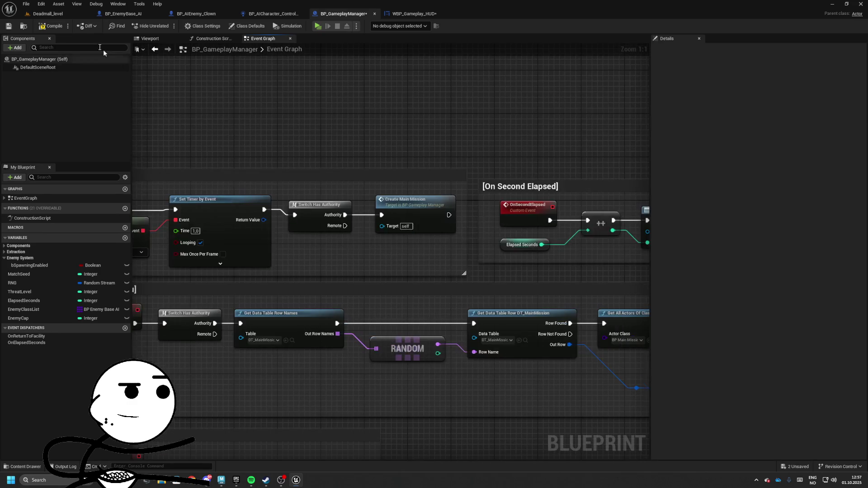
{"action": "left_click", "coordinate": [410, 14]}
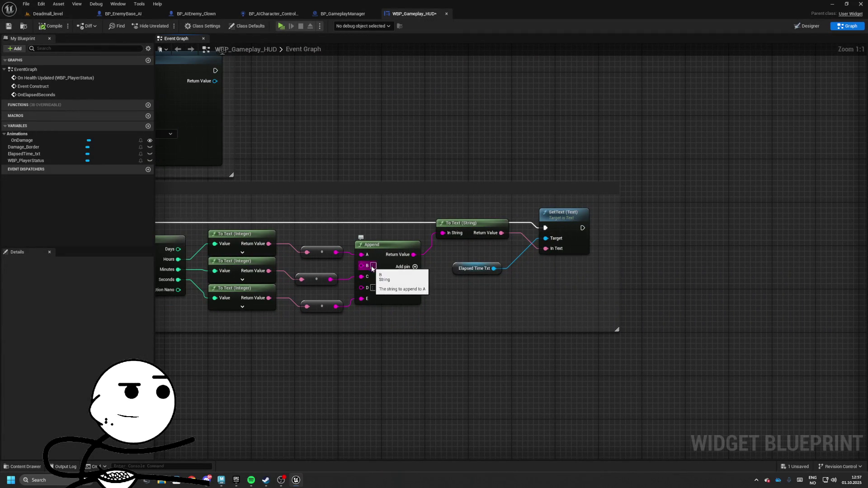
Move the Append and SetText nodes right, widen the comment box, and add Append inputs.
{"action": "left_click_drag", "start_coordinate": [351, 315], "coordinate": [595, 206]}
{"action": "mouse_move", "coordinate": [542, 213]}
{"action": "left_mouse_down"}
{"action": "mouse_move", "coordinate": [645, 212]}
{"action": "mouse_move", "coordinate": [759, 190]}
{"action": "left_mouse_up"}
{"action": "left_click_drag", "start_coordinate": [521, 255], "coordinate": [488, 255]}
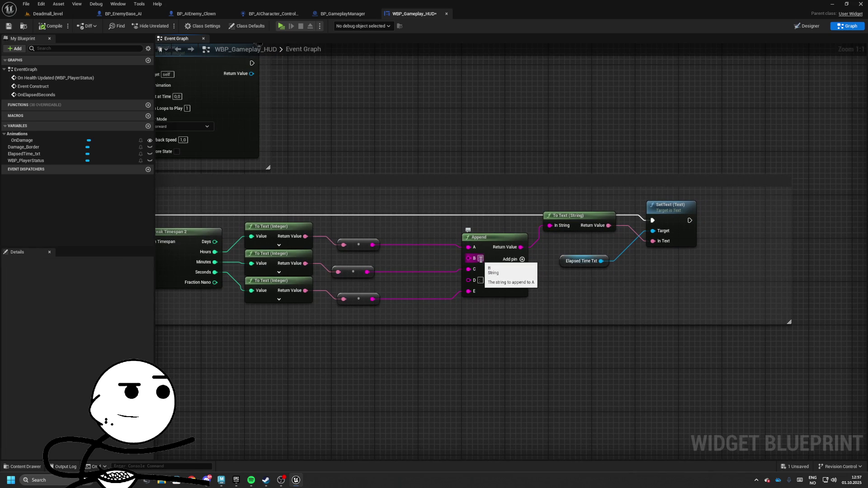
{"action": "left_click", "coordinate": [522, 259]}
{"action": "left_click", "coordinate": [522, 259]}
{"action": "left_click", "coordinate": [522, 259]}
Type a ':' separator into Append's B, wire the minutes into C, and play-test.
{"action": "left_click_drag", "start_coordinate": [469, 291], "coordinate": [473, 327]}
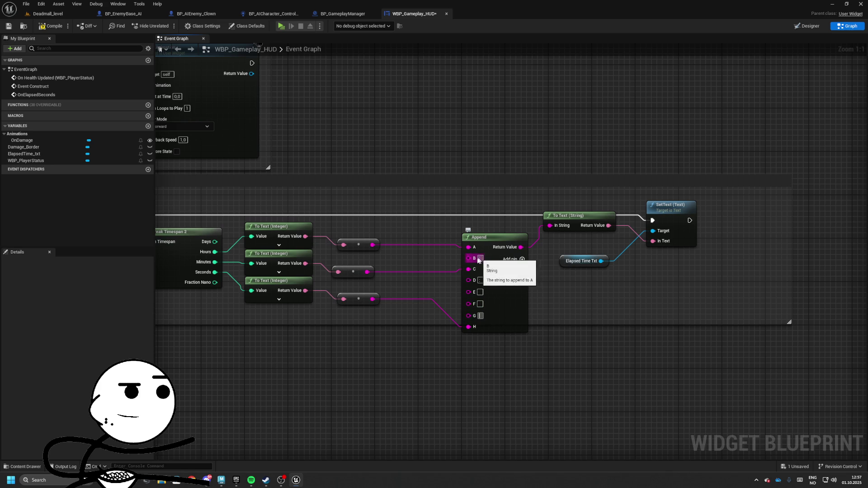
{"action": "left_click", "coordinate": [469, 269], "text": "alt"}
{"action": "left_click", "coordinate": [480, 259]}
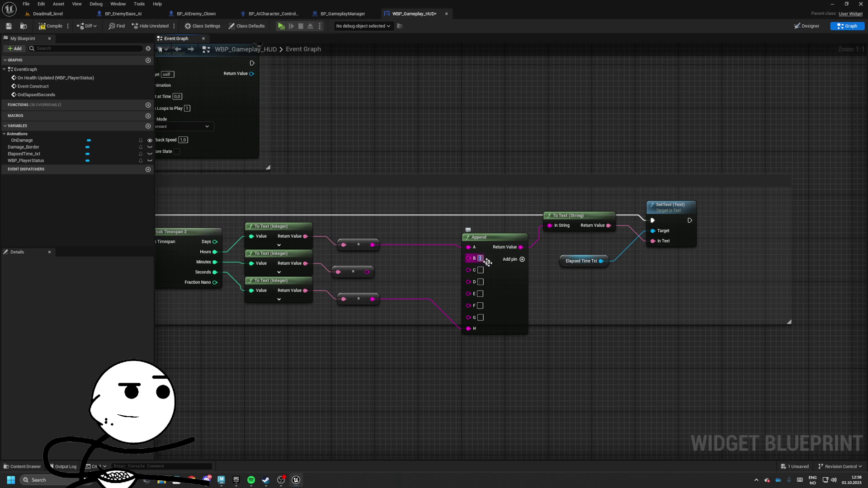
{"action": "left_click", "coordinate": [509, 277]}
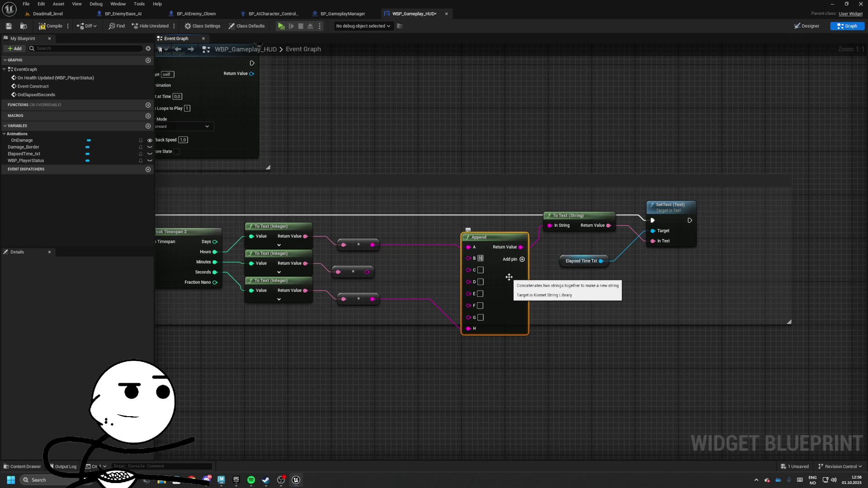
{"action": "type", "text": ":"}
{"action": "left_click_drag", "start_coordinate": [367, 272], "coordinate": [468, 270]}
{"action": "left_click_drag", "start_coordinate": [441, 324], "coordinate": [453, 279]}
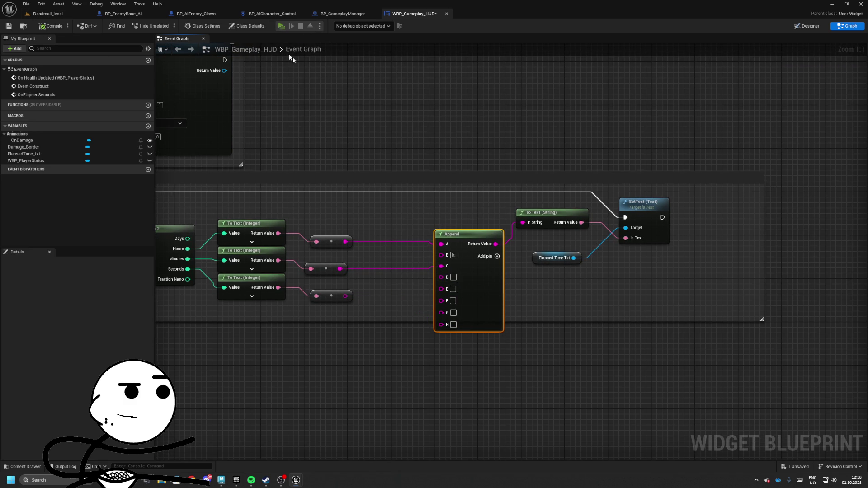
{"action": "left_click", "coordinate": [281, 27]}
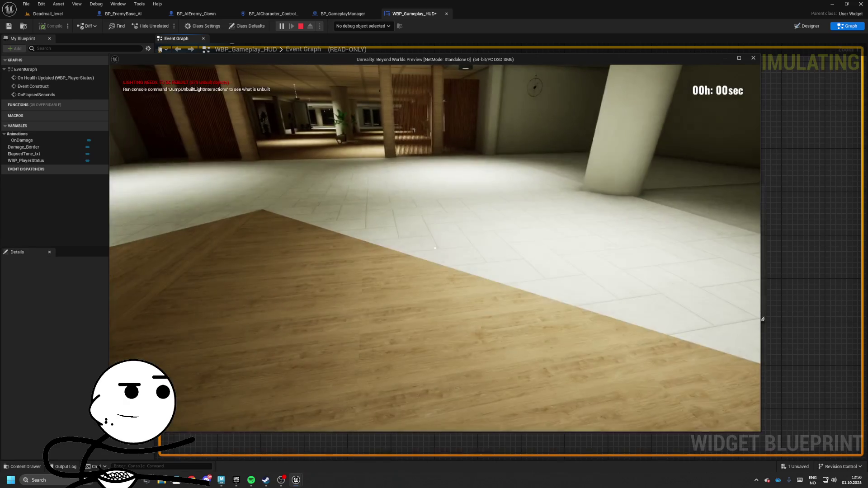
Wire the seconds text into Append input E and add an 's' suffix in F.
{"action": "key", "text": "Escape"}
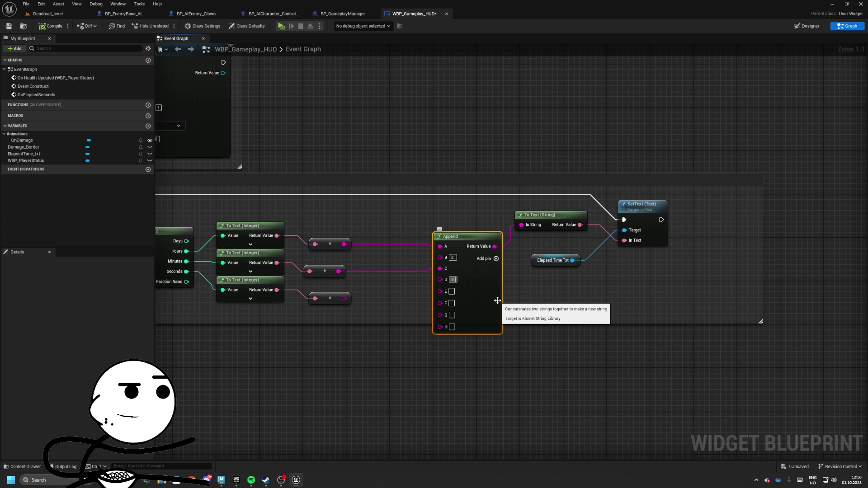
{"action": "left_click_drag", "start_coordinate": [344, 298], "coordinate": [441, 291]}
{"action": "type", "text": "s"}
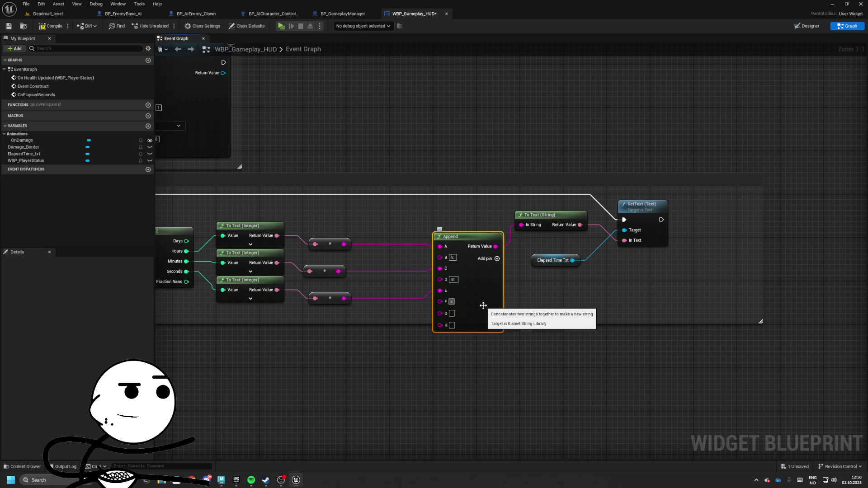
Remove the unused G and H pins from the Append node.
{"action": "right_click", "coordinate": [441, 316]}
{"action": "key", "text": "Escape"}
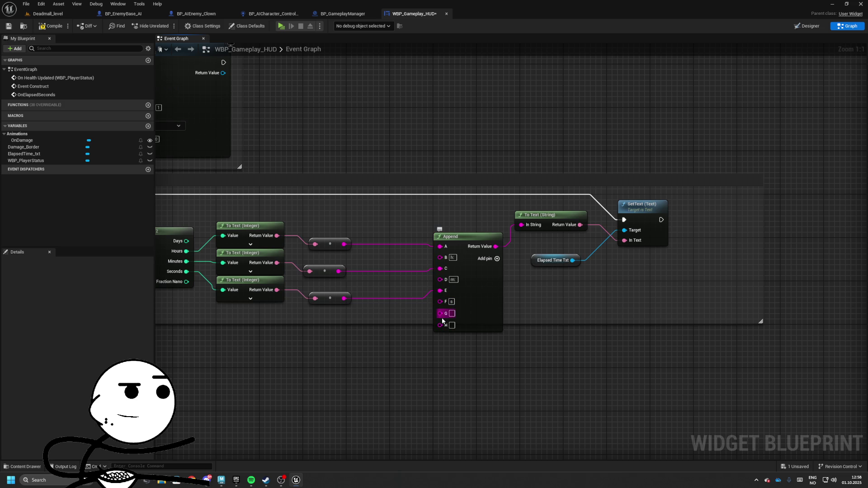
{"action": "right_click", "coordinate": [443, 320]}
{"action": "left_click", "coordinate": [463, 388]}
{"action": "right_click", "coordinate": [442, 314]}
{"action": "left_click", "coordinate": [465, 388]}
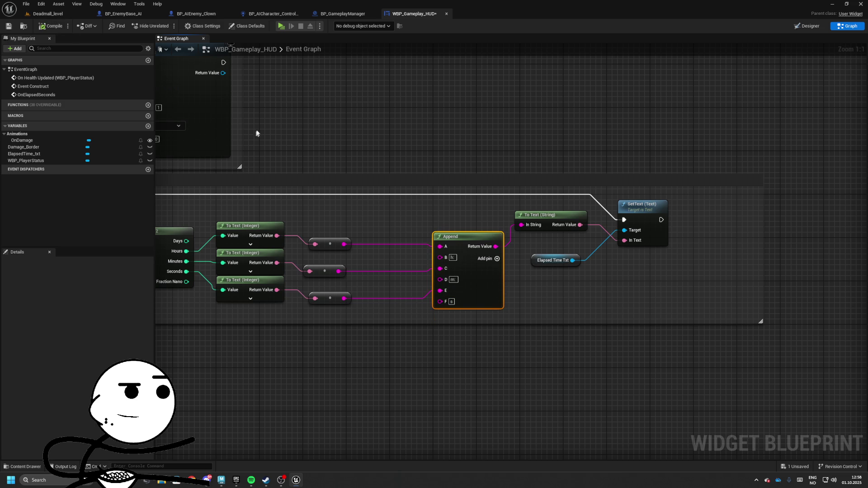
Play-test the 00h: 00m: 03s format, then move the hours wire from A to B.
{"action": "left_click", "coordinate": [279, 27]}
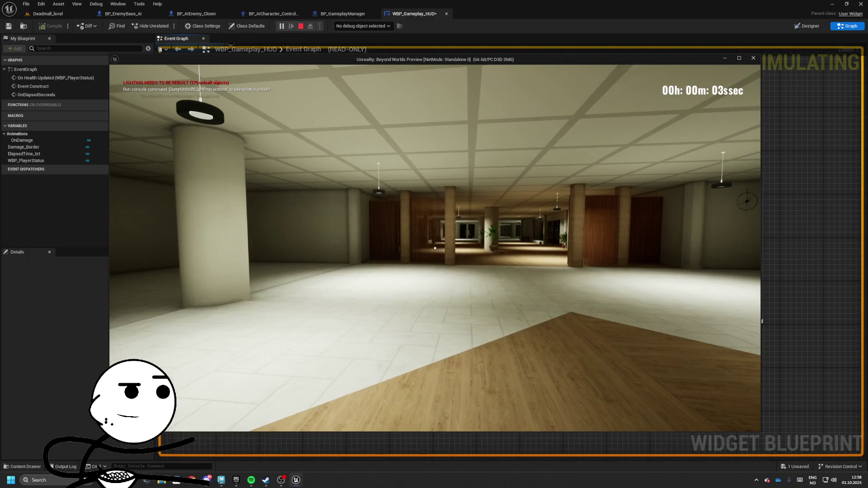
{"action": "key", "text": "Escape"}
{"action": "left_click_drag", "start_coordinate": [450, 258], "coordinate": [451, 258]}
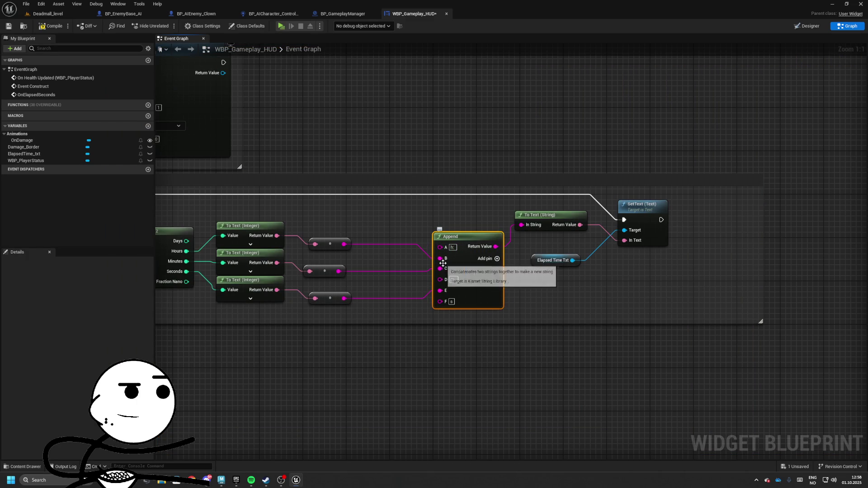
Shift the minutes wire to D, enter 'm:' in C and 's:m' in E, and play-test.
{"action": "left_click_drag", "start_coordinate": [441, 269], "coordinate": [445, 281]}
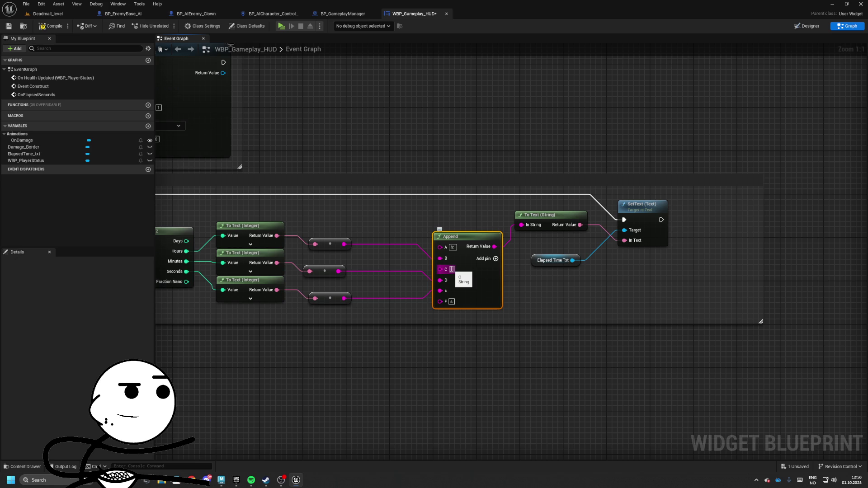
{"action": "left_click", "coordinate": [451, 269]}
{"action": "type", "text": "m:"}
{"action": "left_click", "coordinate": [453, 291]}
{"action": "type", "text": "s"}
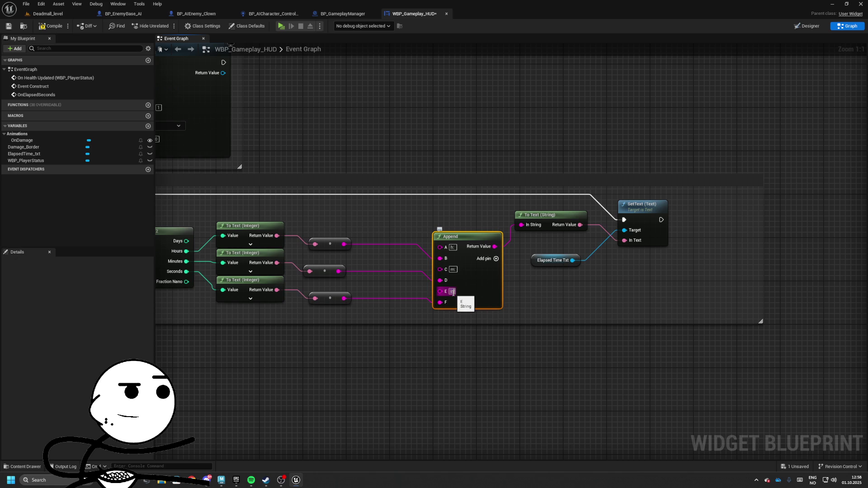
{"action": "type", "text": ":m"}
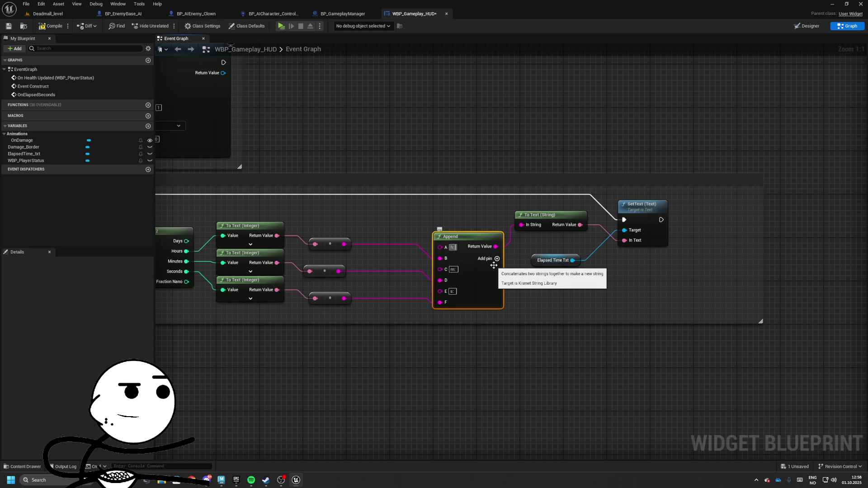
{"action": "key", "text": "alt+p"}
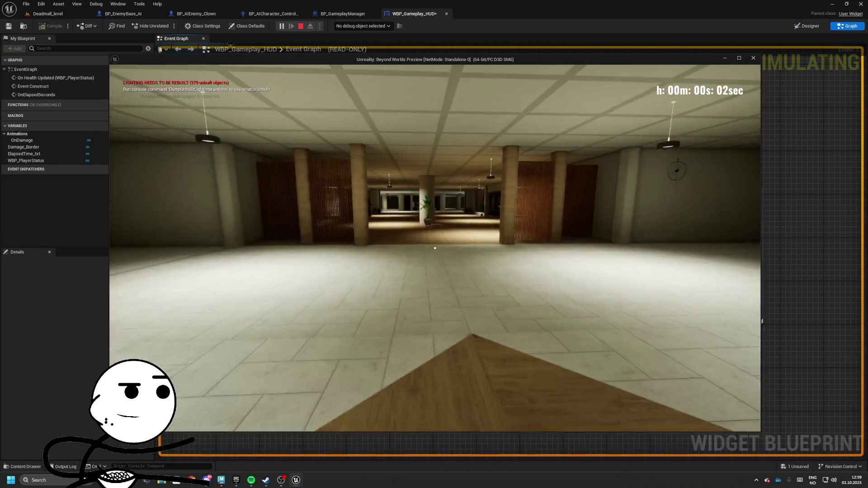
{"action": "key", "text": "Escape"}
Finish editing input E, then play-test again, walking into the hall as the timer counts.
{"action": "left_click", "coordinate": [454, 292]}
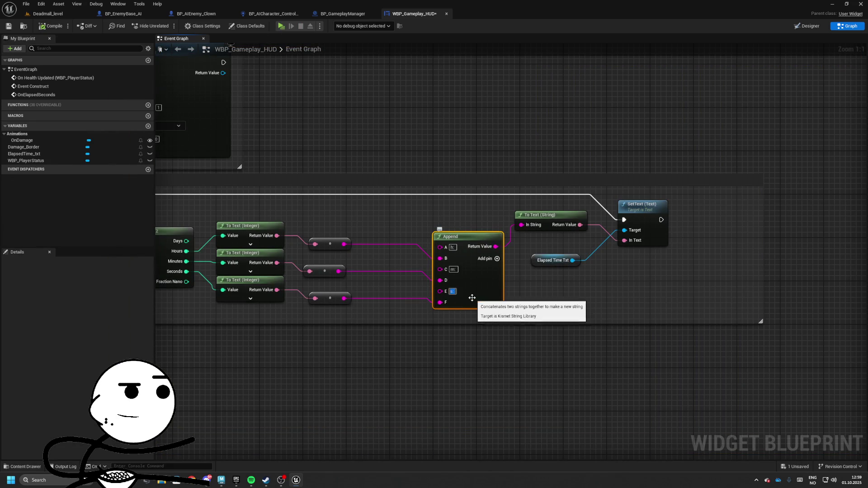
{"action": "key", "text": "Return"}
{"action": "left_click", "coordinate": [457, 270]}
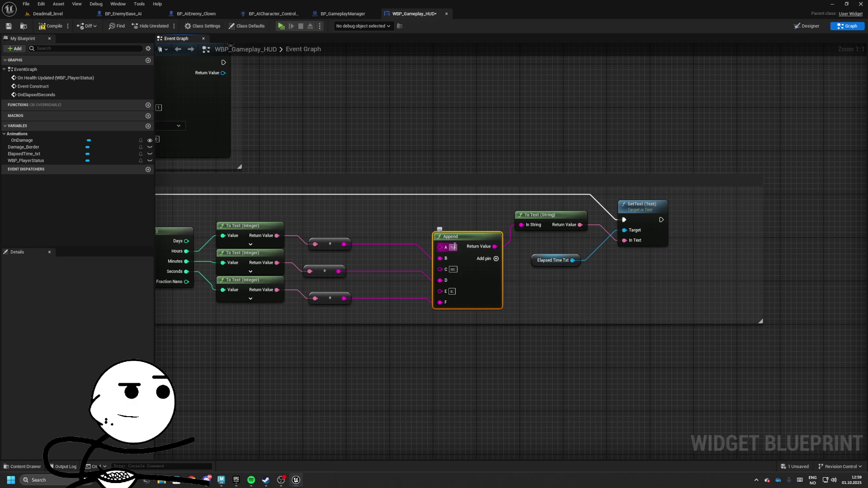
{"action": "left_click", "coordinate": [362, 145]}
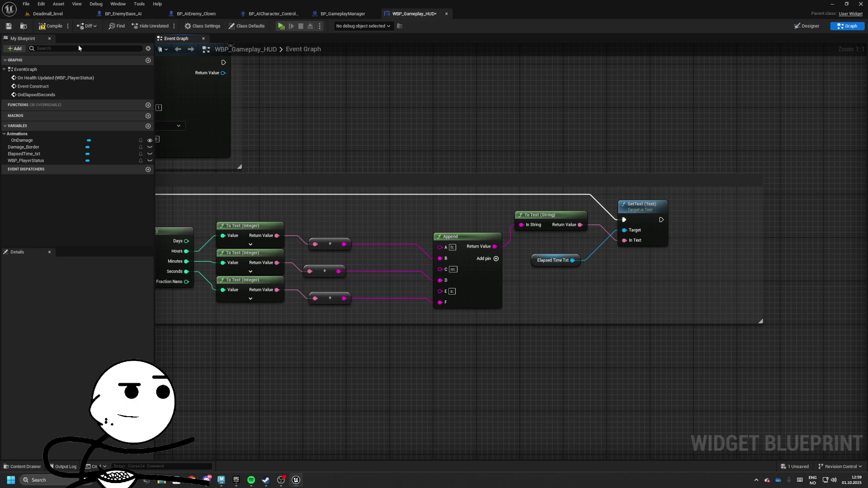
{"action": "left_click", "coordinate": [280, 27]}
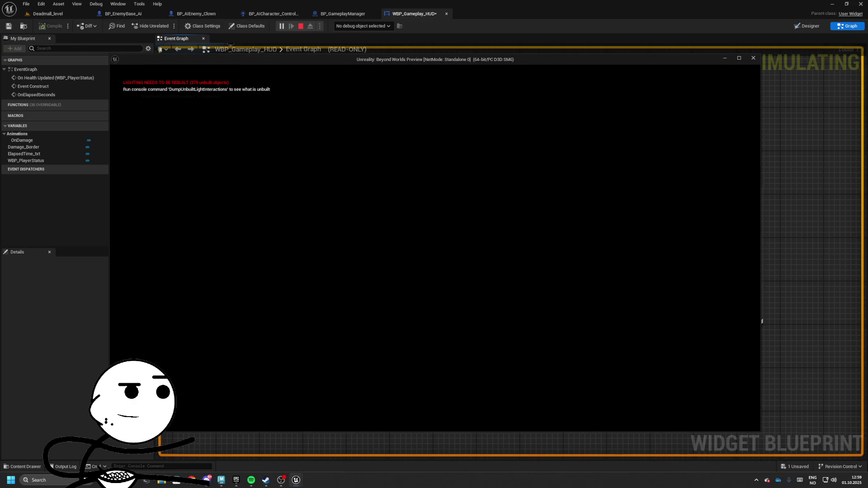
{"action": "key", "text": "w"}
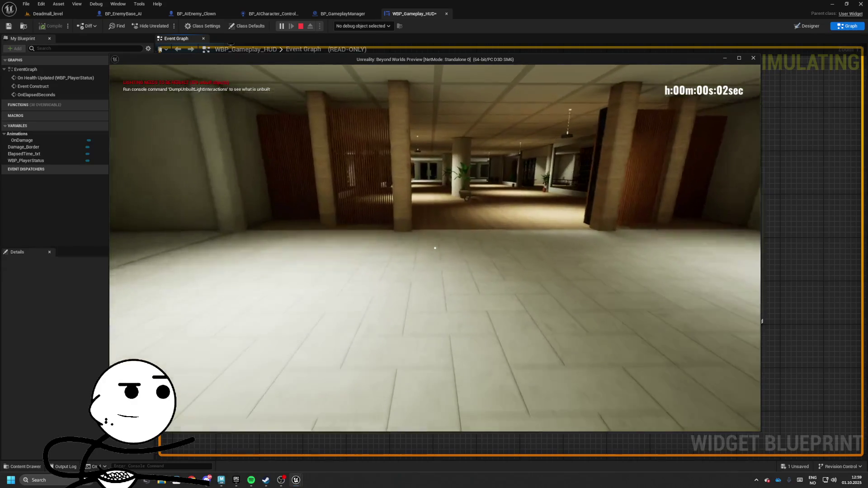
{"action": "key", "text": "w"}
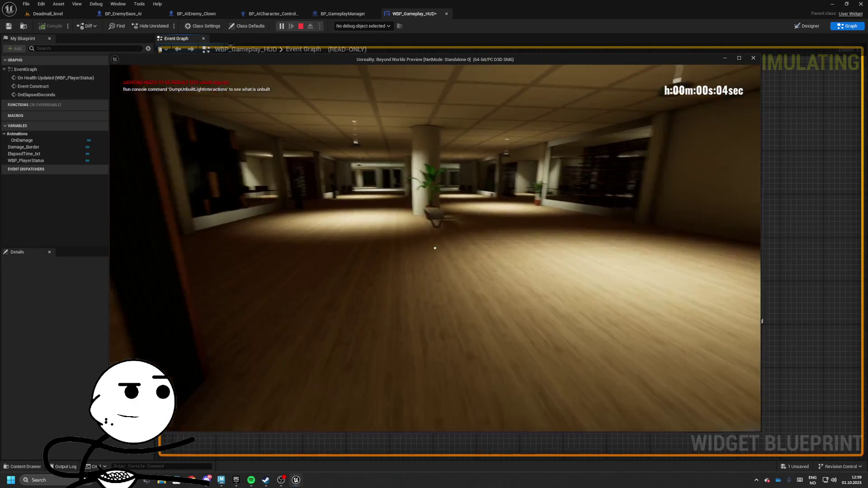
{"action": "key", "text": "w"}
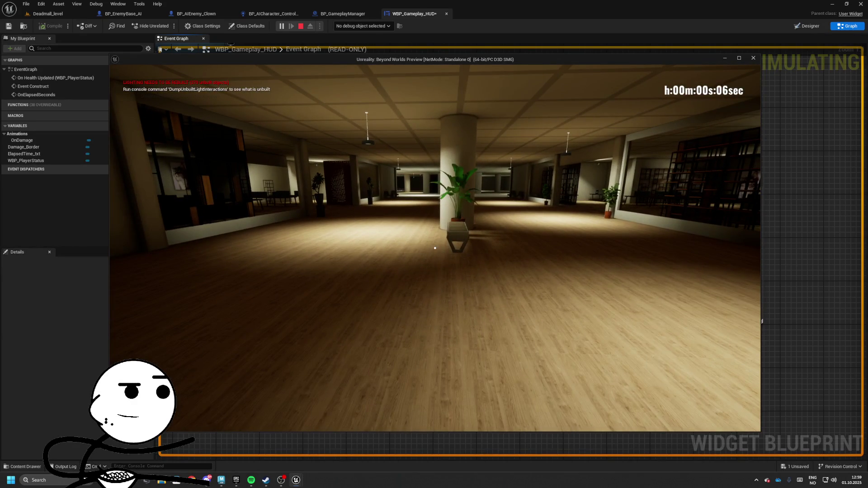
{"action": "key", "text": "Escape"}
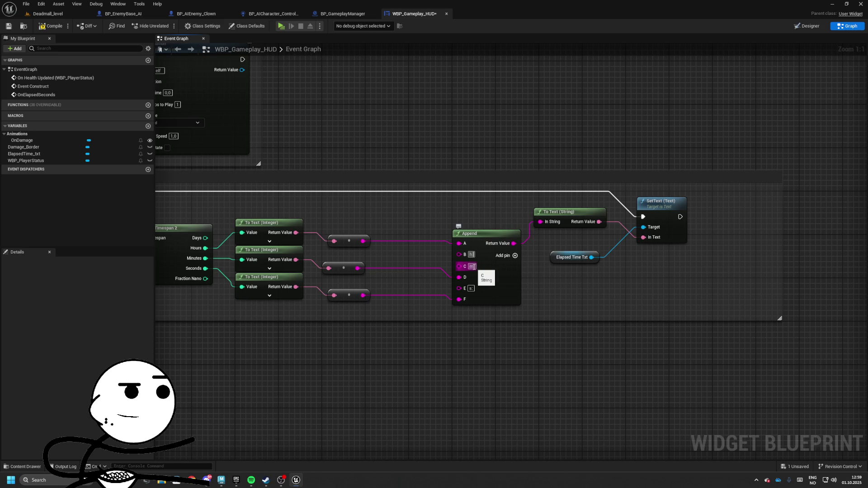
Move the minutes wire back to C and type 'm' into Append input D.
{"action": "left_click_drag", "start_coordinate": [459, 277], "coordinate": [466, 267]}
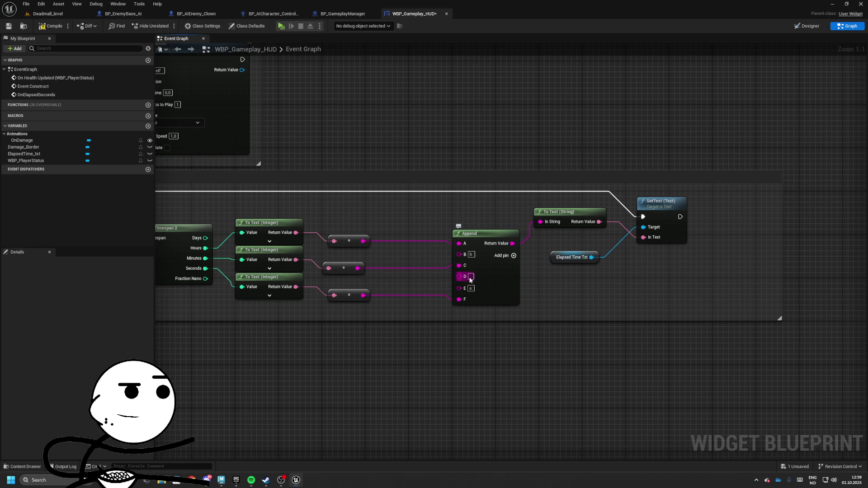
{"action": "left_click", "coordinate": [470, 276]}
{"action": "type", "text": "m"}
{"action": "key", "text": "Tab"}
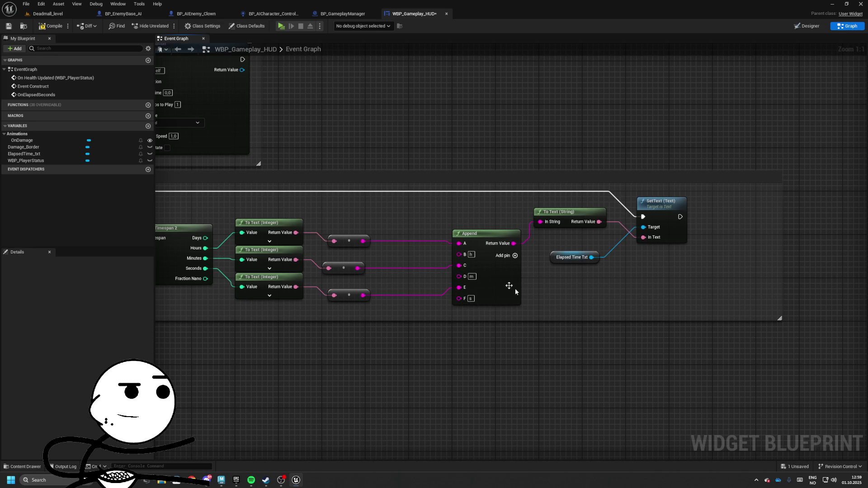
{"action": "left_click", "coordinate": [818, 28]}
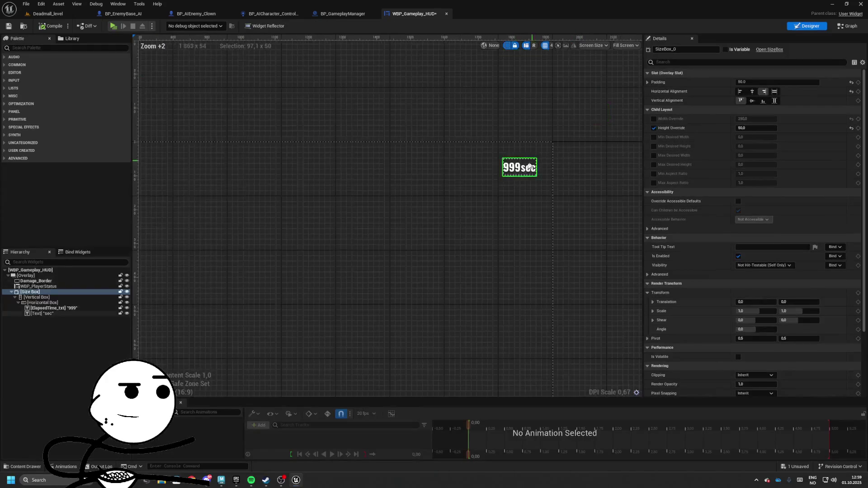
Delete the sec label and wrapper boxes, keep ElapsedTime_txt in the Size Box, then play-test.
{"action": "left_click", "coordinate": [536, 163]}
{"action": "key", "text": "Delete"}
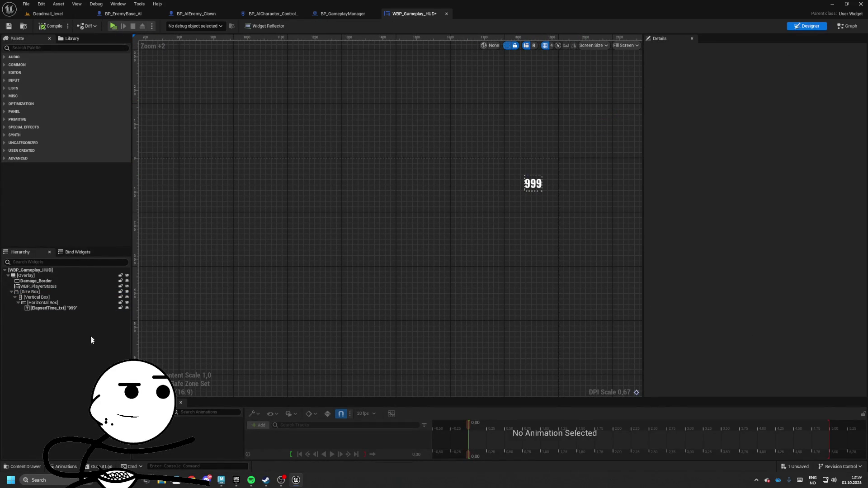
{"action": "double_click", "coordinate": [56, 308]}
{"action": "left_click_drag", "start_coordinate": [31, 298], "coordinate": [39, 305]}
{"action": "key", "text": "Delete"}
{"action": "left_click", "coordinate": [39, 305]}
{"action": "left_click", "coordinate": [36, 297]}
{"action": "key", "text": "Delete"}
{"action": "key", "text": "ctrl+z"}
{"action": "key", "text": "ctrl+z"}
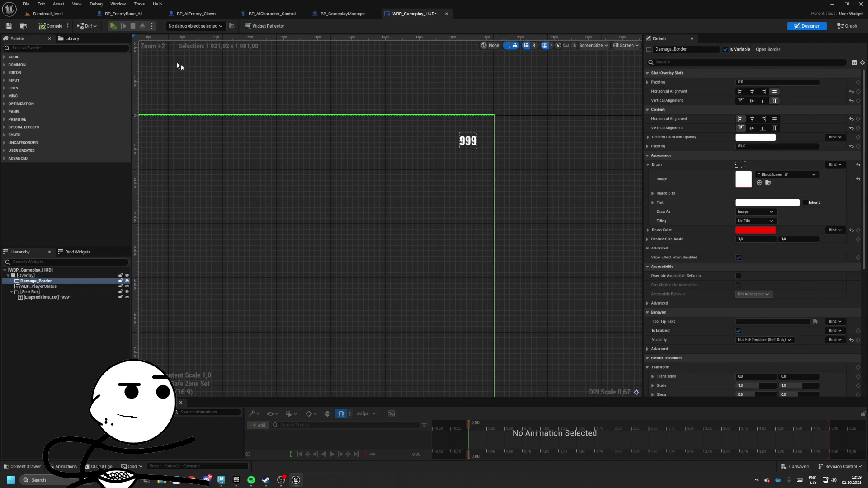
{"action": "key", "text": "alt+p"}
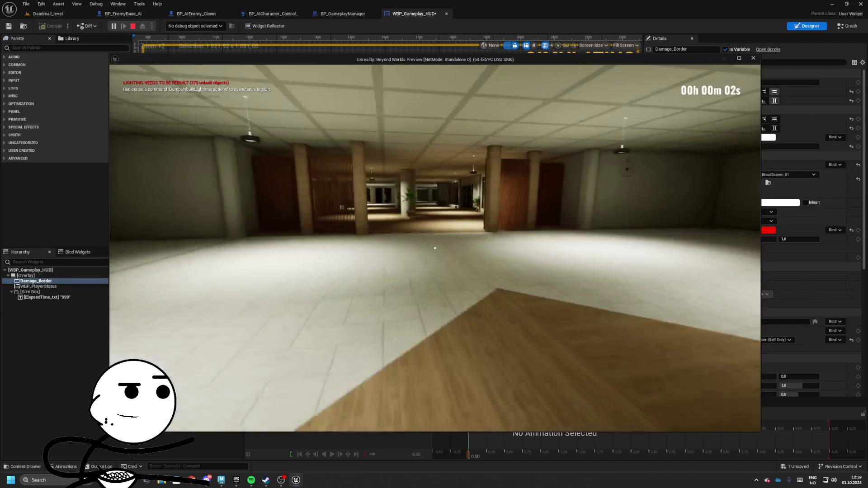
{"action": "key", "text": "w"}
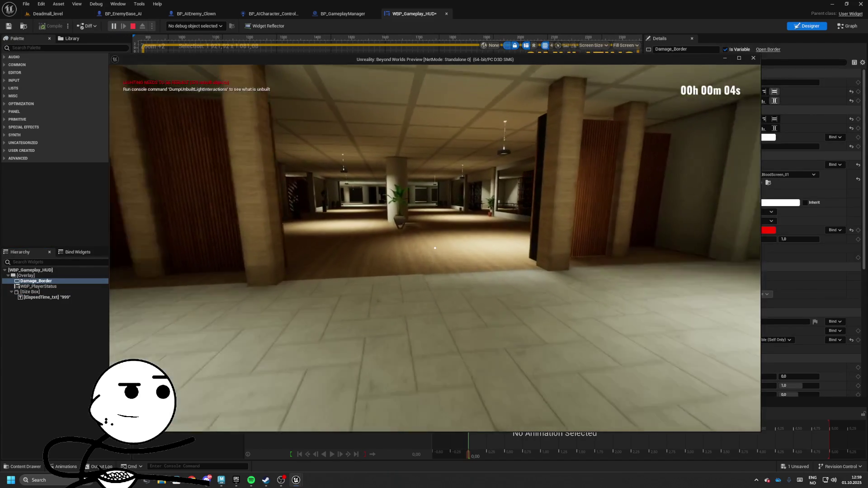
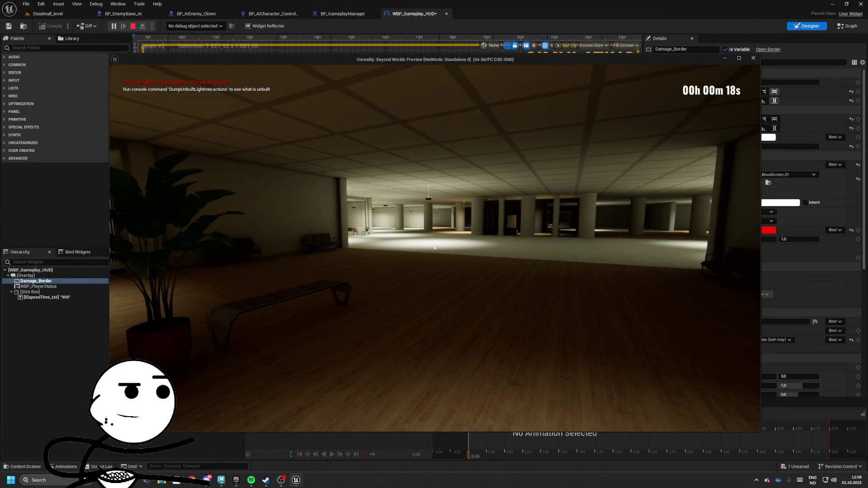
Walk through the hall and pillars into the furnished room while the HUD timer runs.
{"action": "key", "text": "w"}
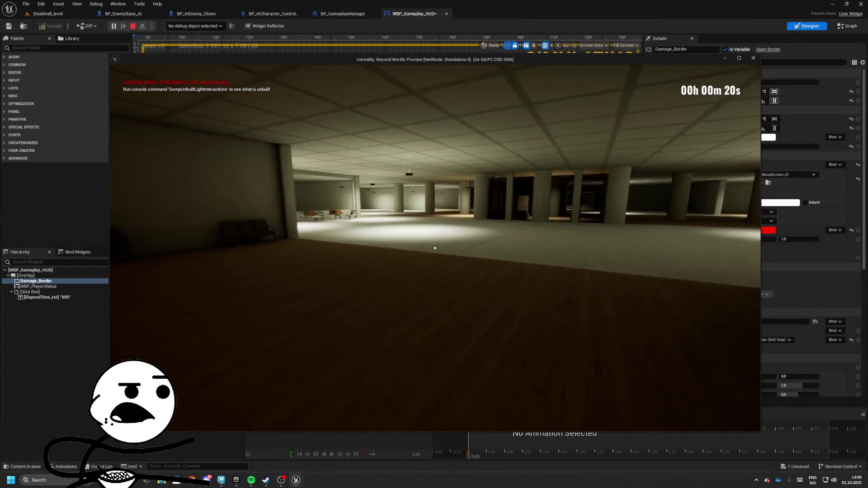
{"action": "key", "text": "w"}
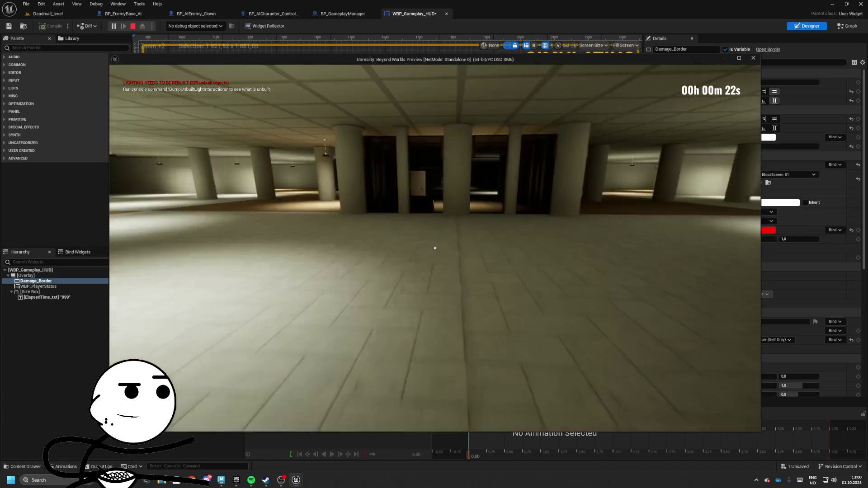
{"action": "key", "text": "w"}
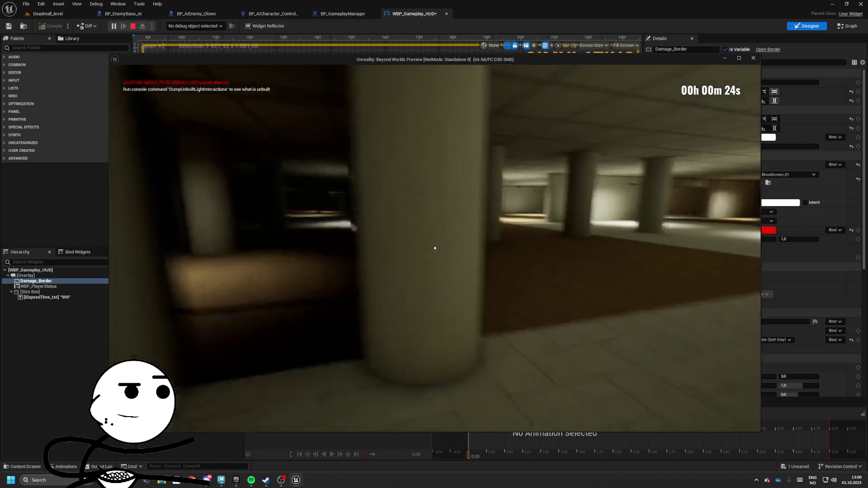
{"action": "key", "text": "w"}
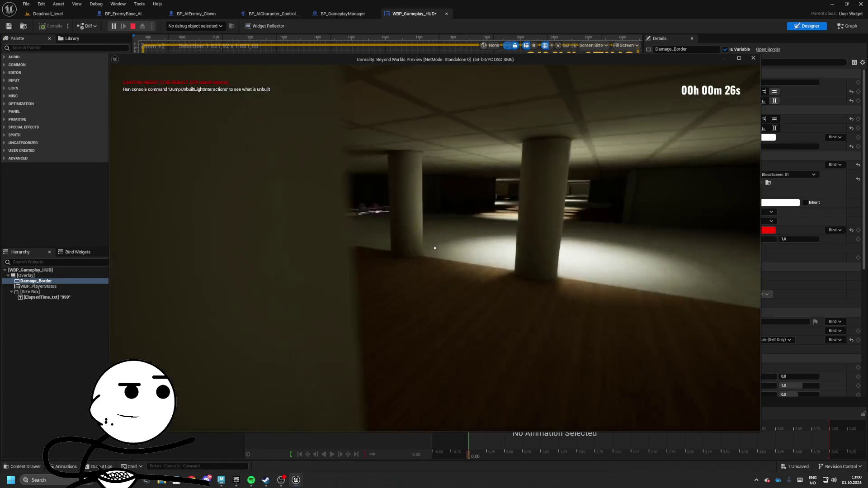
{"action": "key", "text": "w"}
Check the player inventory, walk back into the dark hall, and stop the play session.
{"action": "key", "text": "Tab"}
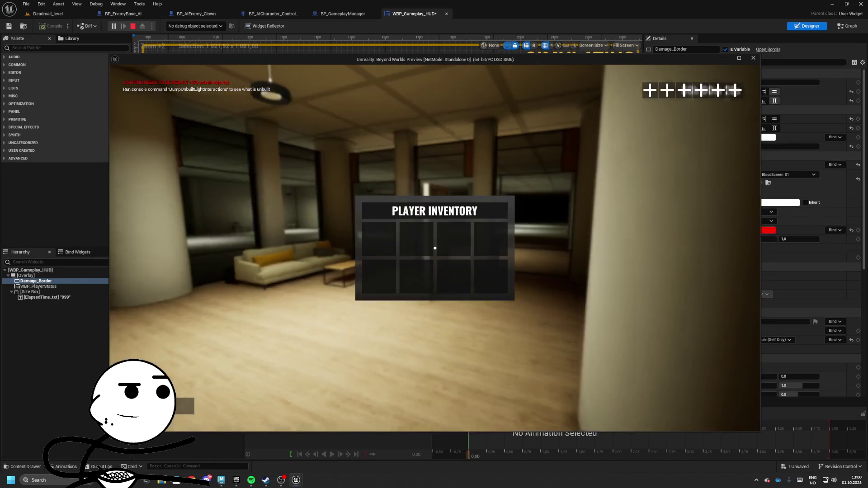
{"action": "key", "text": "Tab"}
{"action": "key", "text": "w"}
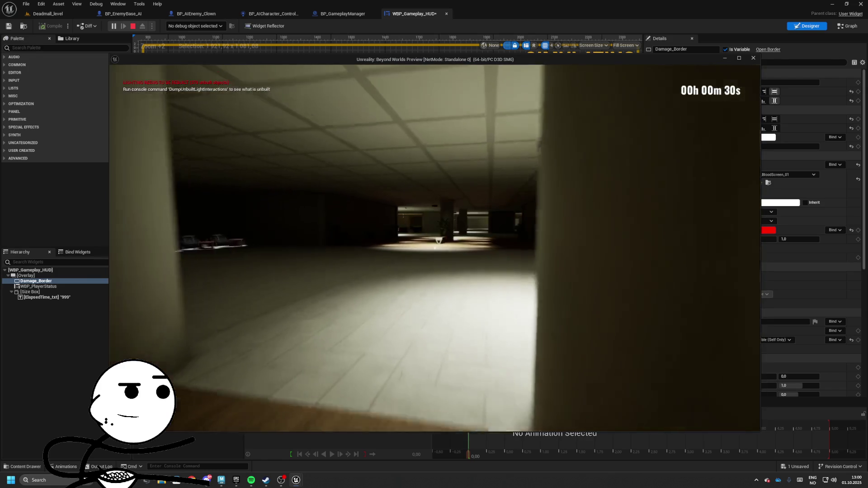
{"action": "key", "text": "Escape"}
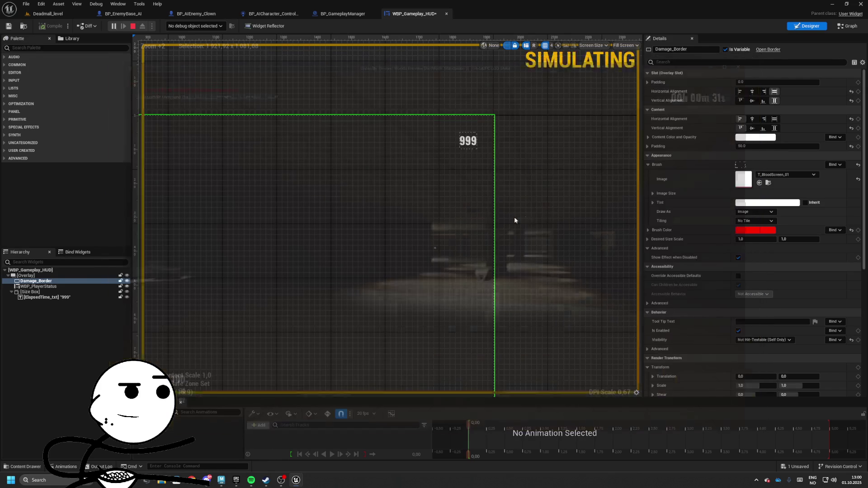
Change ElapsedTime_txt's text to '00h 00m 00s', save the HUD widget, and switch to BP_GameplayManager.
{"action": "scroll", "coordinate": [465, 121], "scroll_direction": "up", "scroll_amount": 3}
{"action": "left_click", "coordinate": [469, 149]}
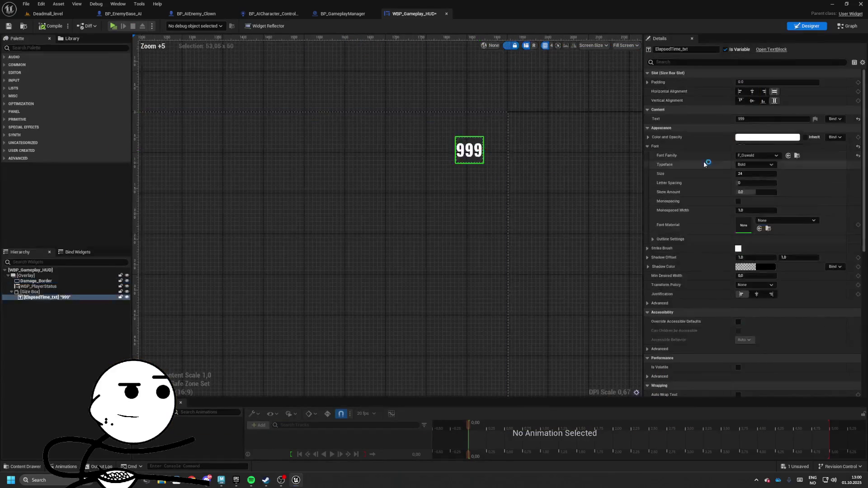
{"action": "left_click", "coordinate": [774, 119]}
{"action": "type", "text": "00h 00m 00"}
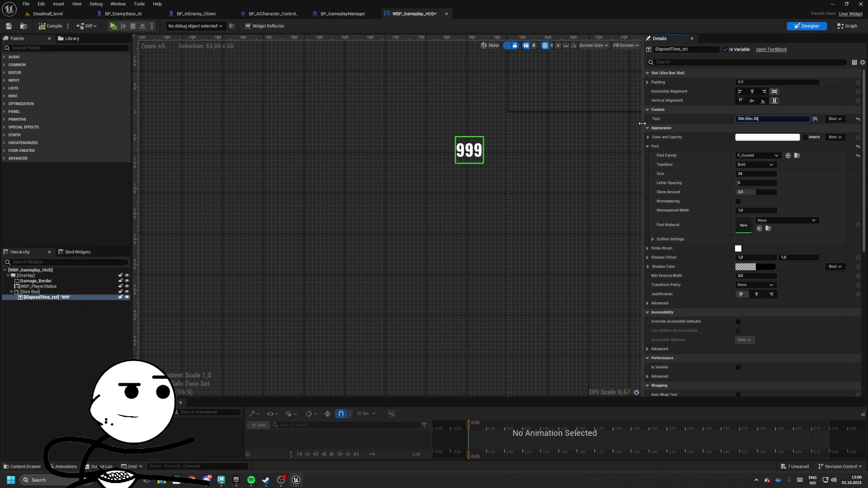
{"action": "type", "text": "s"}
{"action": "left_click", "coordinate": [595, 131]}
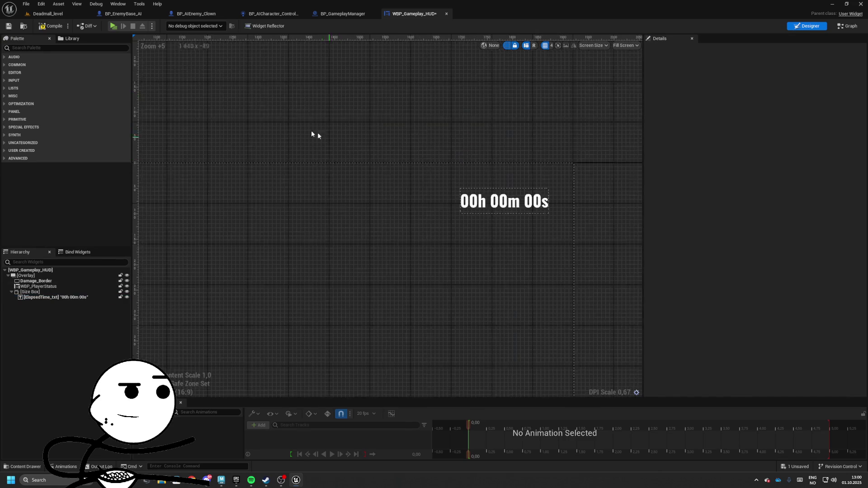
{"action": "left_click", "coordinate": [8, 25]}
{"action": "left_click", "coordinate": [339, 17]}
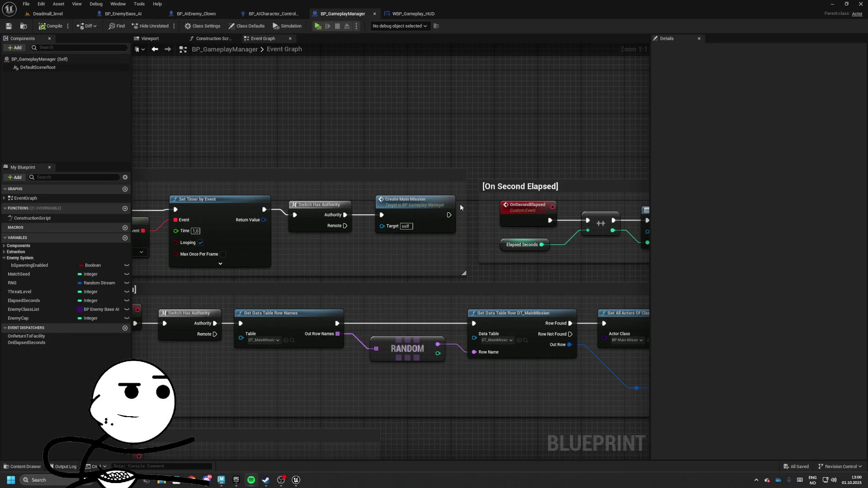
Tidy the graph: discard EnemySpawning's loose wire, shift that node, and move the On Second Elapsed comment right.
{"action": "scroll", "coordinate": [395, 144], "scroll_direction": "down", "scroll_amount": 3}
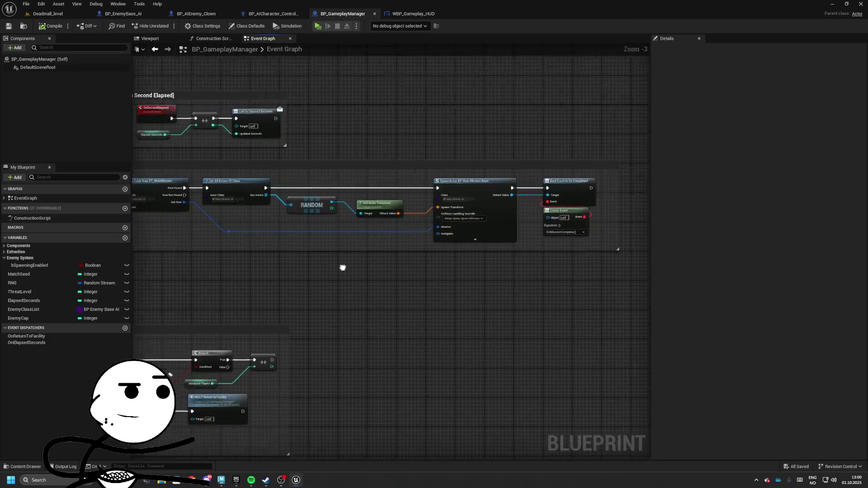
{"action": "mouse_move", "coordinate": [280, 263]}
{"action": "left_mouse_down"}
{"action": "mouse_move", "coordinate": [215, 251]}
{"action": "mouse_move", "coordinate": [258, 301]}
{"action": "mouse_move", "coordinate": [602, 196]}
{"action": "mouse_move", "coordinate": [544, 210]}
{"action": "mouse_move", "coordinate": [376, 213]}
{"action": "left_mouse_up"}
{"action": "scroll", "coordinate": [329, 221], "scroll_direction": "up", "scroll_amount": 3}
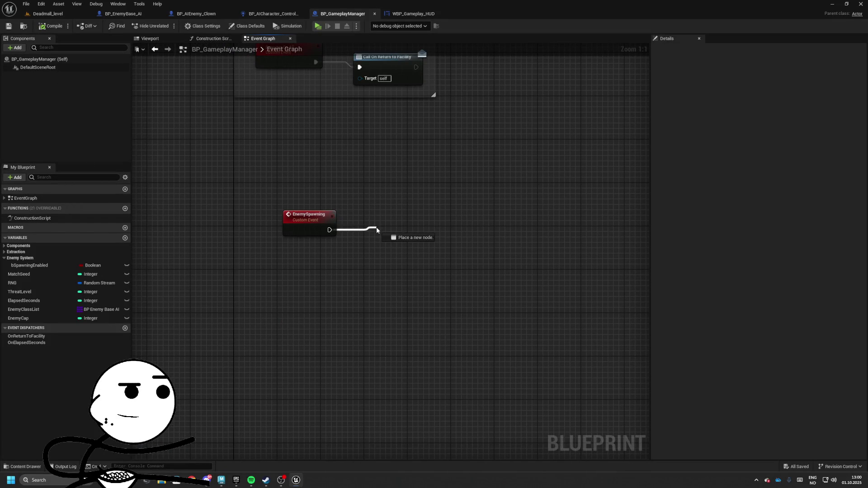
{"action": "left_click_drag", "start_coordinate": [377, 227], "coordinate": [351, 208]}
{"action": "left_click", "coordinate": [311, 304]}
{"action": "mouse_move", "coordinate": [310, 304]}
{"action": "left_mouse_down"}
{"action": "mouse_move", "coordinate": [283, 306]}
{"action": "mouse_move", "coordinate": [332, 300]}
{"action": "mouse_move", "coordinate": [326, 287]}
{"action": "mouse_move", "coordinate": [334, 329]}
{"action": "left_mouse_up"}
{"action": "scroll", "coordinate": [335, 329], "scroll_direction": "down", "scroll_amount": 6}
{"action": "scroll", "coordinate": [394, 228], "scroll_direction": "up", "scroll_amount": 6}
{"action": "left_click_drag", "start_coordinate": [403, 200], "coordinate": [219, 194]}
{"action": "mouse_move", "coordinate": [362, 181]}
{"action": "left_mouse_down"}
{"action": "mouse_move", "coordinate": [593, 179]}
{"action": "mouse_move", "coordinate": [204, 171]}
{"action": "mouse_move", "coordinate": [430, 168]}
{"action": "left_mouse_up"}
{"action": "left_click_drag", "start_coordinate": [493, 170], "coordinate": [531, 167]}
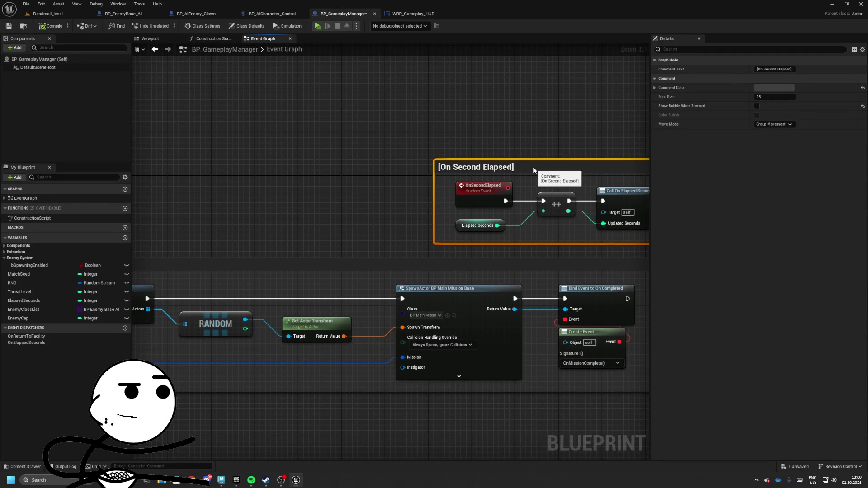
Add a Set Timer by Event node after Create Main Mission, fed by a Create Event node.
{"action": "mouse_move", "coordinate": [386, 168]}
{"action": "left_mouse_down"}
{"action": "mouse_move", "coordinate": [426, 178]}
{"action": "mouse_move", "coordinate": [338, 182]}
{"action": "mouse_move", "coordinate": [407, 194]}
{"action": "mouse_move", "coordinate": [433, 167]}
{"action": "mouse_move", "coordinate": [419, 200]}
{"action": "mouse_move", "coordinate": [391, 212]}
{"action": "mouse_move", "coordinate": [368, 199]}
{"action": "left_mouse_up"}
{"action": "type", "text": "set timer"}
{"action": "key", "text": "Return"}
{"action": "type", "text": "cre"}
{"action": "left_click", "coordinate": [416, 238]}
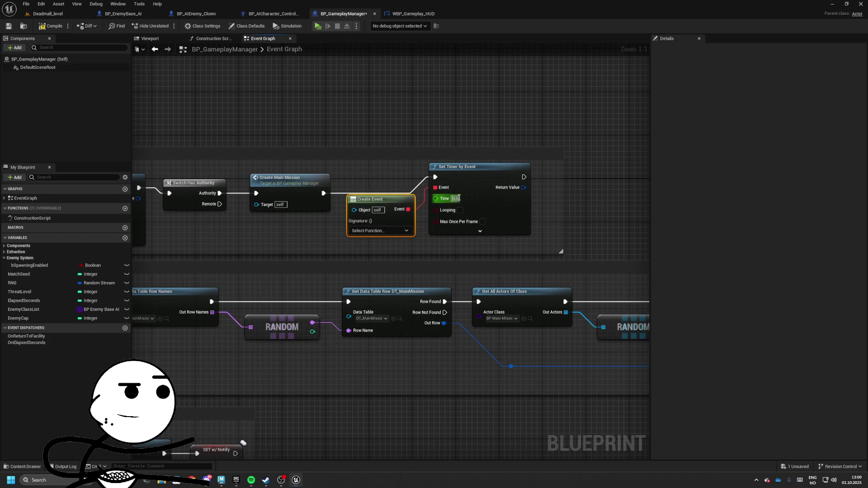
Move EnemyCap into the Enemy System group and set its default value to 10.
{"action": "left_click_drag", "start_coordinate": [452, 173], "coordinate": [491, 173]}
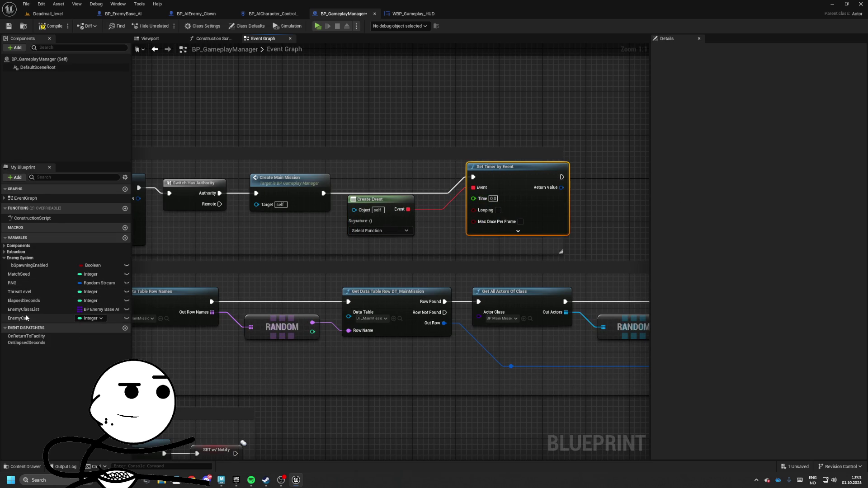
{"action": "mouse_move", "coordinate": [24, 315]}
{"action": "left_mouse_down"}
{"action": "mouse_move", "coordinate": [17, 265]}
{"action": "mouse_move", "coordinate": [25, 261]}
{"action": "left_mouse_up"}
{"action": "left_click", "coordinate": [775, 234]}
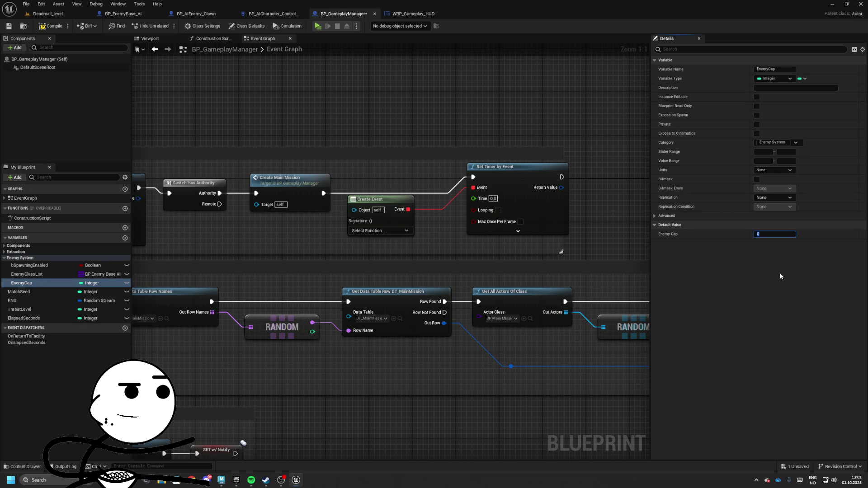
{"action": "type", "text": "10"}
Promote the timer's Time input to a SpawnInterval variable with a default of 60.
{"action": "mouse_move", "coordinate": [503, 194]}
{"action": "left_mouse_down"}
{"action": "mouse_move", "coordinate": [475, 207]}
{"action": "mouse_move", "coordinate": [545, 212]}
{"action": "mouse_move", "coordinate": [470, 232]}
{"action": "mouse_move", "coordinate": [520, 211]}
{"action": "left_mouse_up"}
{"action": "right_click", "coordinate": [519, 212]}
{"action": "left_click", "coordinate": [538, 226]}
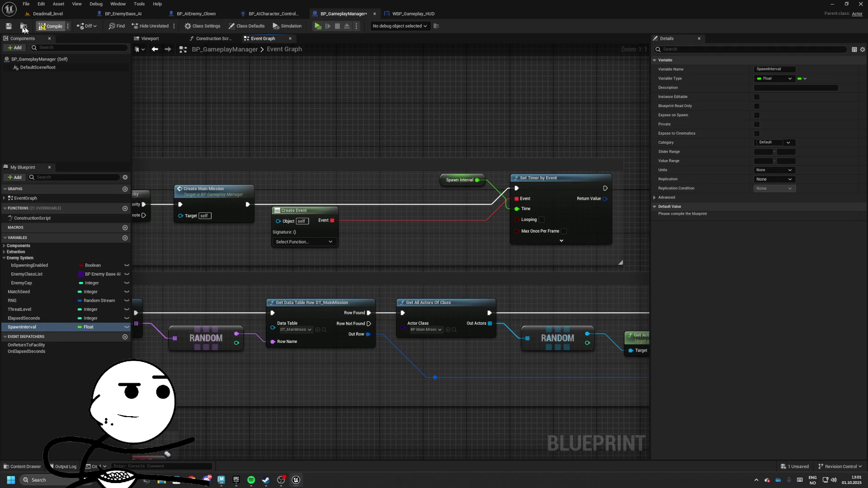
{"action": "left_click", "coordinate": [41, 27]}
{"action": "type", "text": "60"}
{"action": "key", "text": "Return"}
Have the Create Event node generate a matching custom event for the timer.
{"action": "left_click_drag", "start_coordinate": [454, 179], "coordinate": [395, 229]}
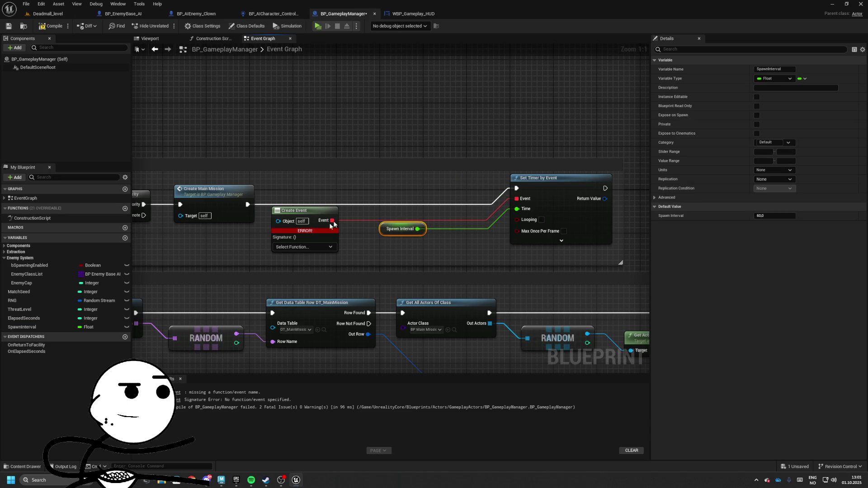
{"action": "left_click", "coordinate": [303, 247]}
{"action": "left_click", "coordinate": [306, 277]}
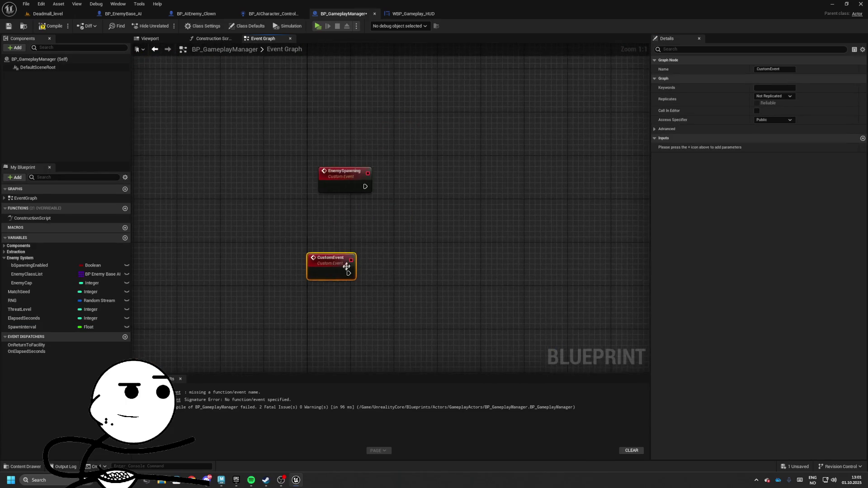
Name the custom event OnSpawnEnemy and connect a Branch node after it.
{"action": "left_click_drag", "start_coordinate": [326, 268], "coordinate": [342, 251]}
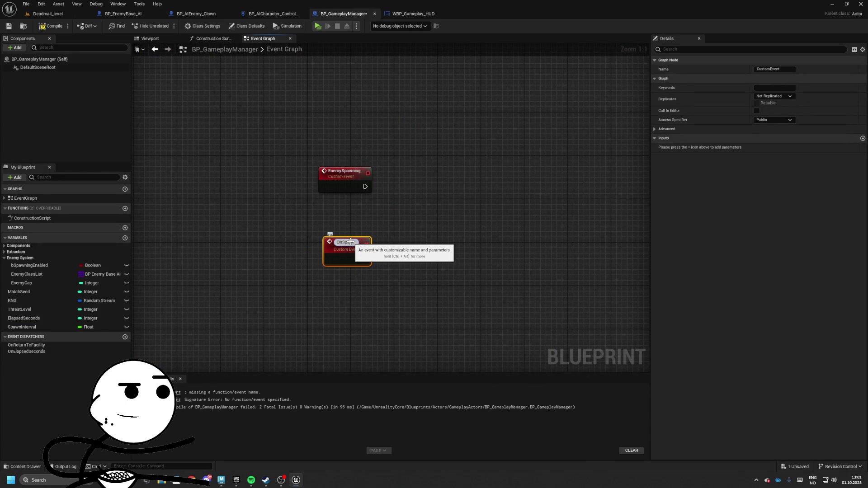
{"action": "type", "text": "y"}
{"action": "left_click", "coordinate": [380, 194]}
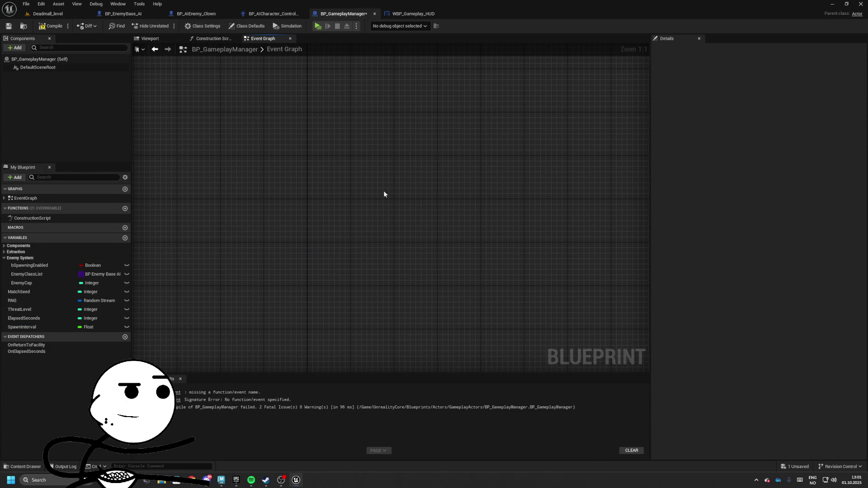
{"action": "key", "text": "ctrl+z"}
{"action": "key", "text": "ctrl+z"}
{"action": "key", "text": "ctrl+z"}
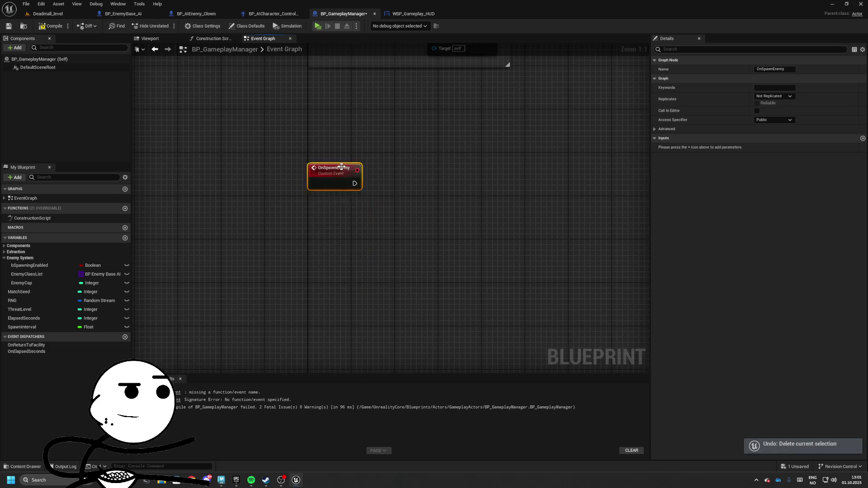
{"action": "left_click_drag", "start_coordinate": [394, 237], "coordinate": [394, 238]}
{"action": "type", "text": "branch"}
{"action": "key", "text": "Return"}
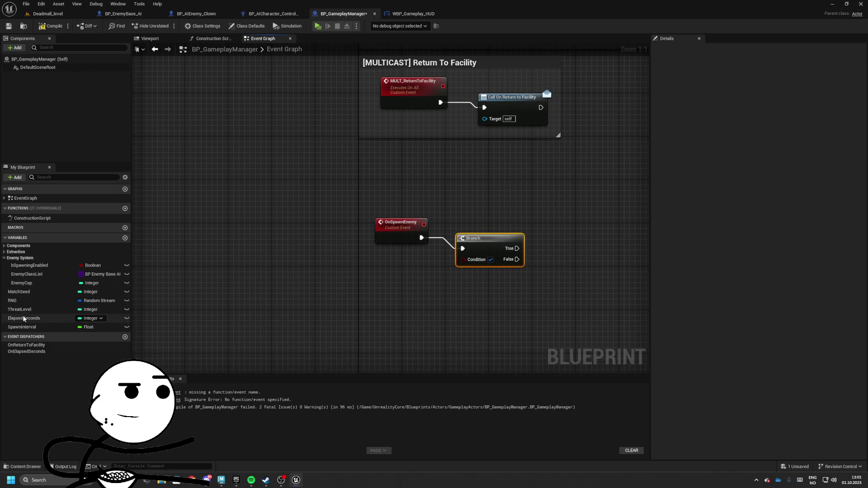
{"action": "left_click_drag", "start_coordinate": [324, 269], "coordinate": [202, 277]}
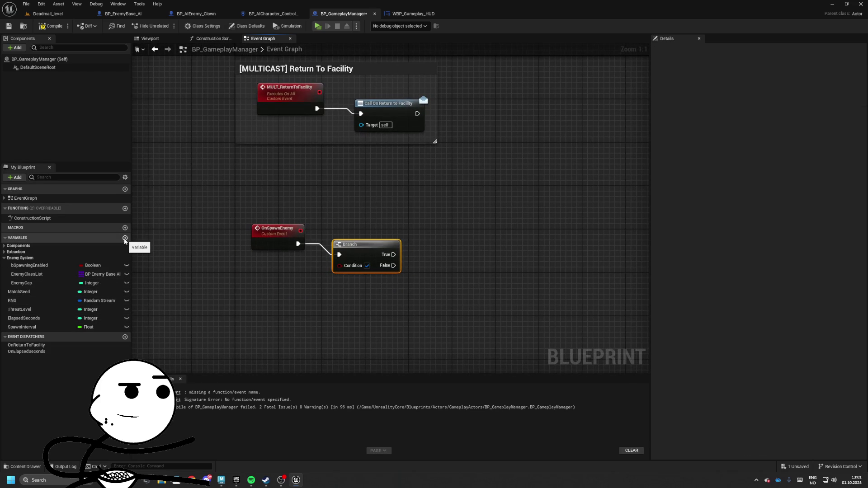
Add an ActiveEnemies variable of type BP Enemy Base AI reference in Enemy System, then compile.
{"action": "left_click", "coordinate": [125, 239]}
{"action": "type", "text": "ActiveEnemies"}
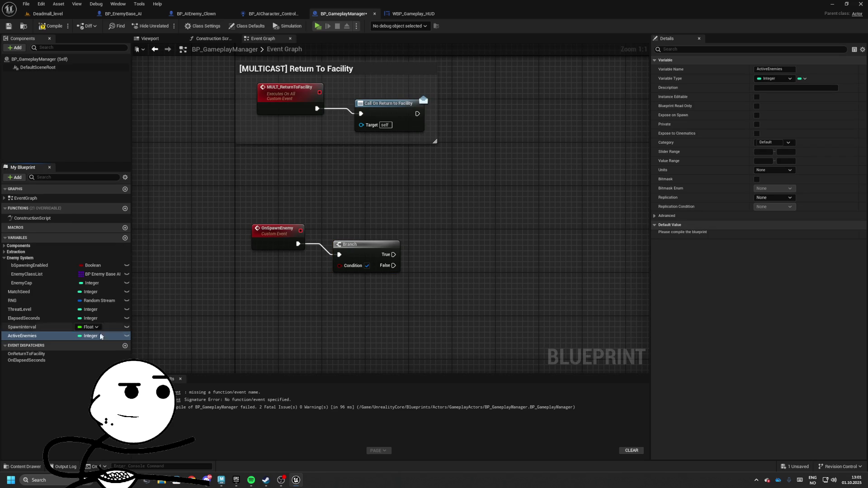
{"action": "left_click_drag", "start_coordinate": [100, 336], "coordinate": [27, 284]}
{"action": "left_click", "coordinate": [89, 292]}
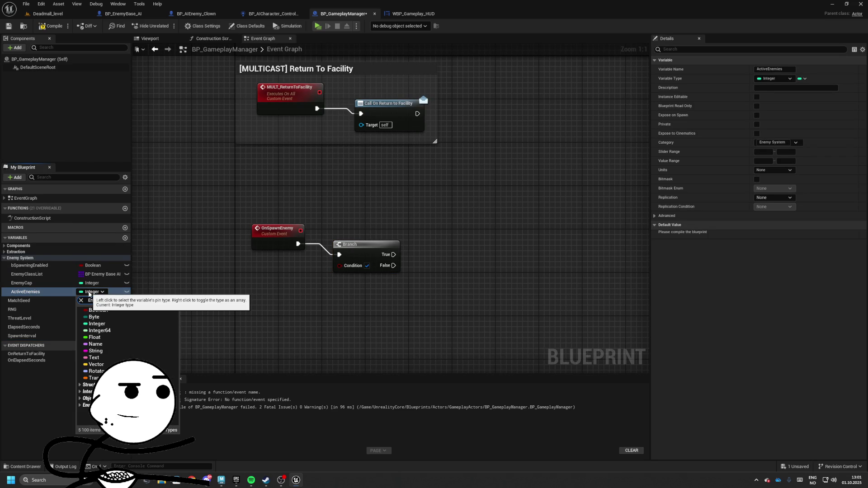
{"action": "mouse_move", "coordinate": [142, 333]}
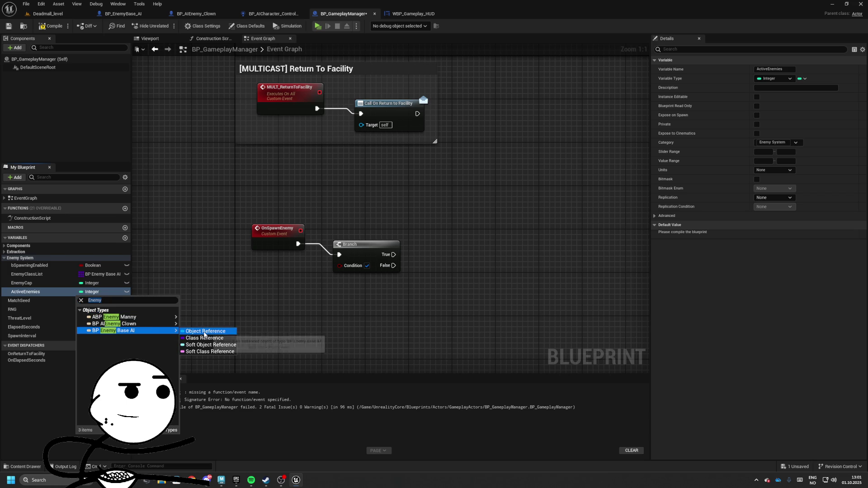
{"action": "left_click", "coordinate": [205, 332]}
{"action": "left_click", "coordinate": [68, 30]}
{"action": "left_click_drag", "start_coordinate": [320, 250], "coordinate": [361, 251]}
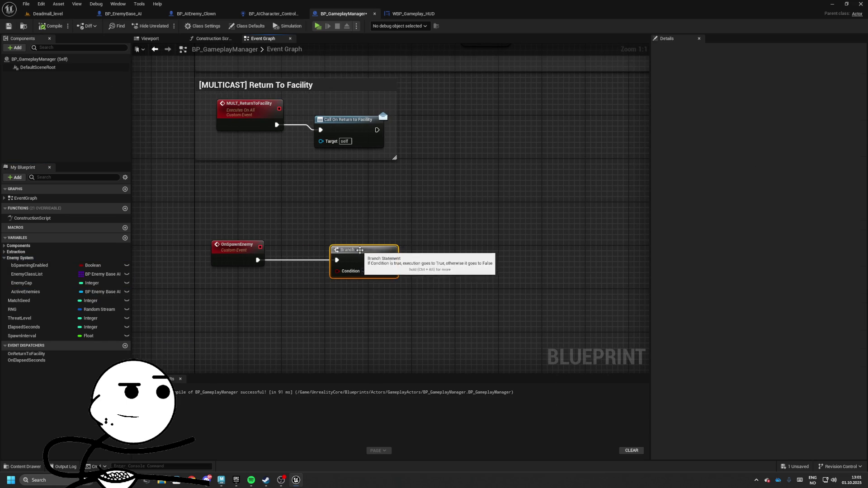
Place an Active Enemies getter feeding a Length node and a less-than comparison.
{"action": "left_click_drag", "start_coordinate": [21, 292], "coordinate": [257, 311]}
{"action": "type", "text": "leng"}
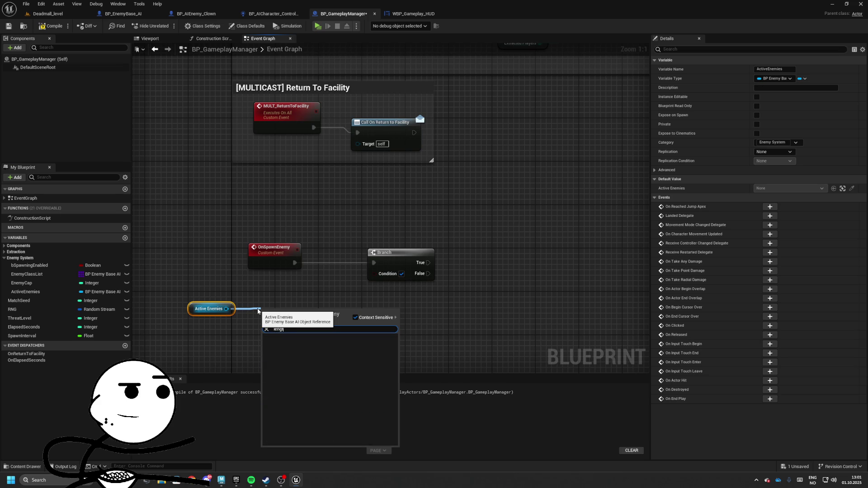
{"action": "key", "text": "BackSpace"}
{"action": "key", "text": "BackSpace"}
{"action": "key", "text": "BackSpace"}
{"action": "key", "text": "Escape"}
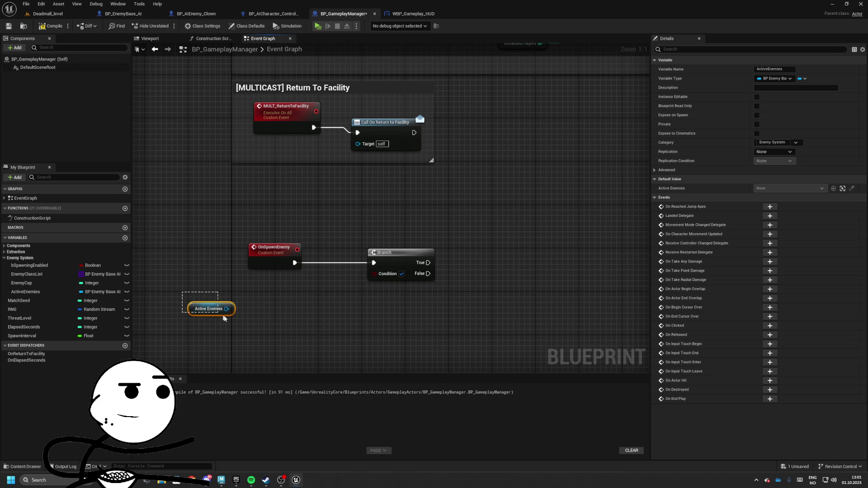
{"action": "left_click", "coordinate": [80, 292]}
{"action": "left_click_drag", "start_coordinate": [48, 293], "coordinate": [240, 312]}
{"action": "left_click_drag", "start_coordinate": [264, 309], "coordinate": [284, 314]}
{"action": "type", "text": "lengt"}
{"action": "key", "text": "Return"}
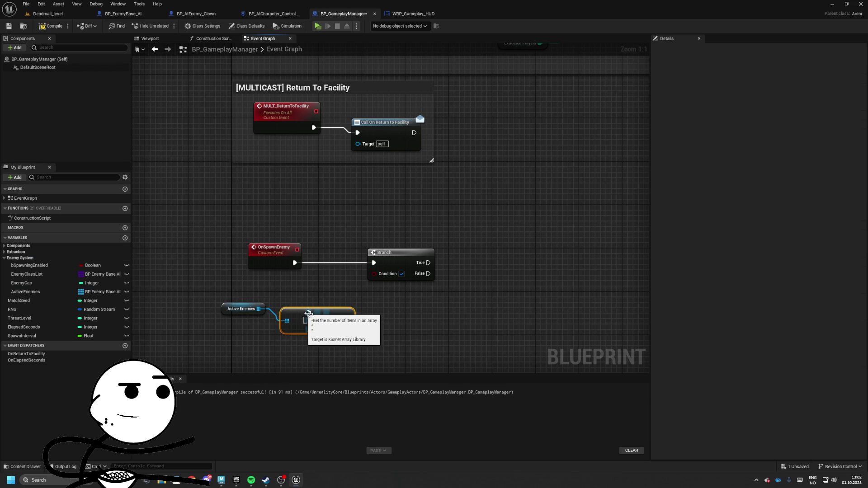
{"action": "left_click_drag", "start_coordinate": [413, 310], "coordinate": [415, 307]}
{"action": "type", "text": "<"}
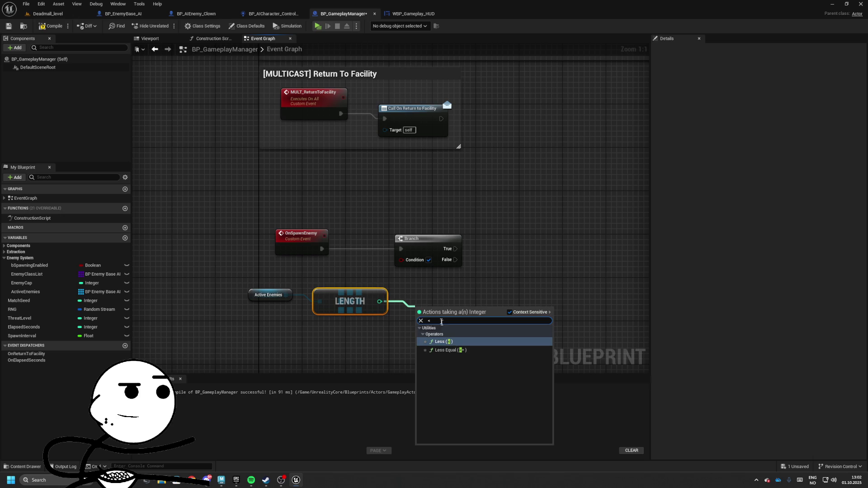
{"action": "key", "text": "Return"}
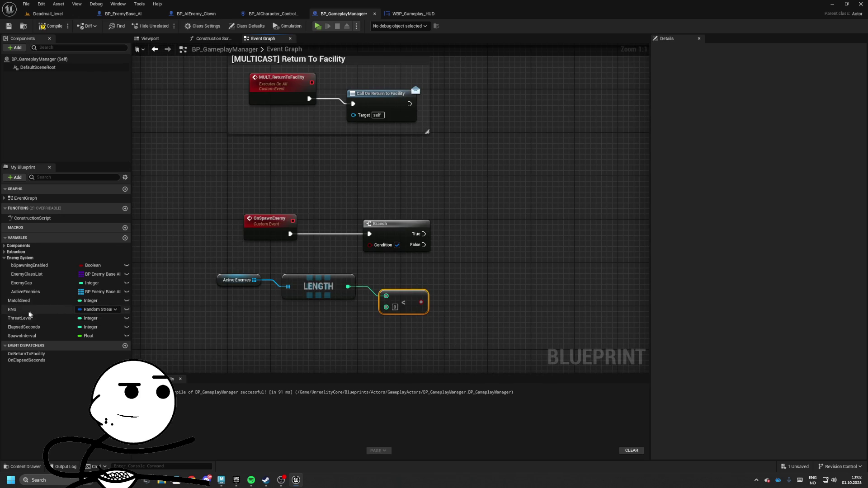
Compare Length plus one against Enemy Cap and wire the result into the Branch condition.
{"action": "left_click_drag", "start_coordinate": [21, 283], "coordinate": [373, 316]}
{"action": "left_click", "coordinate": [336, 317]}
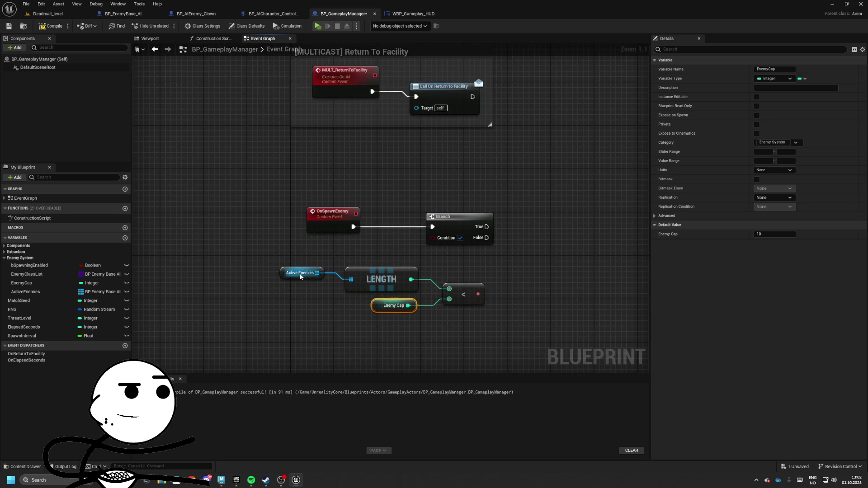
{"action": "mouse_move", "coordinate": [278, 259]}
{"action": "left_mouse_down"}
{"action": "mouse_move", "coordinate": [498, 307]}
{"action": "mouse_move", "coordinate": [350, 283]}
{"action": "mouse_move", "coordinate": [401, 268]}
{"action": "mouse_move", "coordinate": [433, 238]}
{"action": "left_mouse_up"}
{"action": "mouse_move", "coordinate": [369, 256]}
{"action": "left_mouse_down"}
{"action": "mouse_move", "coordinate": [415, 257]}
{"action": "mouse_move", "coordinate": [407, 285]}
{"action": "left_mouse_up"}
{"action": "left_click_drag", "start_coordinate": [175, 249], "coordinate": [380, 324]}
{"action": "left_click_drag", "start_coordinate": [371, 279], "coordinate": [415, 274]}
{"action": "left_click", "coordinate": [289, 242]}
{"action": "left_click_drag", "start_coordinate": [287, 241], "coordinate": [316, 271]}
{"action": "mouse_move", "coordinate": [333, 258]}
{"action": "left_mouse_down"}
{"action": "mouse_move", "coordinate": [273, 258]}
{"action": "mouse_move", "coordinate": [339, 261]}
{"action": "mouse_move", "coordinate": [368, 250]}
{"action": "mouse_move", "coordinate": [434, 272]}
{"action": "mouse_move", "coordinate": [423, 262]}
{"action": "left_mouse_up"}
{"action": "type", "text": "add"}
{"action": "key", "text": "Return"}
{"action": "mouse_move", "coordinate": [497, 217]}
{"action": "left_mouse_down"}
{"action": "mouse_move", "coordinate": [368, 229]}
{"action": "mouse_move", "coordinate": [423, 233]}
{"action": "left_mouse_up"}
Add a SpawnActor from Class node on the Branch's True output.
{"action": "mouse_move", "coordinate": [382, 298]}
{"action": "left_mouse_down"}
{"action": "mouse_move", "coordinate": [470, 298]}
{"action": "mouse_move", "coordinate": [319, 247]}
{"action": "left_mouse_up"}
{"action": "left_click_drag", "start_coordinate": [409, 235], "coordinate": [410, 235]}
{"action": "type", "text": "spawn actor"}
{"action": "key", "text": "Return"}
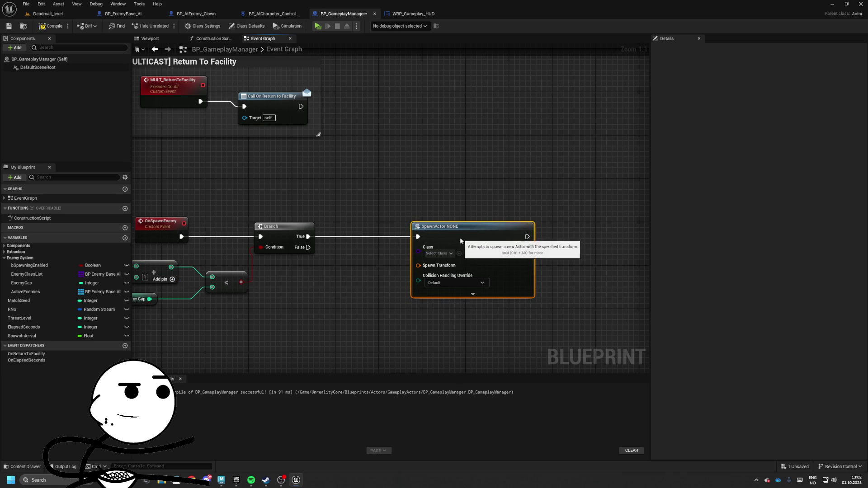
Feed a Random item from Enemy Class List into SpawnActor's Class, then compile and save.
{"action": "left_click_drag", "start_coordinate": [27, 274], "coordinate": [442, 289]}
{"action": "type", "text": "randop"}
{"action": "key", "text": "BackSpace"}
{"action": "type", "text": "m"}
{"action": "key", "text": "Return"}
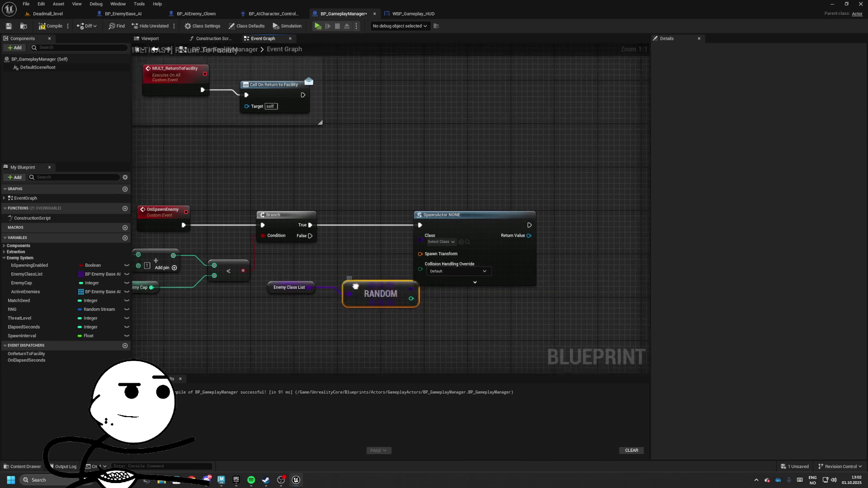
{"action": "mouse_move", "coordinate": [397, 287]}
{"action": "left_mouse_down"}
{"action": "mouse_move", "coordinate": [490, 233]}
{"action": "mouse_move", "coordinate": [428, 250]}
{"action": "left_mouse_up"}
{"action": "left_click_drag", "start_coordinate": [270, 285], "coordinate": [309, 255]}
{"action": "left_click", "coordinate": [311, 210]}
{"action": "scroll", "coordinate": [488, 213], "scroll_direction": "down", "scroll_amount": 4}
{"action": "mouse_move", "coordinate": [218, 233]}
{"action": "left_mouse_down"}
{"action": "mouse_move", "coordinate": [658, 342]}
{"action": "mouse_move", "coordinate": [659, 351]}
{"action": "left_mouse_up"}
{"action": "left_click", "coordinate": [4, 28]}
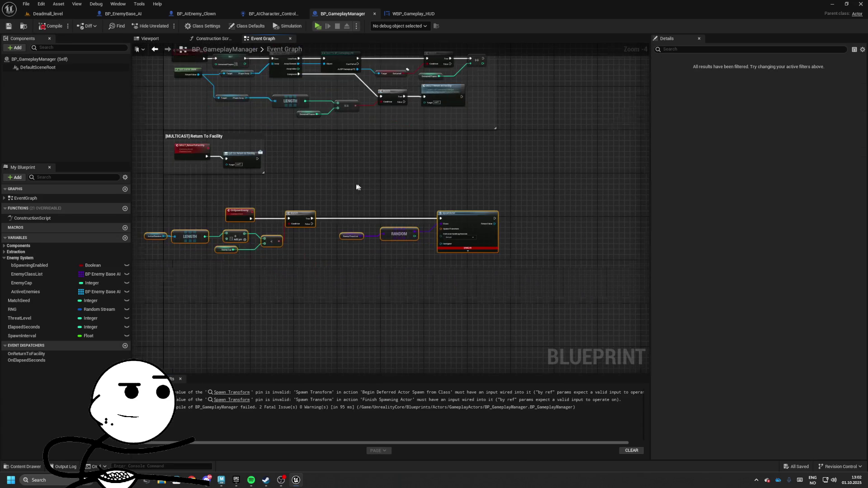
Rearrange the spawn nodes to make room after the Branch for new nodes.
{"action": "left_click_drag", "start_coordinate": [406, 205], "coordinate": [519, 213]}
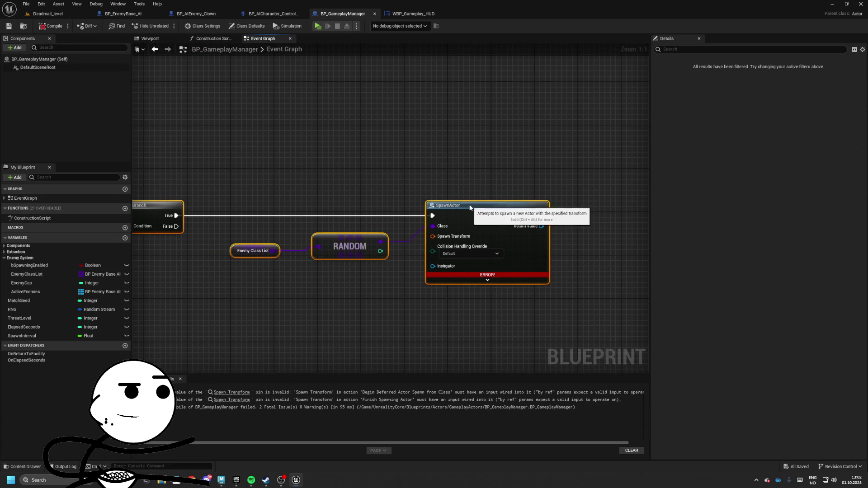
{"action": "mouse_move", "coordinate": [326, 229]}
{"action": "left_mouse_down"}
{"action": "mouse_move", "coordinate": [473, 258]}
{"action": "mouse_move", "coordinate": [294, 294]}
{"action": "left_mouse_up"}
{"action": "left_click_drag", "start_coordinate": [434, 279], "coordinate": [242, 294]}
{"action": "left_click_drag", "start_coordinate": [330, 201], "coordinate": [427, 203]}
{"action": "type", "text": "get"}
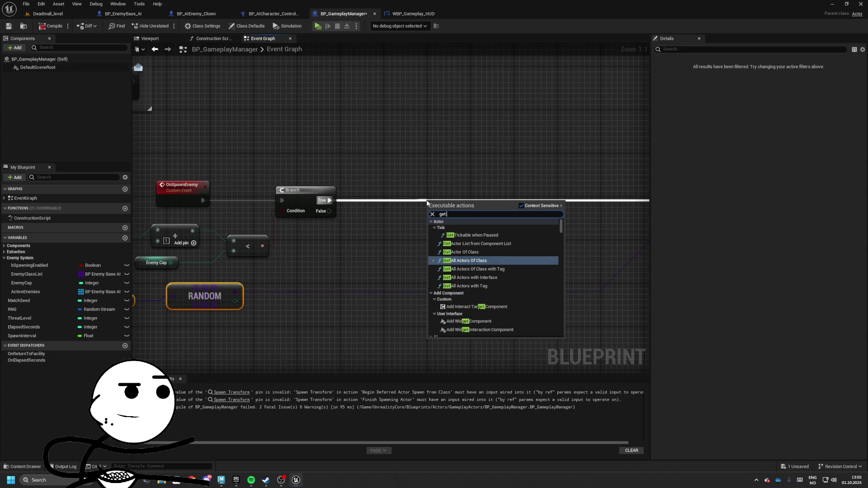
Add Get All Actors Of Class for the player character class after the Branch's True output.
{"action": "key", "text": "BackSpace"}
{"action": "key", "text": "BackSpace"}
{"action": "key", "text": "BackSpace"}
{"action": "type", "text": "random"}
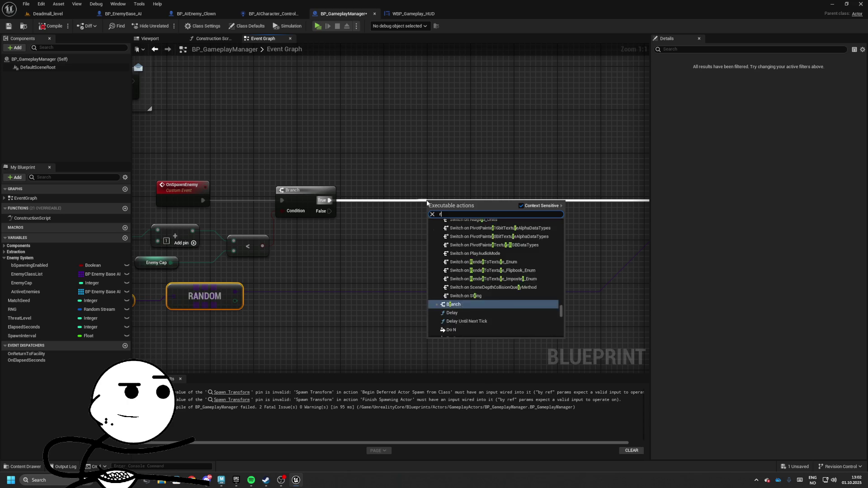
{"action": "key", "text": "Escape"}
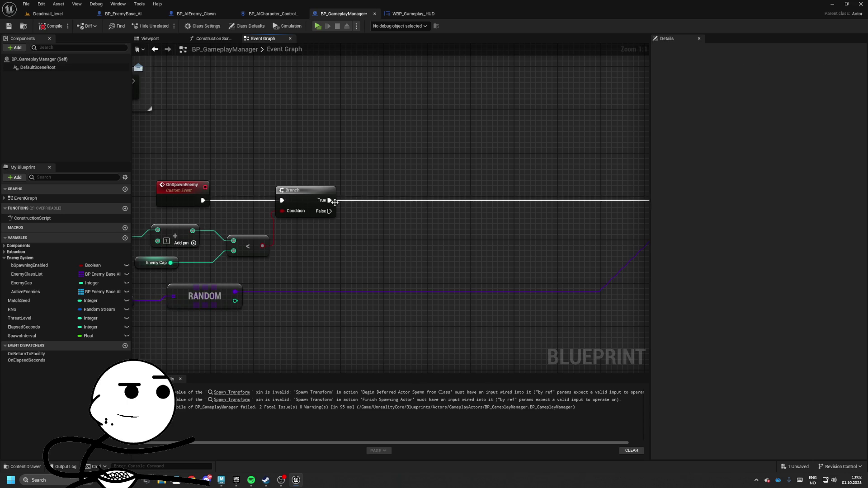
{"action": "left_click_drag", "start_coordinate": [329, 200], "coordinate": [376, 200]}
{"action": "type", "text": "get all actors"}
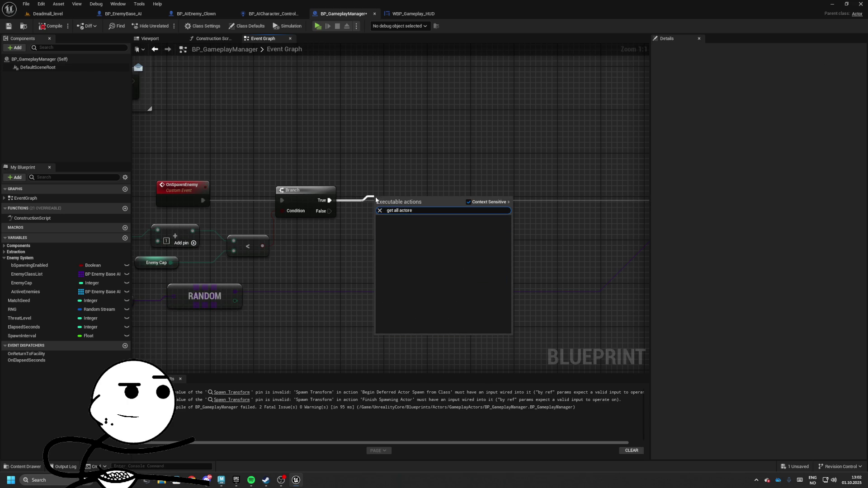
{"action": "key", "text": "Return"}
{"action": "left_click", "coordinate": [401, 213]}
{"action": "type", "text": "char"}
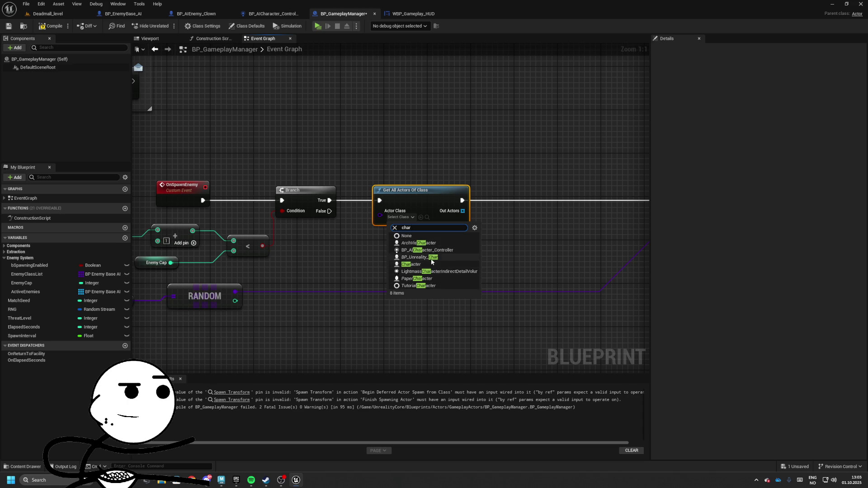
{"action": "left_click", "coordinate": [432, 258]}
Pick a random actor from Out Actors and get its actor location.
{"action": "left_click_drag", "start_coordinate": [418, 206], "coordinate": [420, 209]}
{"action": "type", "text": "random"}
{"action": "key", "text": "Return"}
{"action": "mouse_move", "coordinate": [486, 206]}
{"action": "left_mouse_down"}
{"action": "mouse_move", "coordinate": [332, 228]}
{"action": "mouse_move", "coordinate": [452, 222]}
{"action": "left_mouse_up"}
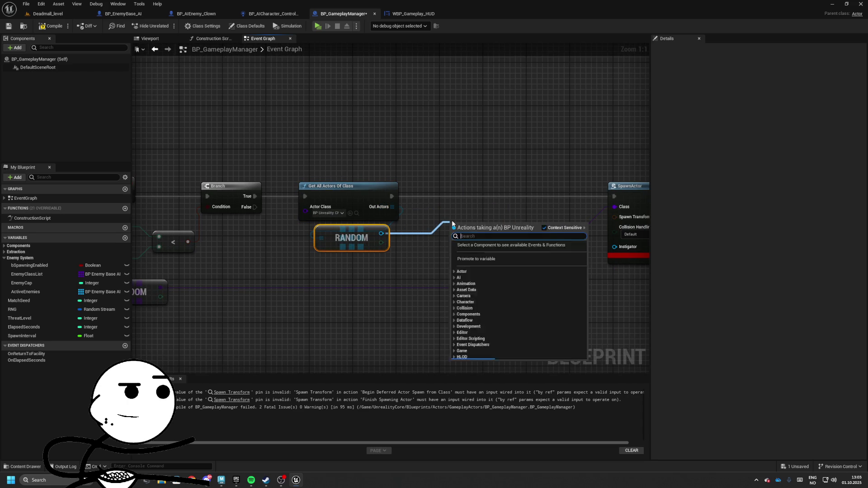
{"action": "type", "text": "get actor loca"}
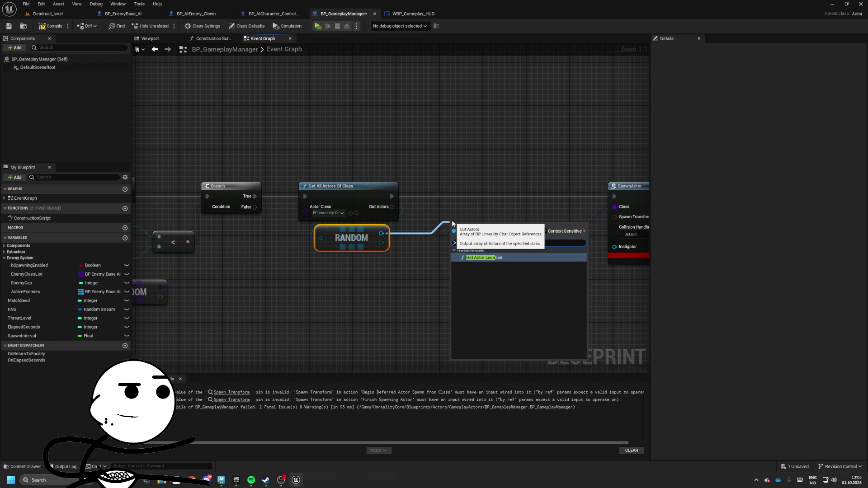
{"action": "key", "text": "Return"}
{"action": "mouse_move", "coordinate": [452, 222]}
{"action": "left_mouse_down"}
{"action": "mouse_move", "coordinate": [381, 256]}
{"action": "mouse_move", "coordinate": [350, 255]}
{"action": "left_mouse_up"}
Add GetRandomReachablePointInRadius around that location with radius 3200 for the spawn transform.
{"action": "mouse_move", "coordinate": [404, 272]}
{"action": "left_mouse_down"}
{"action": "mouse_move", "coordinate": [471, 234]}
{"action": "mouse_move", "coordinate": [483, 244]}
{"action": "mouse_move", "coordinate": [513, 240]}
{"action": "mouse_move", "coordinate": [572, 213]}
{"action": "left_mouse_up"}
{"action": "type", "text": "random reach"}
{"action": "key", "text": "Return"}
{"action": "left_click_drag", "start_coordinate": [400, 209], "coordinate": [514, 221]}
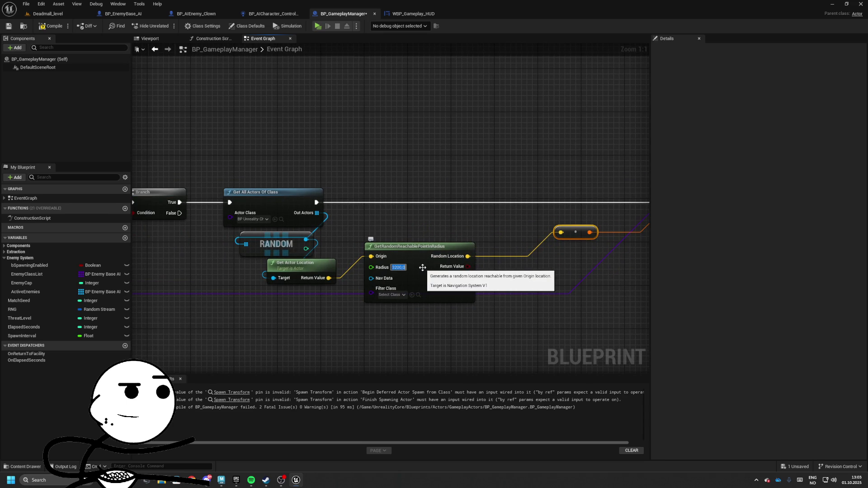
{"action": "left_click_drag", "start_coordinate": [422, 267], "coordinate": [441, 246]}
{"action": "scroll", "coordinate": [441, 235], "scroll_direction": "down", "scroll_amount": 4}
Wrap the spawn-enemy node chain in a comment titled [On Spawn Enemy].
{"action": "left_click_drag", "start_coordinate": [235, 241], "coordinate": [304, 235]}
{"action": "scroll", "coordinate": [466, 217], "scroll_direction": "up", "scroll_amount": 4}
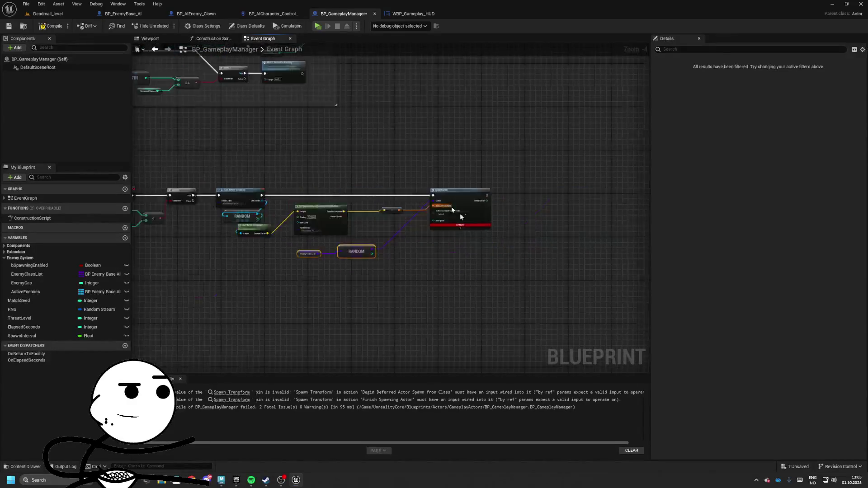
{"action": "left_click", "coordinate": [450, 219]}
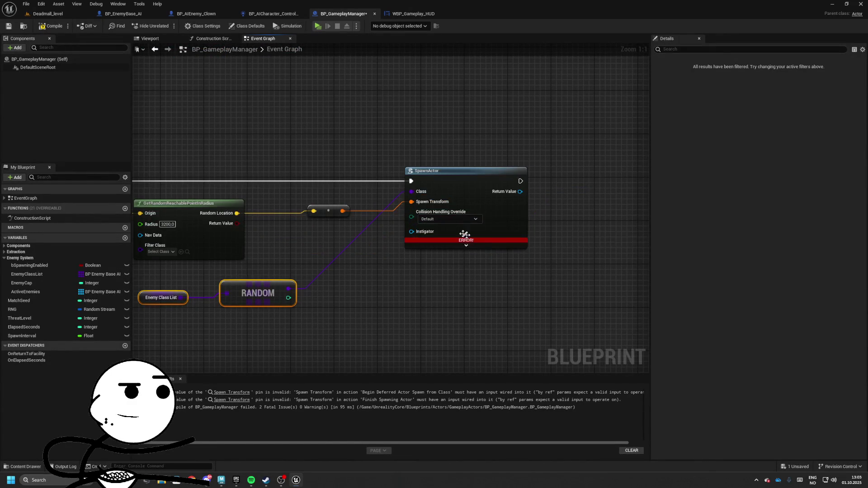
{"action": "scroll", "coordinate": [466, 236], "scroll_direction": "down", "scroll_amount": 4}
{"action": "left_click_drag", "start_coordinate": [168, 140], "coordinate": [636, 278]}
{"action": "key", "text": "c"}
{"action": "type", "text": "On Spawn Enemy"}
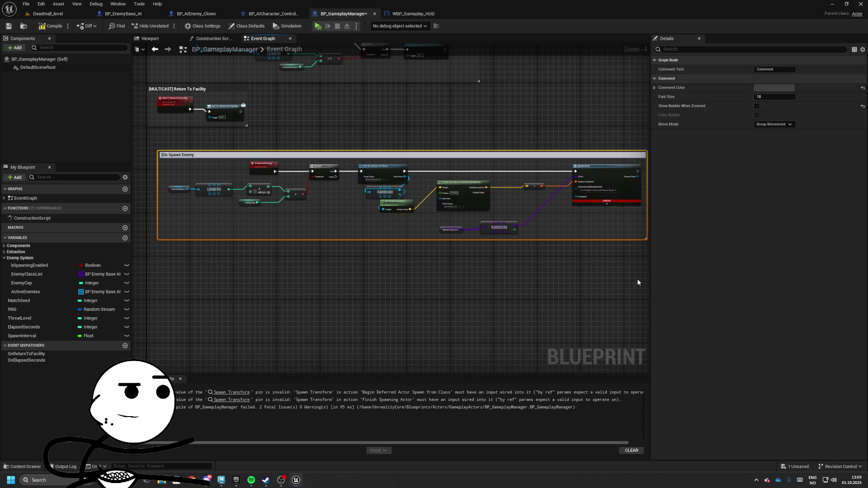
{"action": "type", "text": "]"}
{"action": "key", "text": "Return"}
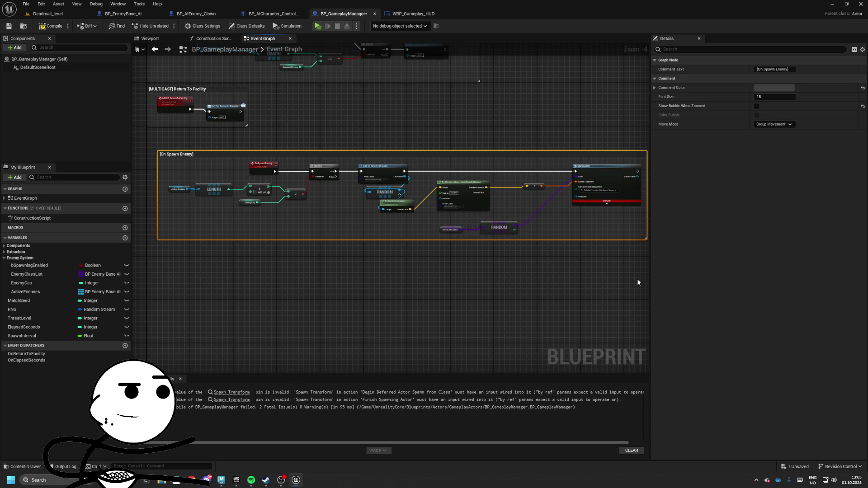
Save the blueprint and start playing the Deadmall_level.
{"action": "scroll", "coordinate": [373, 191], "scroll_direction": "up", "scroll_amount": 5}
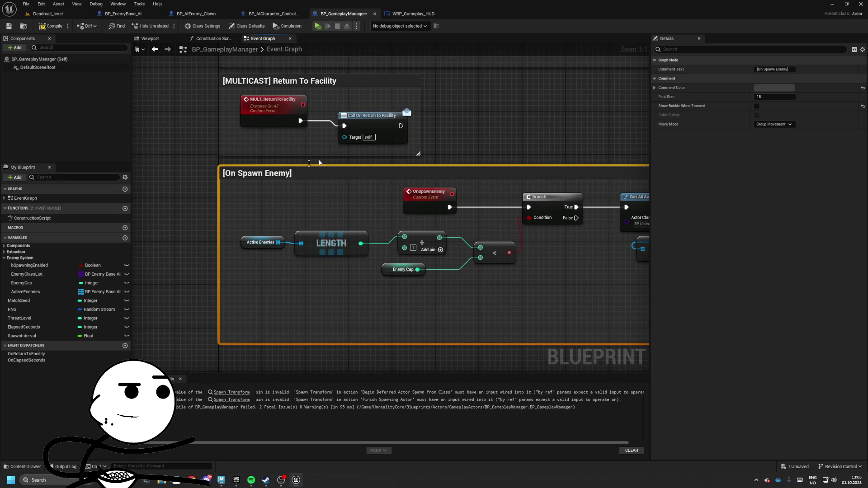
{"action": "scroll", "coordinate": [283, 177], "scroll_direction": "down", "scroll_amount": 5}
{"action": "scroll", "coordinate": [272, 222], "scroll_direction": "up", "scroll_amount": 5}
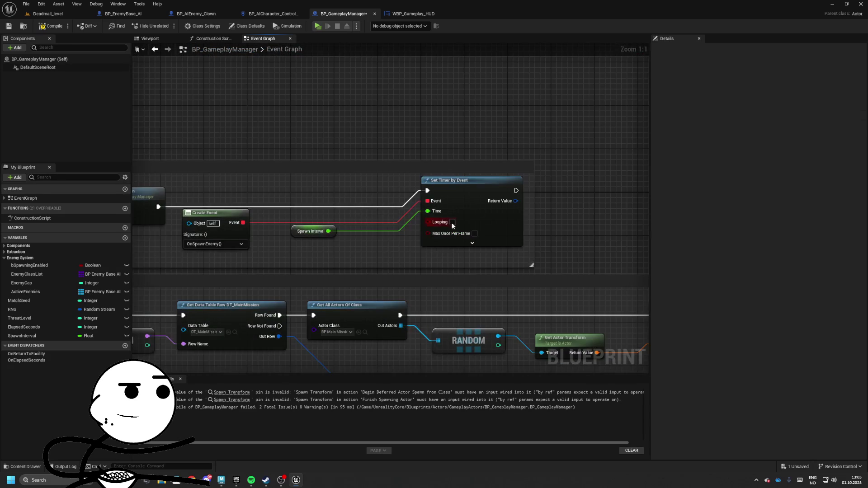
{"action": "left_click", "coordinate": [413, 201]}
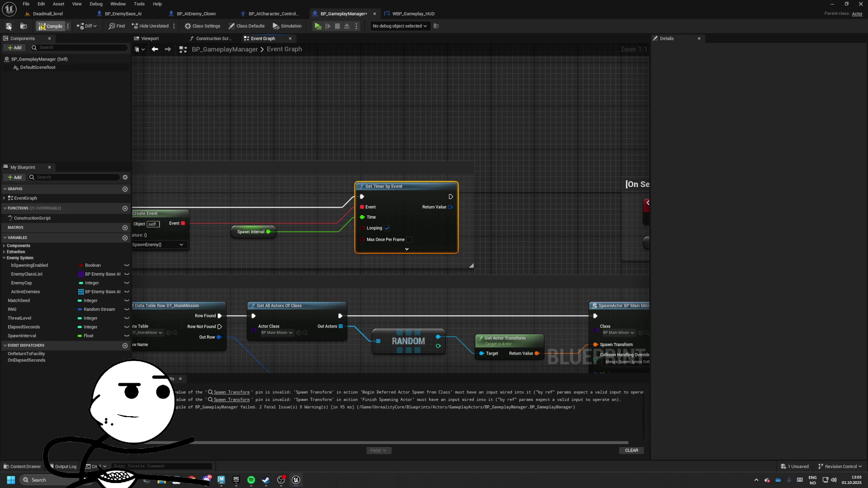
{"action": "left_click", "coordinate": [8, 26]}
{"action": "left_click", "coordinate": [47, 14]}
{"action": "left_click", "coordinate": [179, 25]}
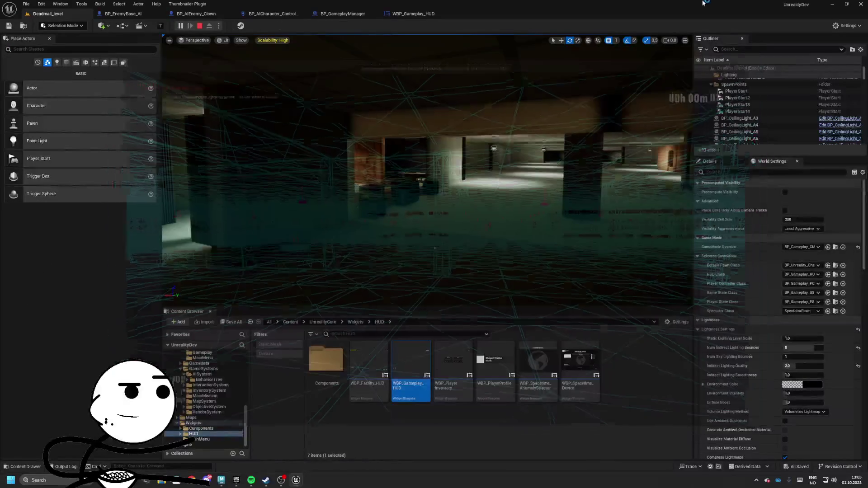
Return to BP_GameplayManager's event graph and check EnemyCap's default value.
{"action": "left_click", "coordinate": [435, 14]}
{"action": "left_click", "coordinate": [341, 14]}
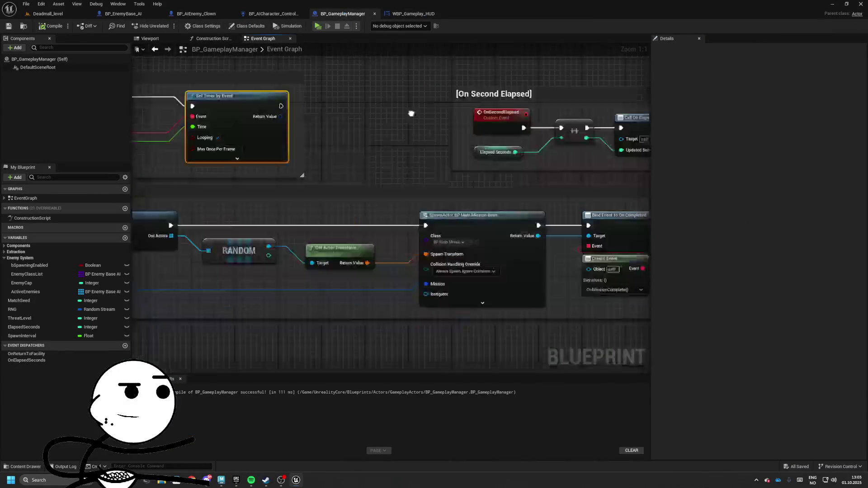
{"action": "left_click", "coordinate": [27, 300]}
{"action": "left_click", "coordinate": [27, 283]}
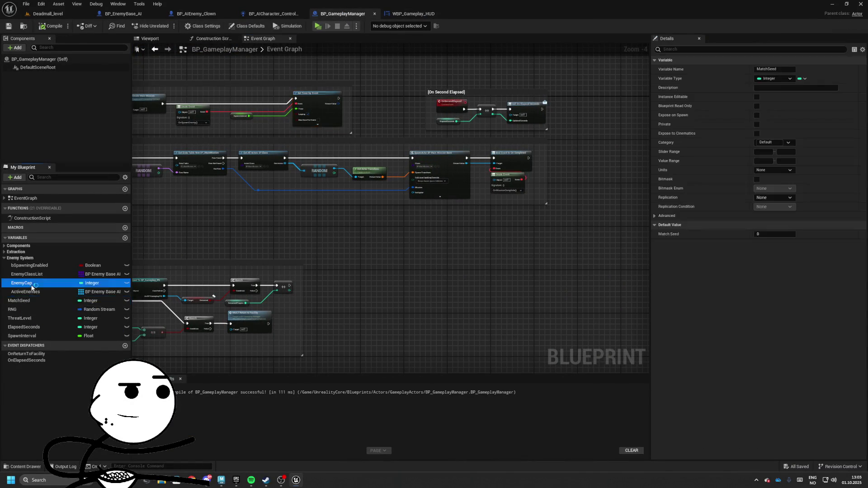
{"action": "scroll", "coordinate": [308, 267], "scroll_direction": "up", "scroll_amount": 5}
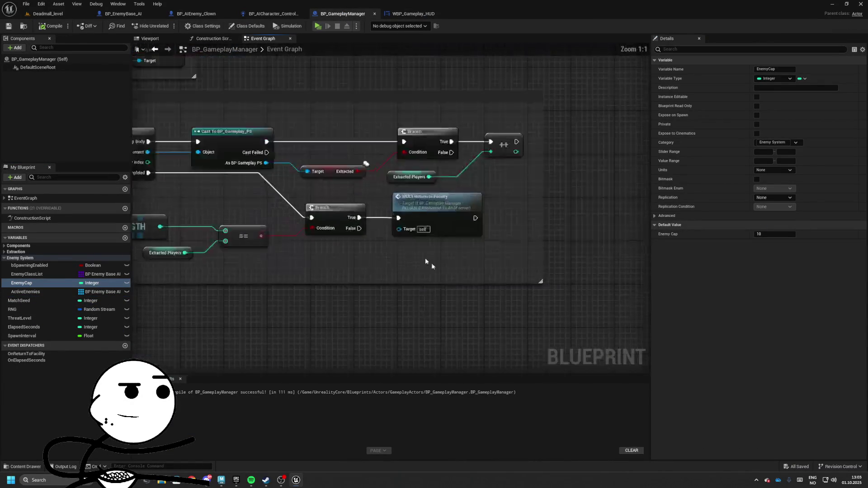
Add a Print String reading 'Enemy Spawned' after SpawnActor and start a play test.
{"action": "left_click_drag", "start_coordinate": [496, 172], "coordinate": [543, 169]}
{"action": "type", "text": "print"}
{"action": "key", "text": "Return"}
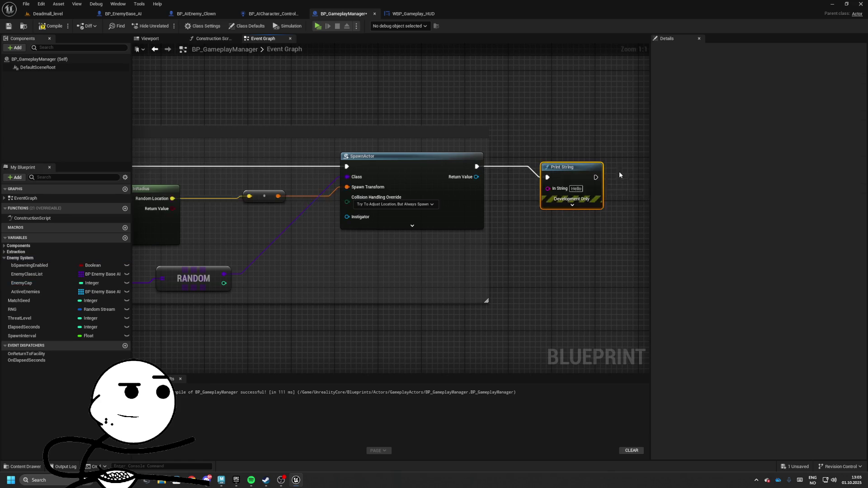
{"action": "type", "text": "Enemy "}
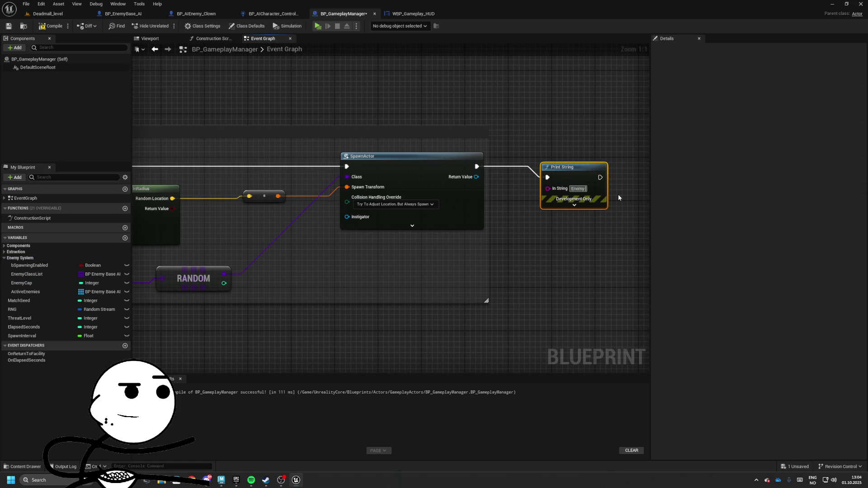
{"action": "type", "text": "Spawned"}
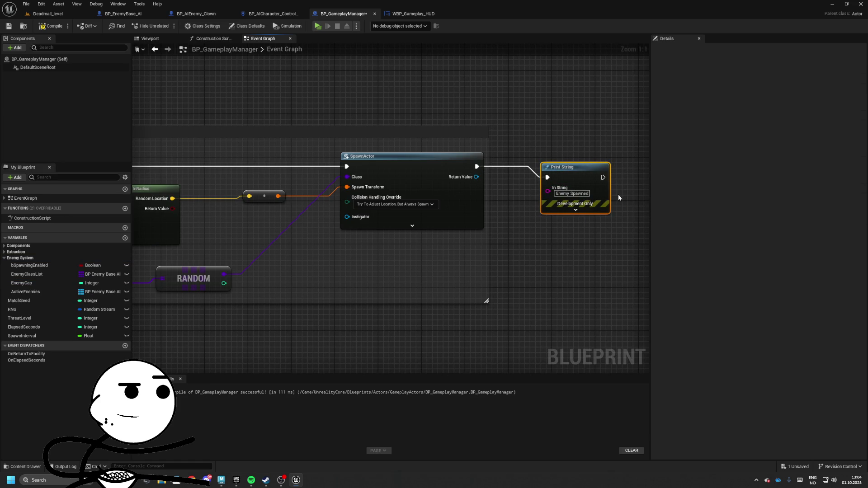
{"action": "left_click", "coordinate": [318, 26]}
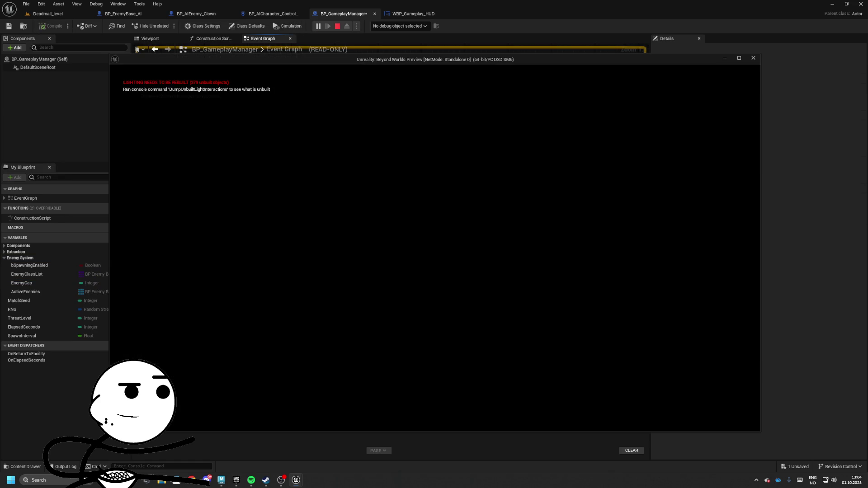
Stop the play test and inspect the Spawn Interval value feeding the timer.
{"action": "key", "text": "Escape"}
{"action": "scroll", "coordinate": [432, 199], "scroll_direction": "down", "scroll_amount": 3}
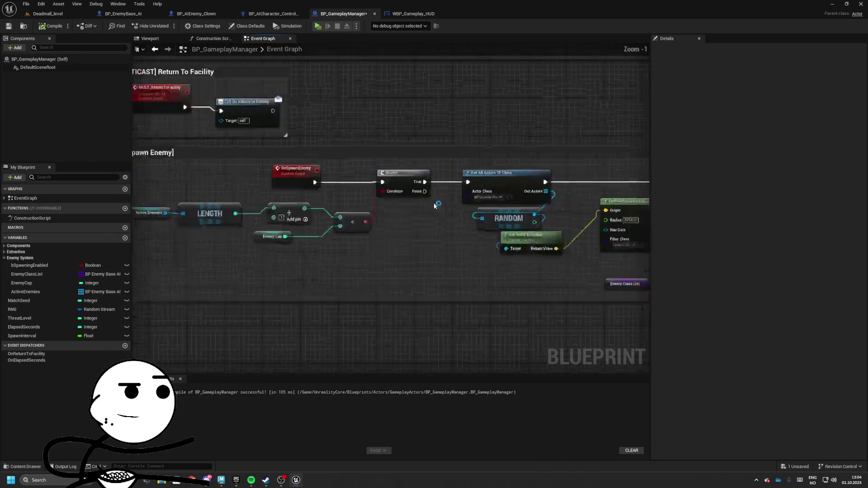
{"action": "scroll", "coordinate": [533, 206], "scroll_direction": "up", "scroll_amount": 5}
{"action": "left_click", "coordinate": [440, 215]}
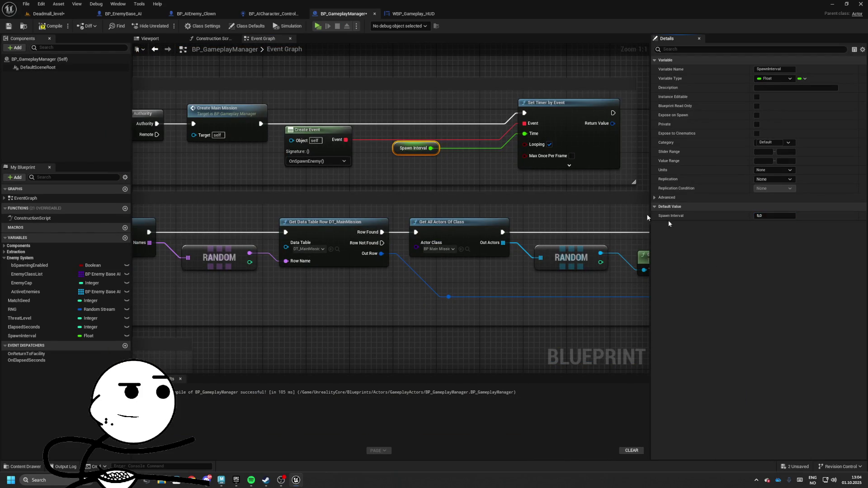
Play-test again in wireframe, walk to the spawned enemy, then open BP_AIEnemy_Clown.
{"action": "left_click", "coordinate": [317, 26]}
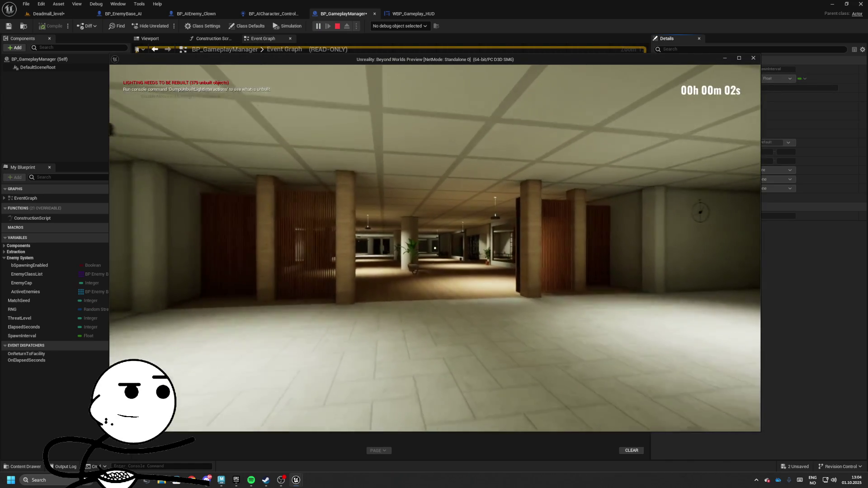
{"action": "key", "text": "F1"}
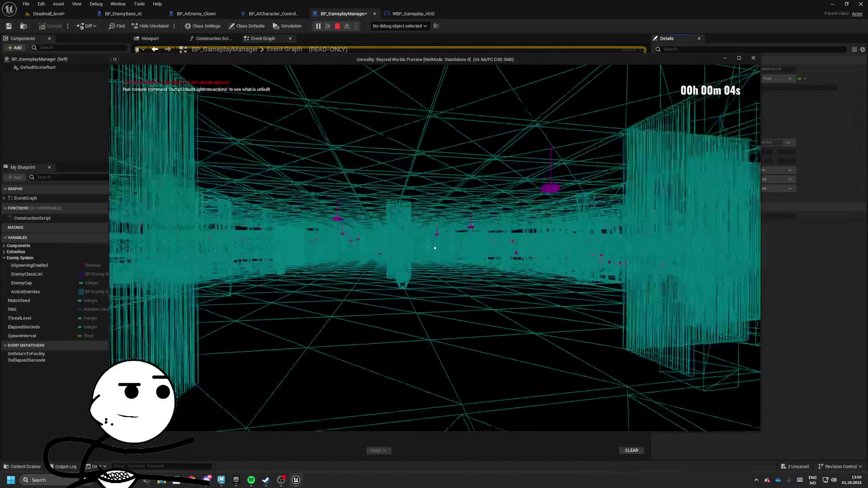
{"action": "key", "text": "w"}
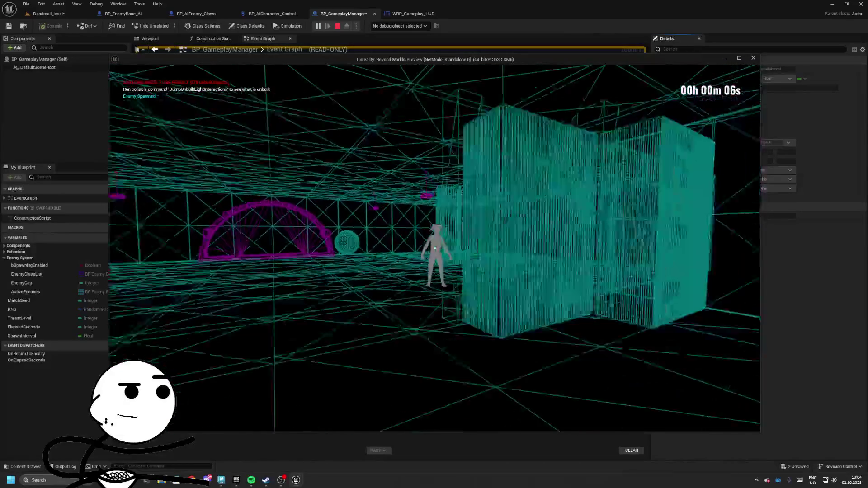
{"action": "key", "text": "w"}
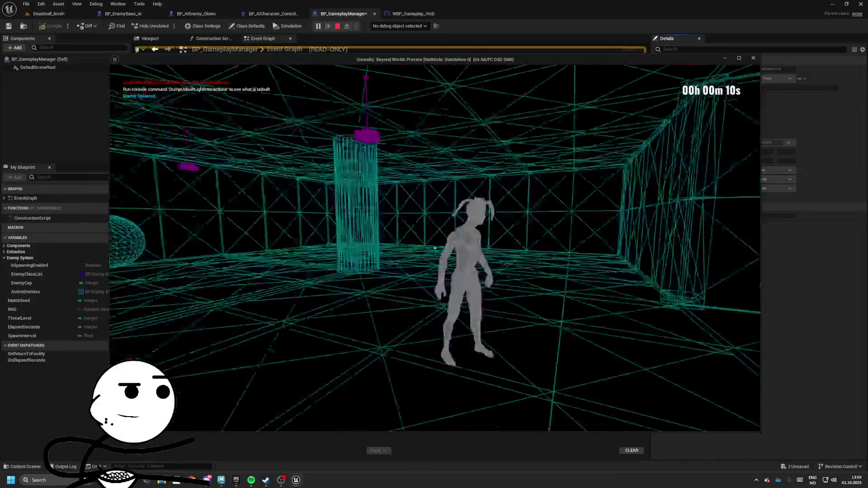
{"action": "key", "text": "Escape"}
{"action": "left_click", "coordinate": [172, 16]}
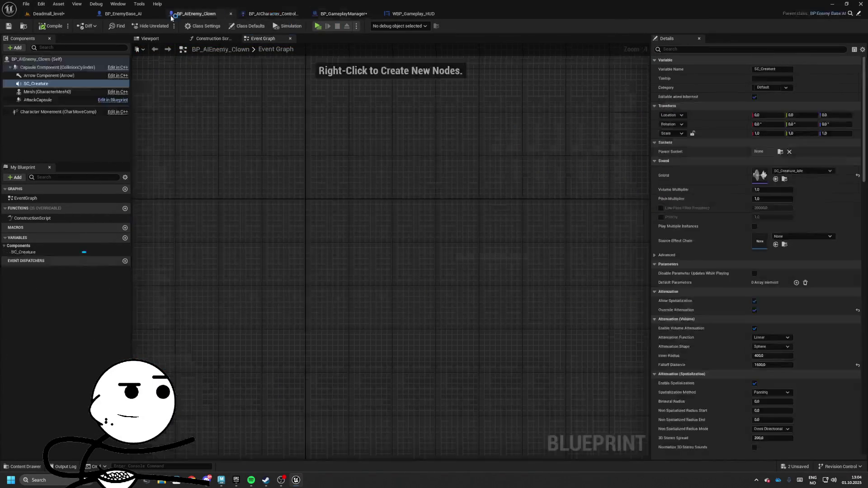
In the clown's Class Defaults, set Auto Possess AI to Placed in World or Spawned and compile.
{"action": "scroll", "coordinate": [727, 264], "scroll_direction": "down", "scroll_amount": 10}
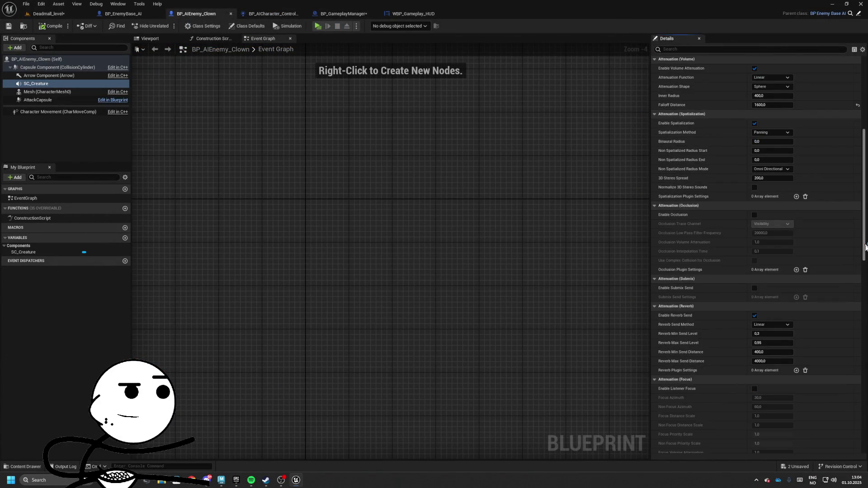
{"action": "scroll", "coordinate": [767, 297], "scroll_direction": "down", "scroll_amount": 12}
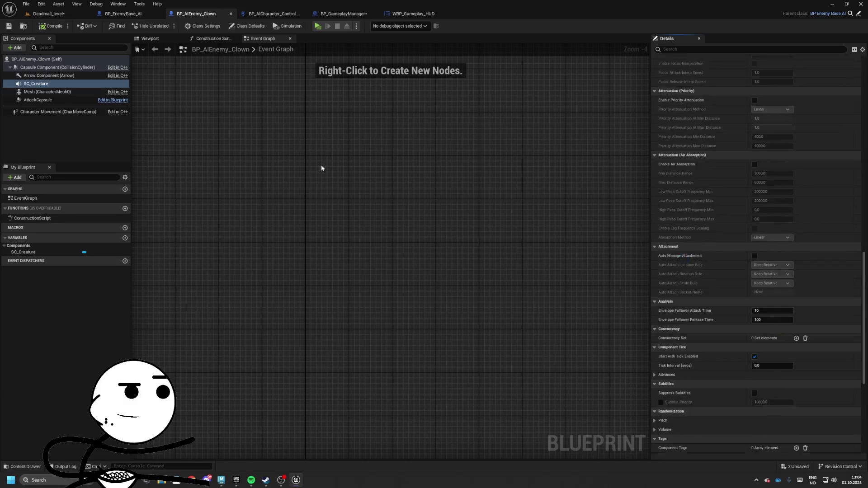
{"action": "left_click", "coordinate": [40, 59]}
{"action": "scroll", "coordinate": [731, 247], "scroll_direction": "down", "scroll_amount": 5}
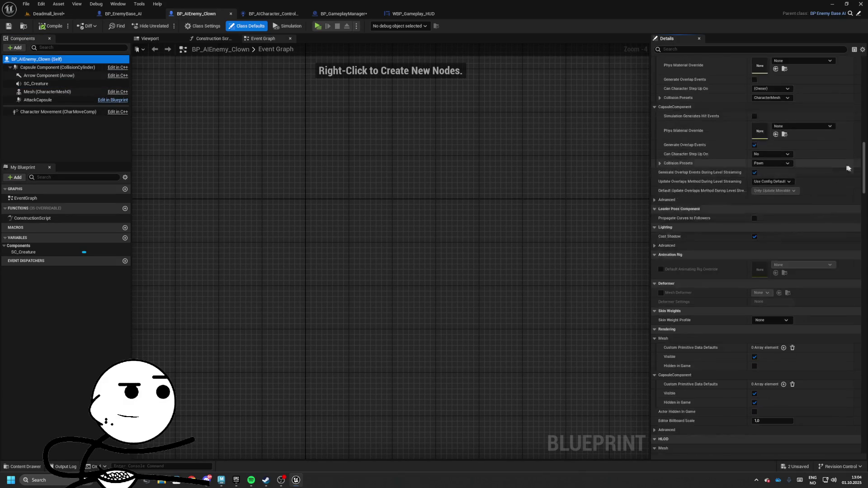
{"action": "scroll", "coordinate": [863, 170], "scroll_direction": "down", "scroll_amount": 15}
{"action": "scroll", "coordinate": [794, 302], "scroll_direction": "up", "scroll_amount": 5}
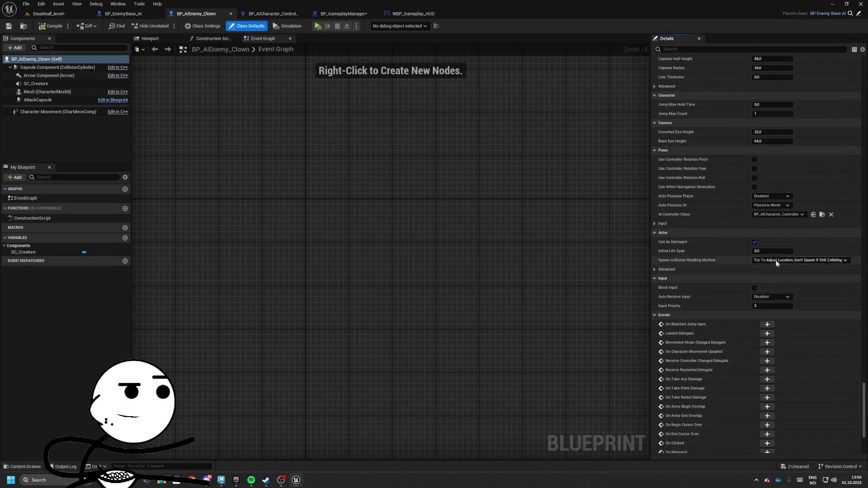
{"action": "left_click", "coordinate": [763, 228]}
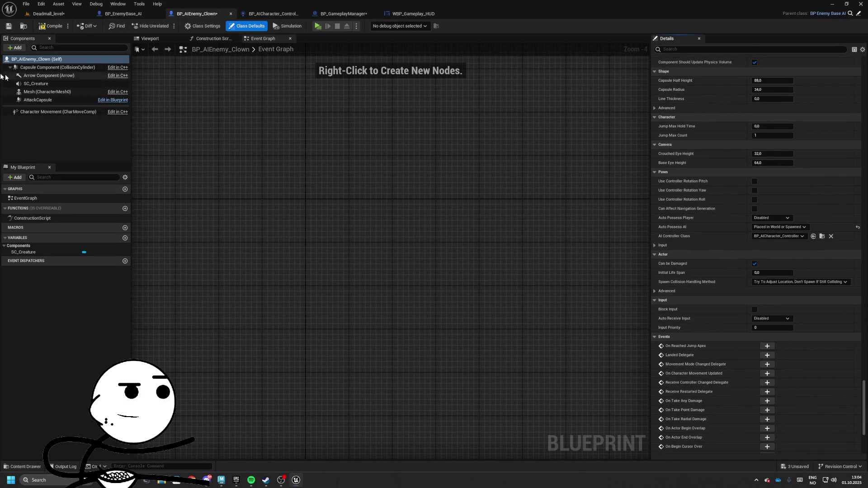
{"action": "left_click", "coordinate": [48, 26]}
{"action": "left_click", "coordinate": [48, 13]}
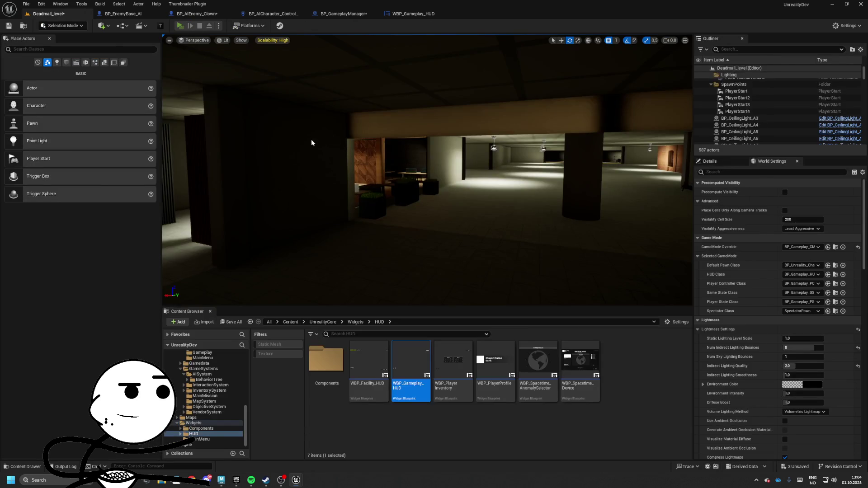
Play-test with wireframe toggled, then jump to the Accessed None error's Set Value as Vector node.
{"action": "key", "text": "alt+p"}
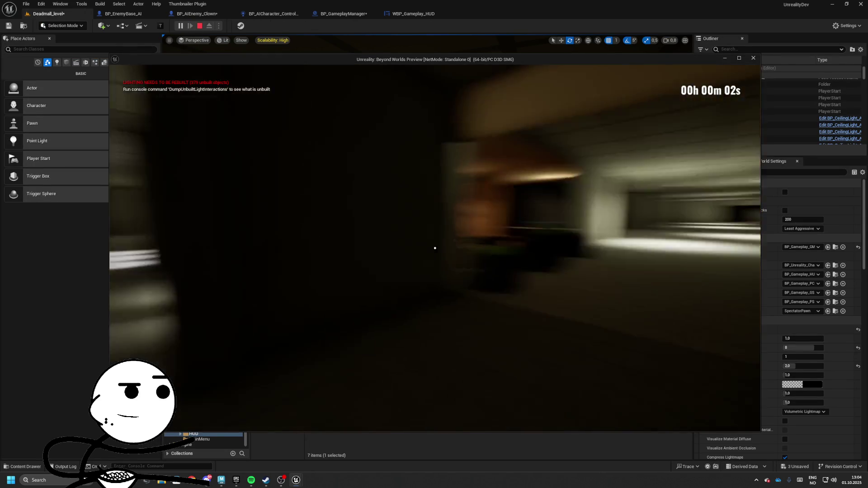
{"action": "key", "text": "F1"}
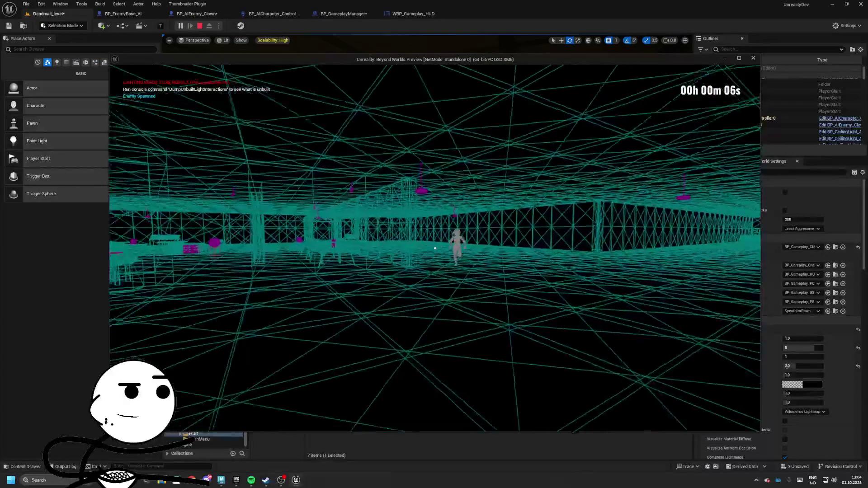
{"action": "key", "text": "F3"}
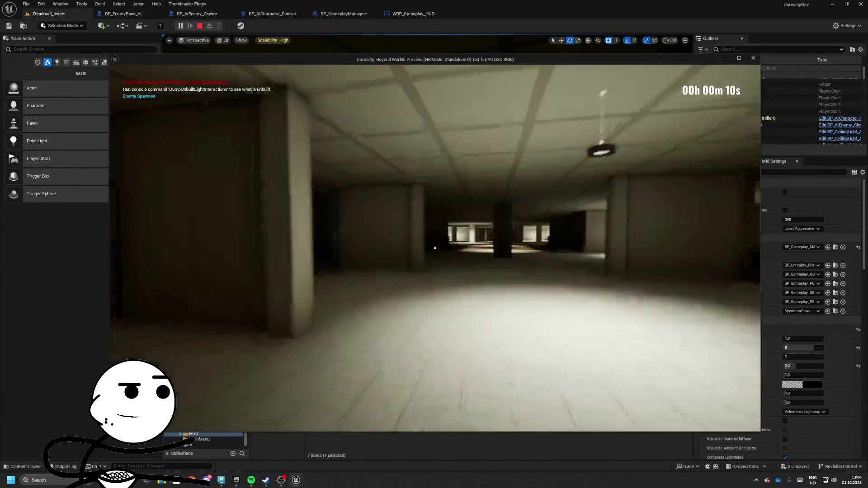
{"action": "key", "text": "Escape"}
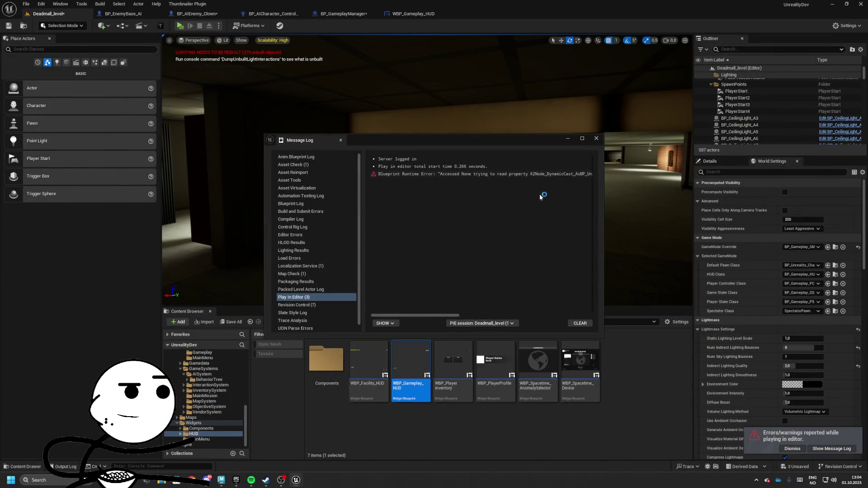
{"action": "left_click_drag", "start_coordinate": [438, 315], "coordinate": [504, 313]}
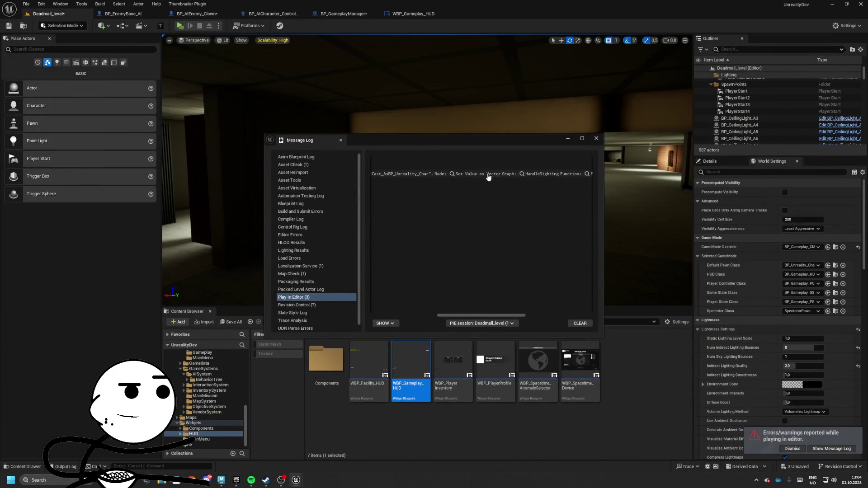
{"action": "left_click", "coordinate": [488, 177]}
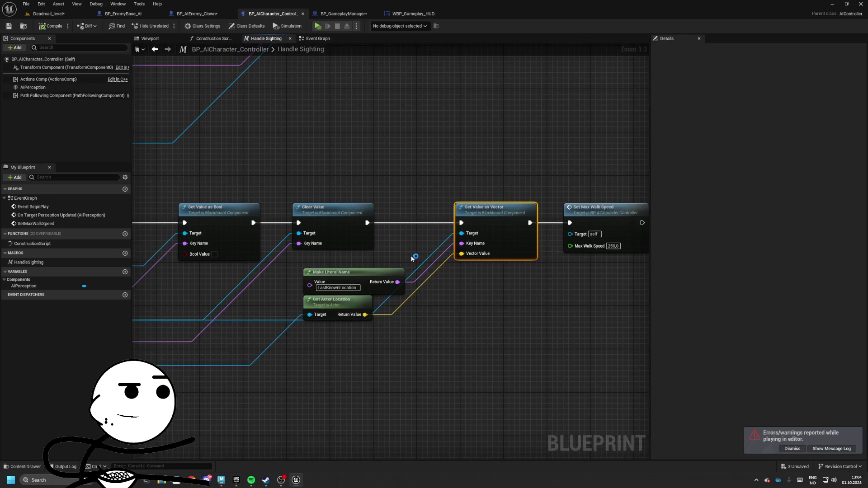
Insert an Is Valid check on the Cast To BP_Unreality_Char result ahead of the Sequence.
{"action": "mouse_move", "coordinate": [411, 258]}
{"action": "left_mouse_down"}
{"action": "mouse_move", "coordinate": [486, 222]}
{"action": "mouse_move", "coordinate": [528, 158]}
{"action": "mouse_move", "coordinate": [560, 153]}
{"action": "mouse_move", "coordinate": [456, 262]}
{"action": "mouse_move", "coordinate": [379, 205]}
{"action": "mouse_move", "coordinate": [415, 258]}
{"action": "left_mouse_up"}
{"action": "left_click_drag", "start_coordinate": [232, 171], "coordinate": [351, 262]}
{"action": "left_click_drag", "start_coordinate": [379, 225], "coordinate": [289, 225]}
{"action": "left_click_drag", "start_coordinate": [319, 249], "coordinate": [378, 240]}
{"action": "type", "text": "is val"}
{"action": "key", "text": "Down"}
{"action": "key", "text": "Return"}
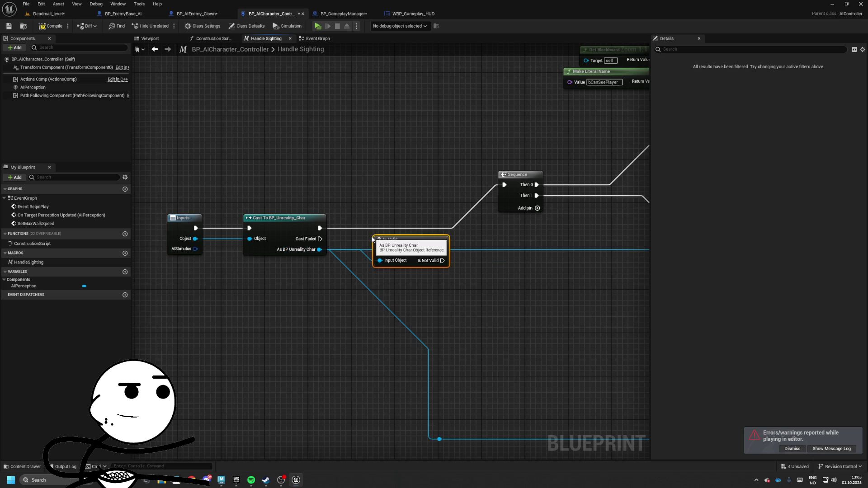
{"action": "left_click_drag", "start_coordinate": [380, 249], "coordinate": [320, 228]}
{"action": "mouse_move", "coordinate": [443, 249]}
{"action": "left_mouse_down"}
{"action": "mouse_move", "coordinate": [504, 185]}
{"action": "mouse_move", "coordinate": [302, 199]}
{"action": "mouse_move", "coordinate": [206, 151]}
{"action": "left_mouse_up"}
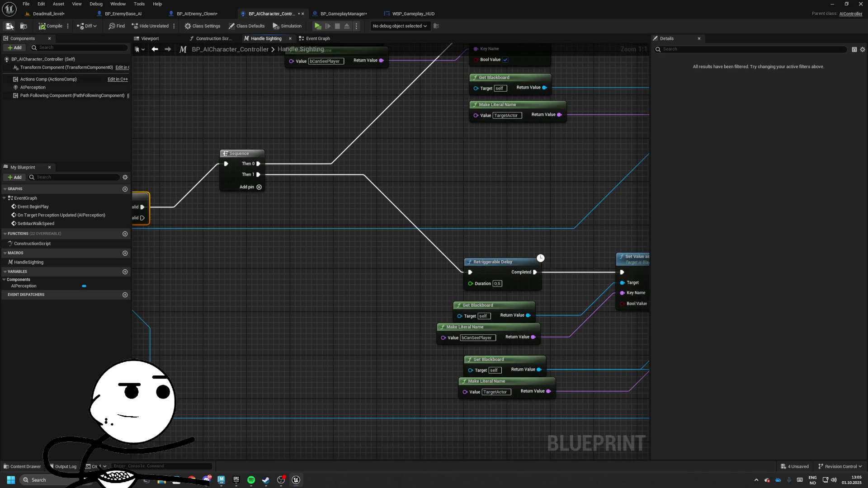
Save the controller blueprint and go back to the BP_GameplayManager graph.
{"action": "left_click", "coordinate": [9, 26]}
{"action": "mouse_move", "coordinate": [620, 270]}
{"action": "left_mouse_down"}
{"action": "mouse_move", "coordinate": [389, 207]}
{"action": "mouse_move", "coordinate": [373, 220]}
{"action": "mouse_move", "coordinate": [269, 110]}
{"action": "mouse_move", "coordinate": [319, 162]}
{"action": "left_mouse_up"}
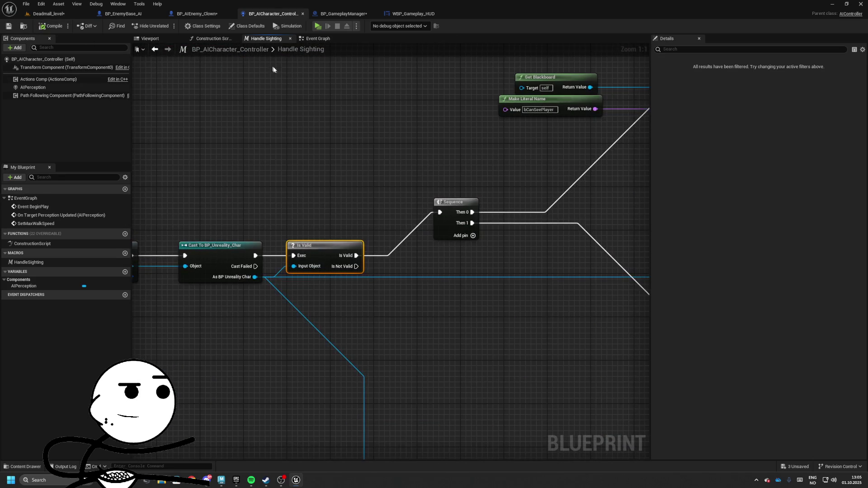
{"action": "left_click_drag", "start_coordinate": [469, 147], "coordinate": [252, 139]}
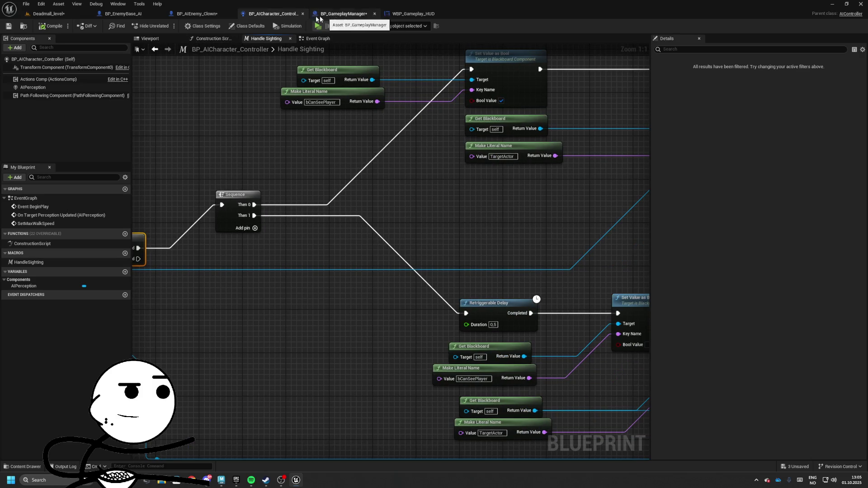
{"action": "left_click", "coordinate": [48, 16]}
{"action": "left_click", "coordinate": [413, 14]}
{"action": "left_click", "coordinate": [350, 14]}
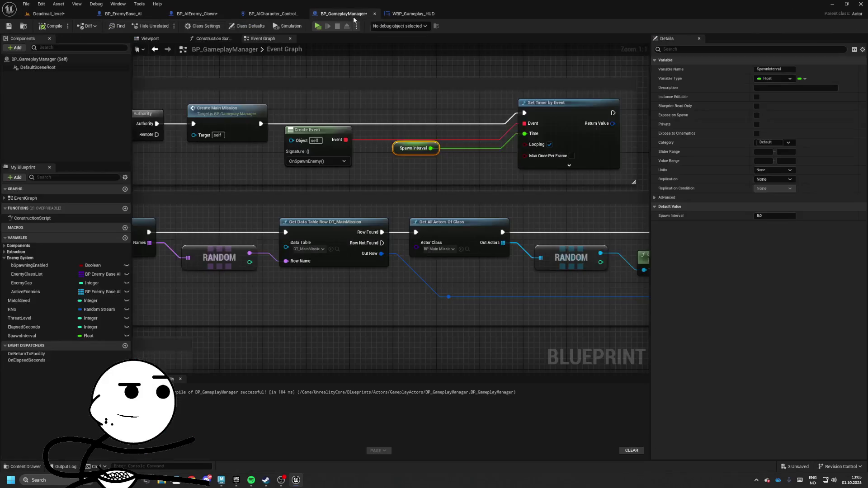
Make room after SpawnActor by moving Print String right and widening the comment.
{"action": "scroll", "coordinate": [297, 251], "scroll_direction": "down", "scroll_amount": 6}
{"action": "scroll", "coordinate": [395, 194], "scroll_direction": "up", "scroll_amount": 4}
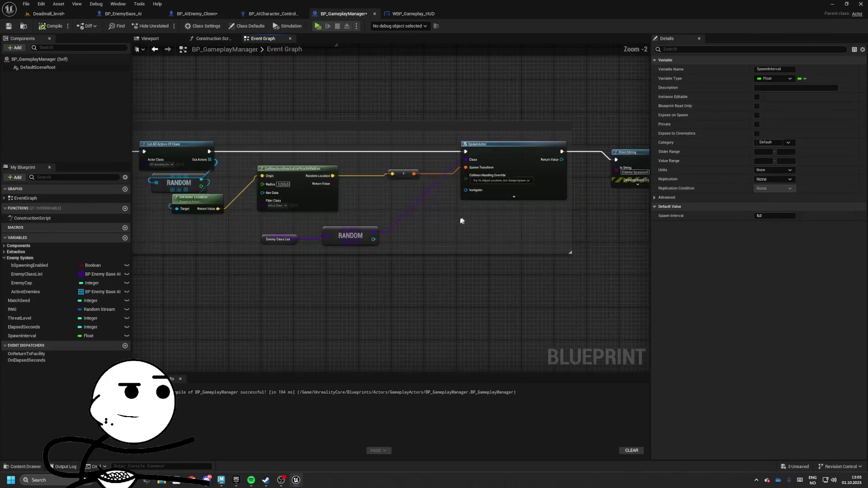
{"action": "left_click_drag", "start_coordinate": [466, 193], "coordinate": [576, 188]}
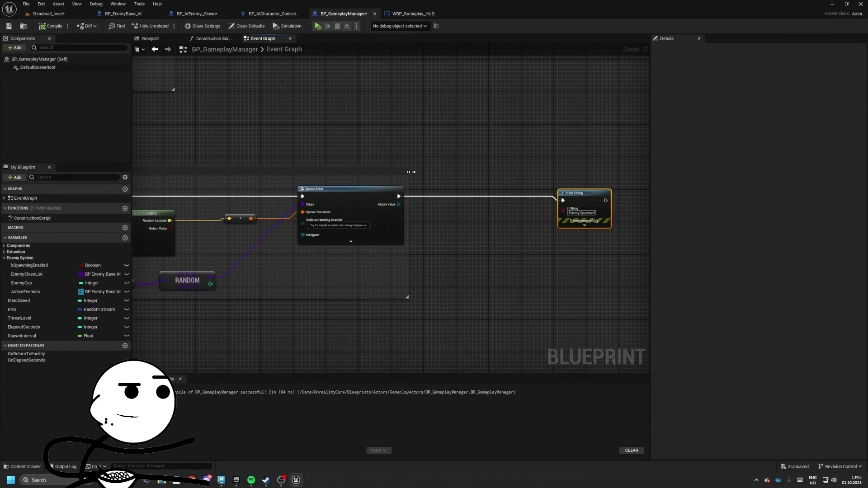
{"action": "left_click_drag", "start_coordinate": [409, 173], "coordinate": [519, 172]}
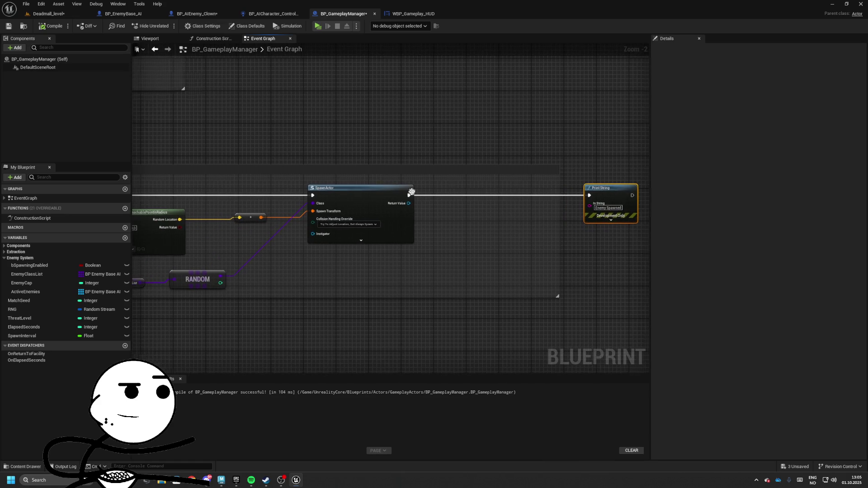
{"action": "left_click_drag", "start_coordinate": [461, 198], "coordinate": [462, 200]}
{"action": "type", "text": "spawn"}
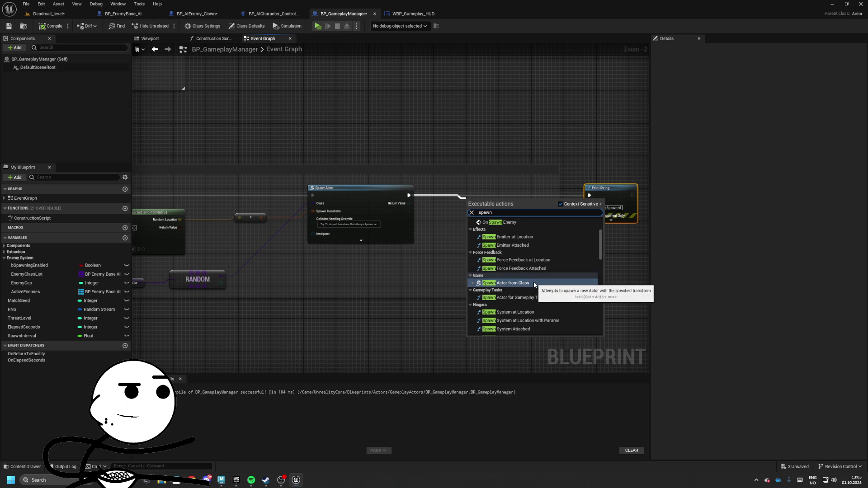
{"action": "type", "text": "sound"}
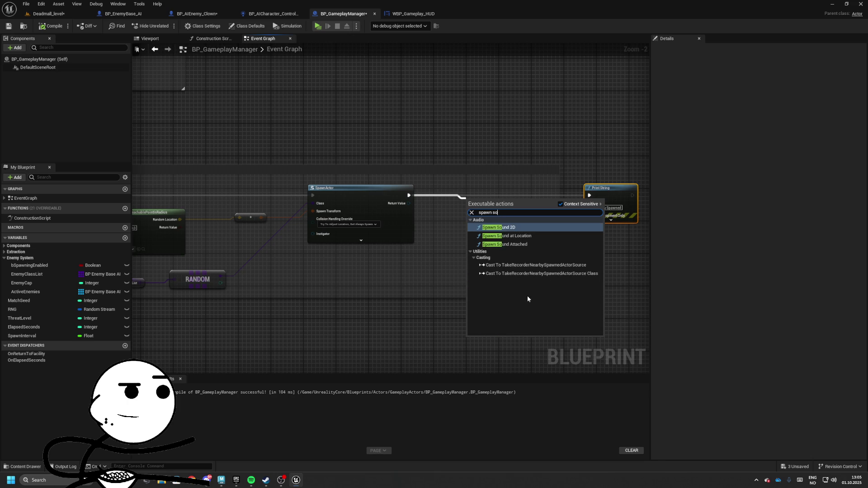
{"action": "key", "text": "Escape"}
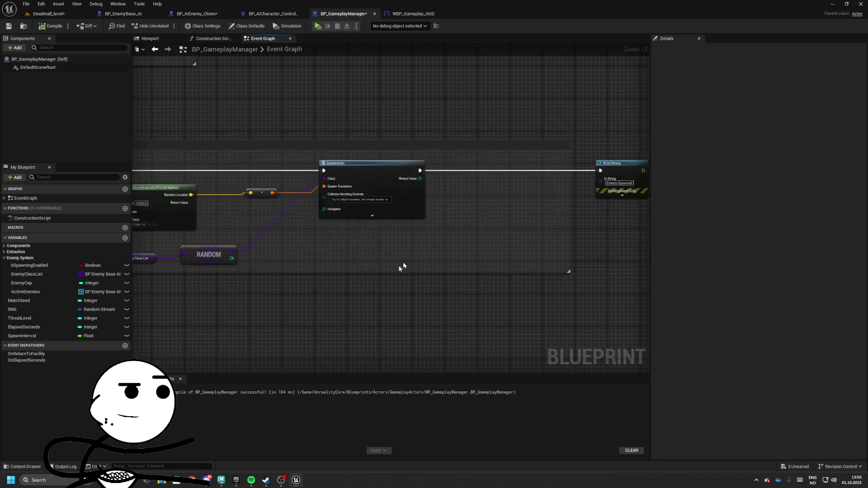
Create a custom event named MULT_SpawnEnemyVFX.
{"action": "right_click", "coordinate": [365, 308]}
{"action": "type", "text": "cusotm"}
{"action": "key", "text": "BackSpace"}
{"action": "key", "text": "BackSpace"}
{"action": "key", "text": "BackSpace"}
{"action": "type", "text": "tom"}
{"action": "key", "text": "Return"}
{"action": "type", "text": "MC_SpawnCharacterVFX"}
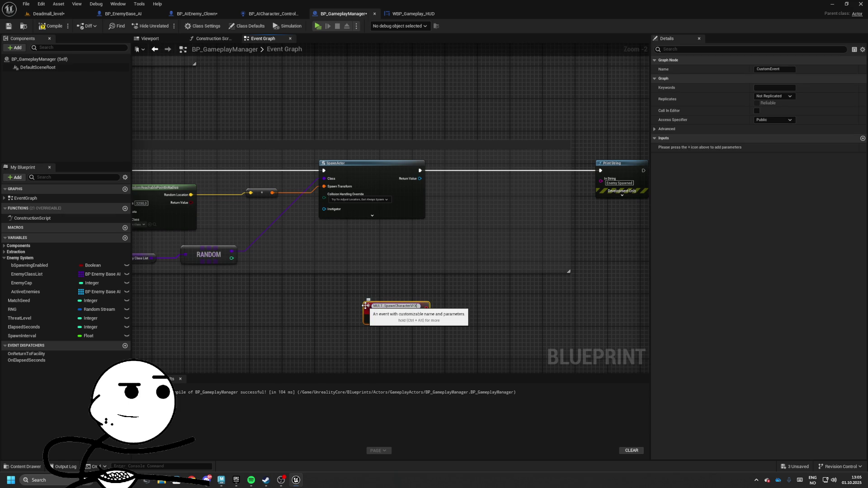
{"action": "key", "text": "Return"}
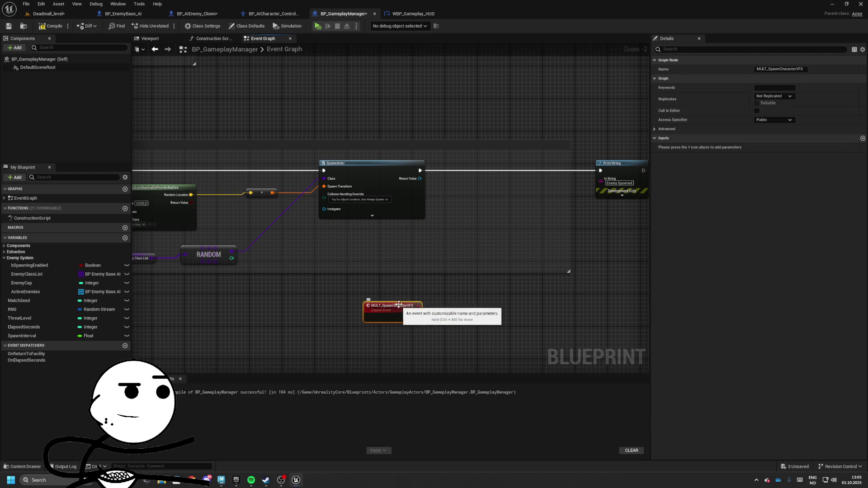
{"action": "key", "text": "BackSpace"}
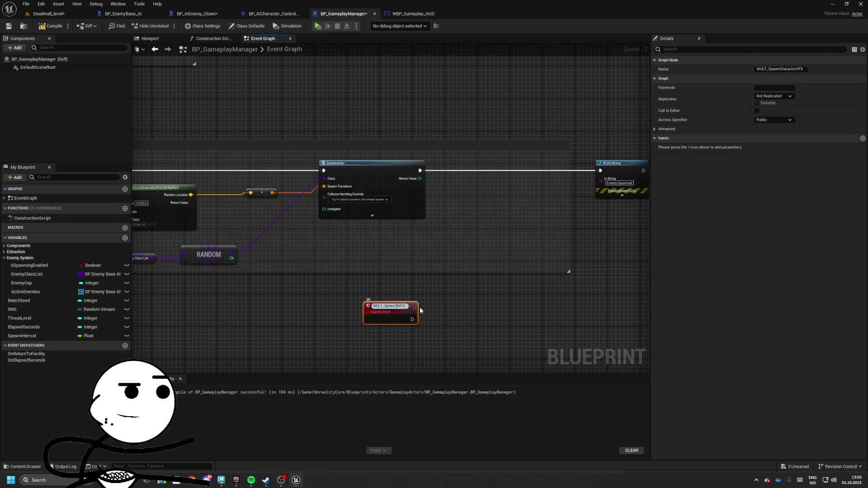
{"action": "type", "text": "Enemy"}
{"action": "key", "text": "Return"}
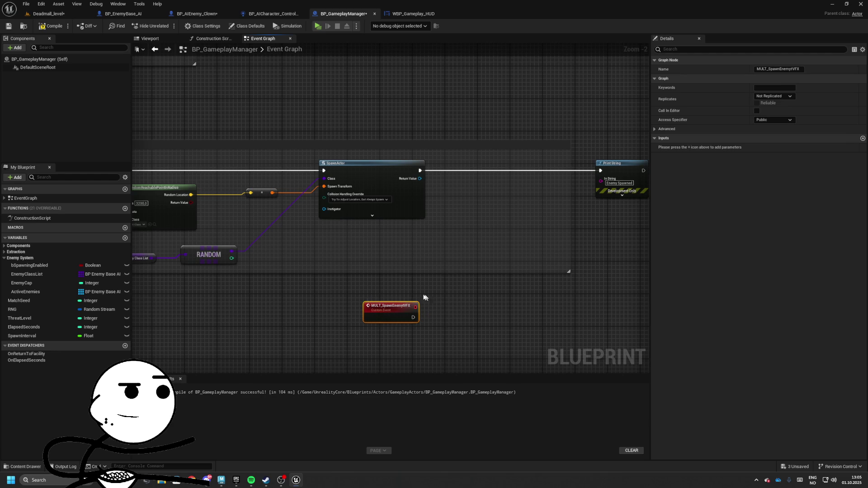
{"action": "scroll", "coordinate": [404, 310], "scroll_direction": "up", "scroll_amount": 1}
{"action": "double_click", "coordinate": [404, 307]}
{"action": "key", "text": "Escape"}
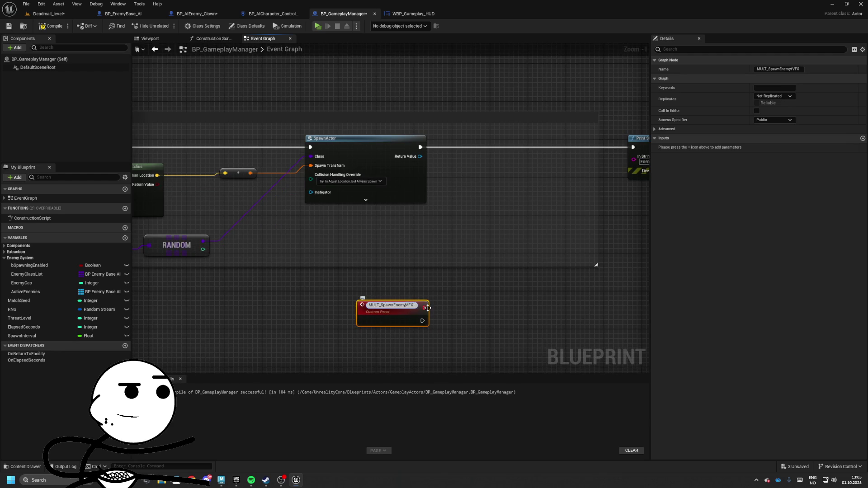
Add a Spawn Sound at Location node driven by the MULT_SpawnEnemyVFX event.
{"action": "left_click_drag", "start_coordinate": [340, 233], "coordinate": [428, 235]}
{"action": "type", "text": "spawn ss"}
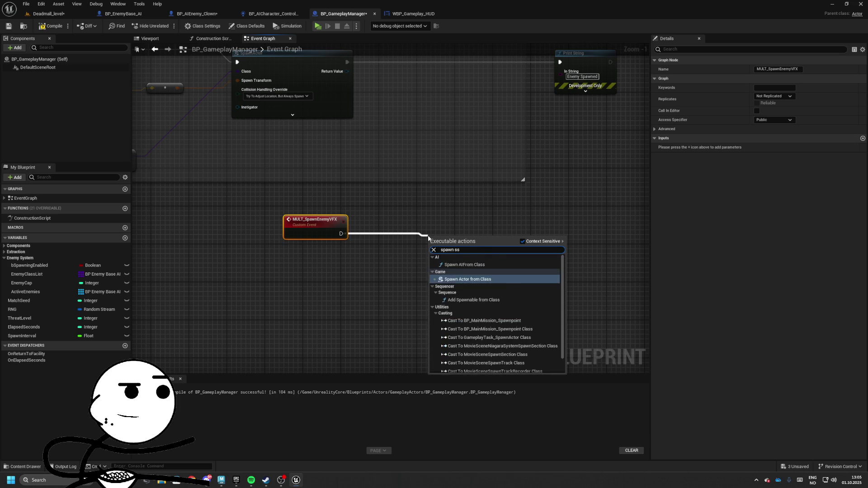
{"action": "key", "text": "BackSpace"}
{"action": "type", "text": "ound"}
{"action": "key", "text": "Return"}
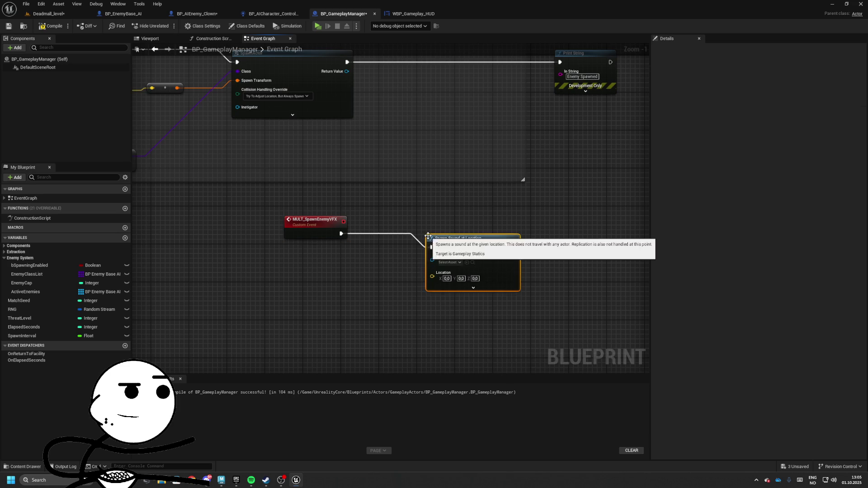
Give the event a Location input and call it after SpawnActor with the random location.
{"action": "mouse_move", "coordinate": [432, 276]}
{"action": "left_mouse_down"}
{"action": "mouse_move", "coordinate": [317, 226]}
{"action": "mouse_move", "coordinate": [347, 200]}
{"action": "mouse_move", "coordinate": [396, 191]}
{"action": "left_mouse_up"}
{"action": "type", "text": "mult sp"}
{"action": "left_click", "coordinate": [405, 232]}
{"action": "mouse_move", "coordinate": [400, 215]}
{"action": "left_mouse_down"}
{"action": "mouse_move", "coordinate": [379, 237]}
{"action": "mouse_move", "coordinate": [159, 248]}
{"action": "mouse_move", "coordinate": [286, 188]}
{"action": "left_mouse_up"}
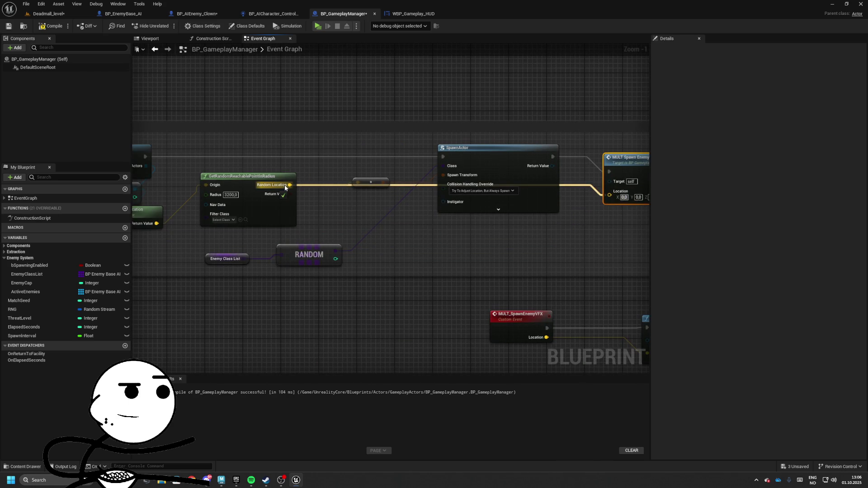
{"action": "right_click", "coordinate": [361, 189]}
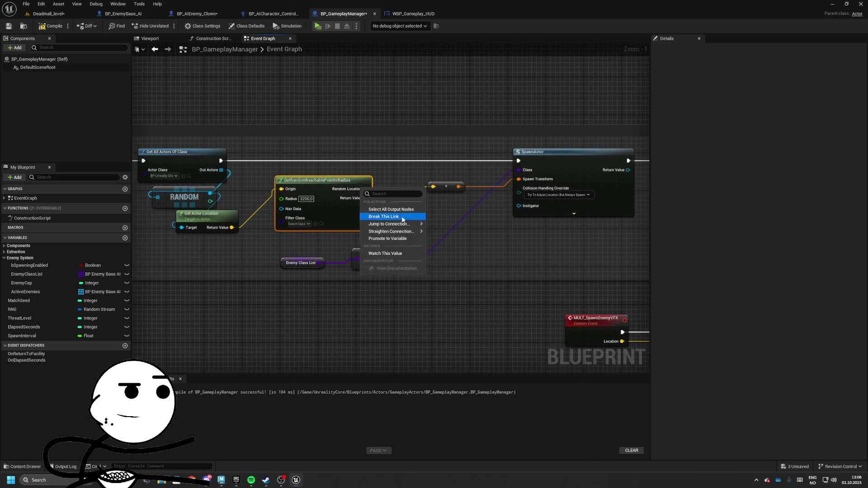
Promote Random Location to SpawnLocation, wire its SET into the chain, and feed the VFX call's Location.
{"action": "left_click", "coordinate": [382, 239]}
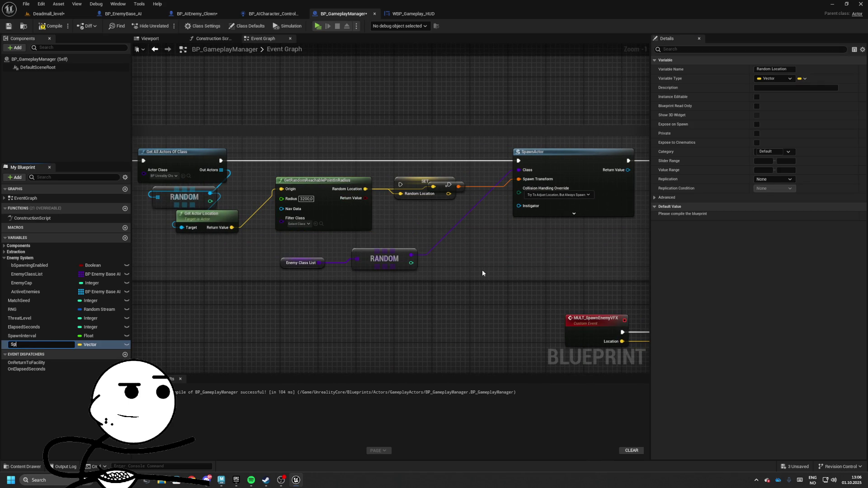
{"action": "type", "text": "awnLocatio"}
{"action": "key", "text": "Return"}
{"action": "left_click_drag", "start_coordinate": [425, 181], "coordinate": [410, 156]}
{"action": "mouse_move", "coordinate": [386, 161]}
{"action": "left_mouse_down"}
{"action": "mouse_move", "coordinate": [220, 161]}
{"action": "mouse_move", "coordinate": [391, 166]}
{"action": "left_mouse_up"}
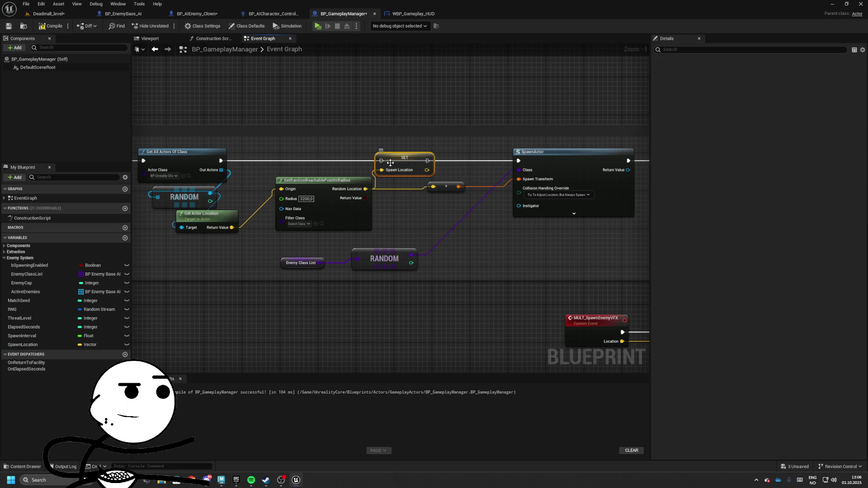
{"action": "left_click_drag", "start_coordinate": [220, 164], "coordinate": [221, 162]}
{"action": "mouse_move", "coordinate": [367, 163]}
{"action": "left_mouse_down"}
{"action": "mouse_move", "coordinate": [461, 156]}
{"action": "mouse_move", "coordinate": [200, 173]}
{"action": "left_mouse_up"}
{"action": "left_click_drag", "start_coordinate": [375, 189], "coordinate": [397, 176]}
{"action": "mouse_move", "coordinate": [42, 347]}
{"action": "left_mouse_down"}
{"action": "mouse_move", "coordinate": [348, 239]}
{"action": "mouse_move", "coordinate": [369, 207]}
{"action": "mouse_move", "coordinate": [313, 229]}
{"action": "mouse_move", "coordinate": [256, 228]}
{"action": "left_mouse_up"}
{"action": "mouse_move", "coordinate": [353, 199]}
{"action": "left_mouse_down"}
{"action": "mouse_move", "coordinate": [481, 188]}
{"action": "mouse_move", "coordinate": [481, 124]}
{"action": "left_mouse_up"}
Delete the Print String and give Spawn Sound at Location a big creature roar sound and attenuation.
{"action": "left_click", "coordinate": [542, 127]}
{"action": "key", "text": "Delete"}
{"action": "left_click", "coordinate": [428, 316]}
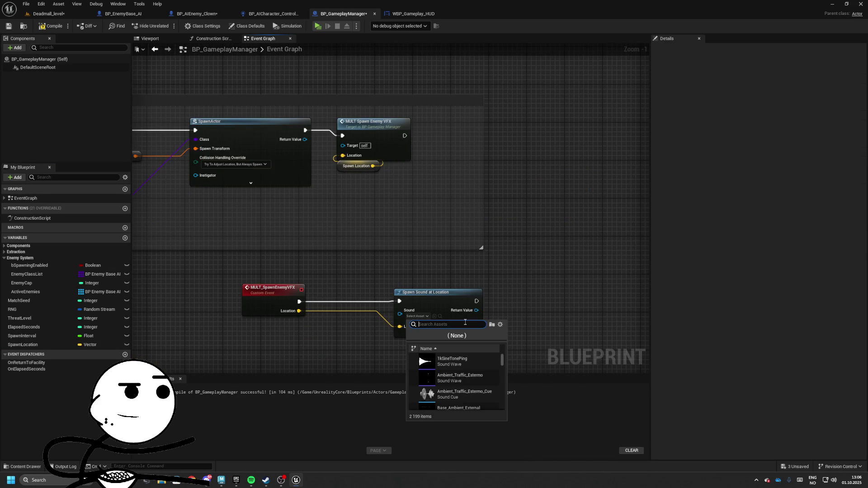
{"action": "key", "text": "Down"}
{"action": "key", "text": "Down"}
{"action": "key", "text": "Down"}
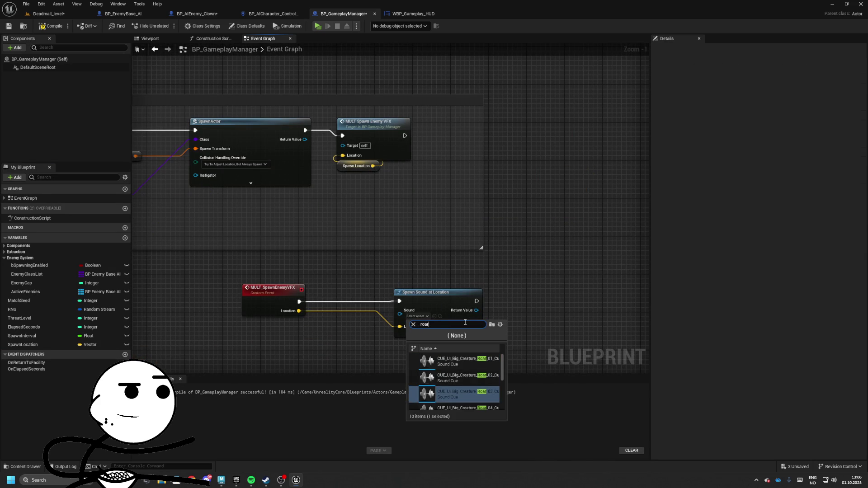
{"action": "left_click", "coordinate": [468, 361]}
{"action": "left_click_drag", "start_coordinate": [456, 331], "coordinate": [423, 314]}
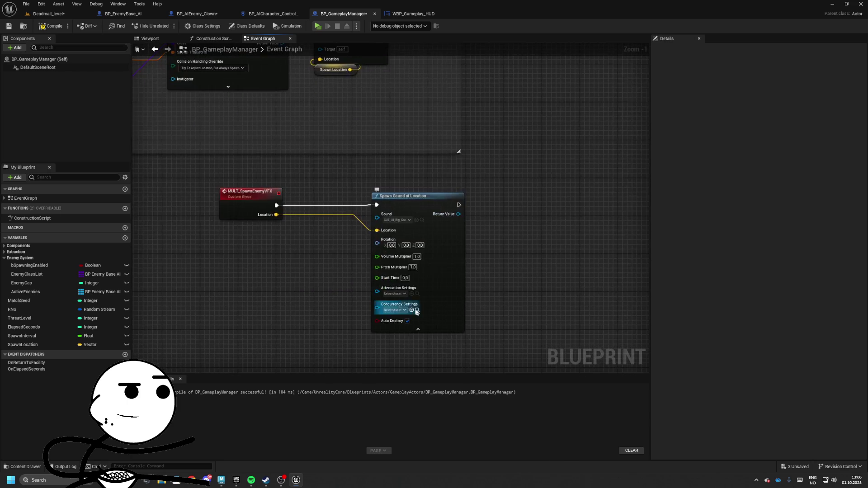
{"action": "left_click", "coordinate": [398, 294]}
{"action": "left_click", "coordinate": [425, 375]}
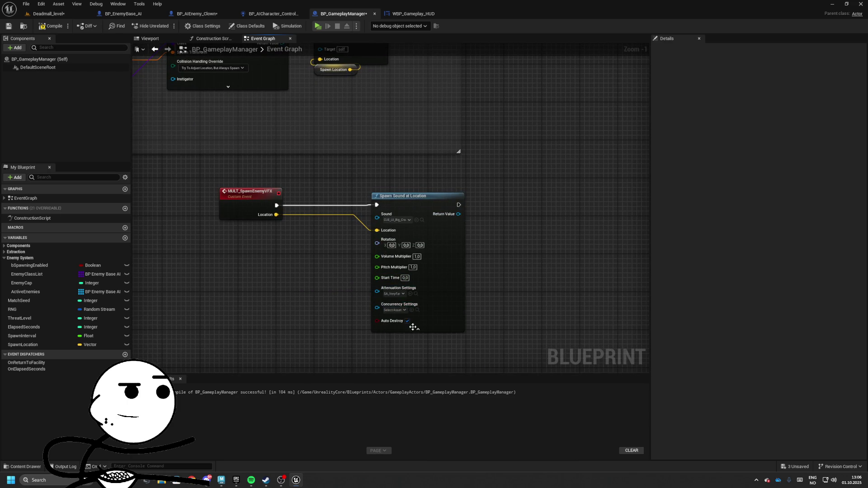
{"action": "left_click", "coordinate": [418, 329]}
Add a Play World Camera Shake at a new Epicenter input with radii 1600 and 3200.
{"action": "left_click_drag", "start_coordinate": [436, 248], "coordinate": [391, 266]}
{"action": "mouse_move", "coordinate": [387, 215]}
{"action": "left_mouse_down"}
{"action": "mouse_move", "coordinate": [337, 227]}
{"action": "mouse_move", "coordinate": [410, 227]}
{"action": "left_mouse_up"}
{"action": "type", "text": "play camer"}
{"action": "key", "text": "Return"}
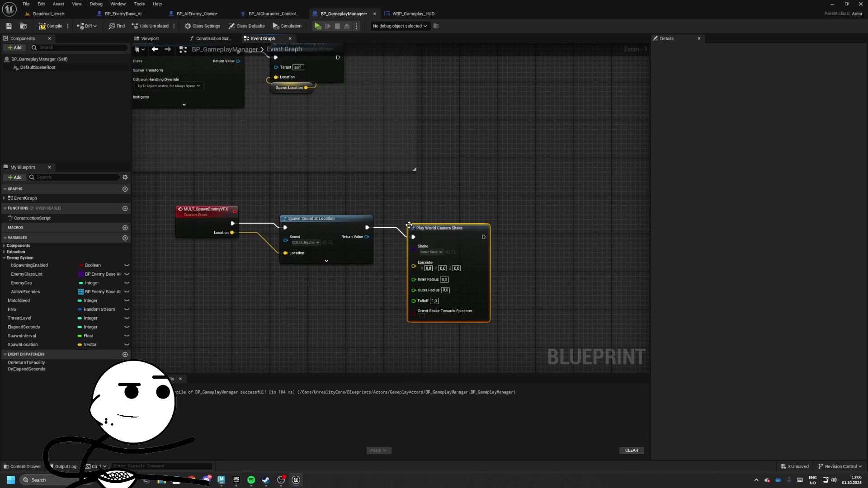
{"action": "left_click_drag", "start_coordinate": [229, 233], "coordinate": [231, 232]}
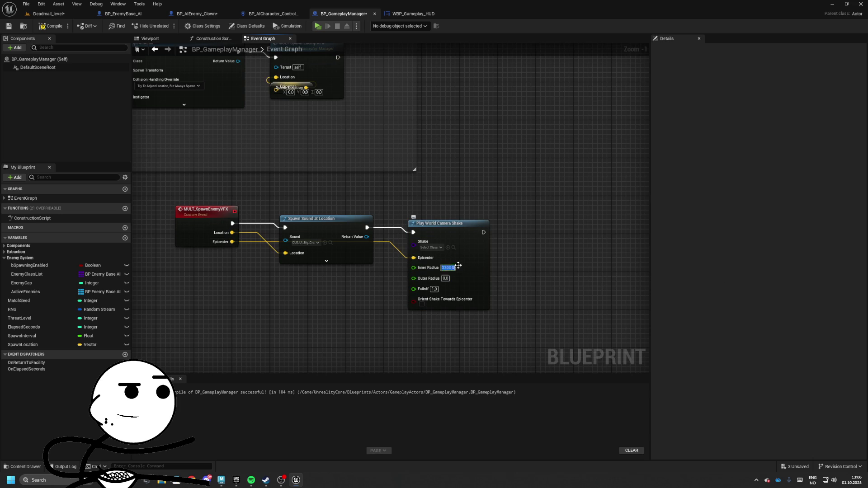
{"action": "type", "text": "1"}
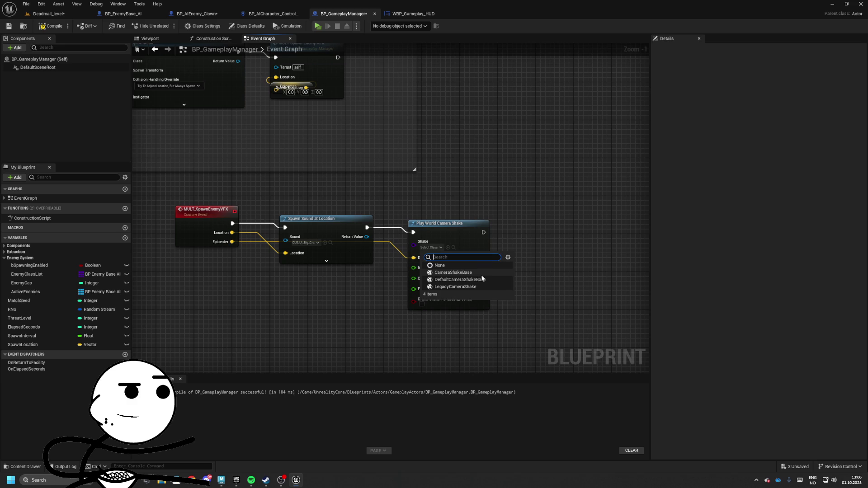
{"action": "left_click", "coordinate": [206, 144]}
Save all assets and browse to the Blueprints/Gamedata/Misc content folder.
{"action": "left_click", "coordinate": [48, 13]}
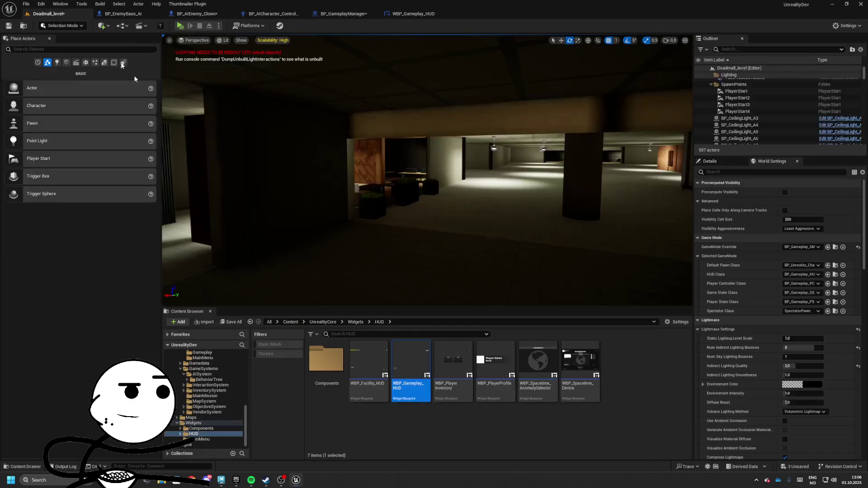
{"action": "left_click", "coordinate": [230, 322]}
{"action": "left_click", "coordinate": [489, 316]}
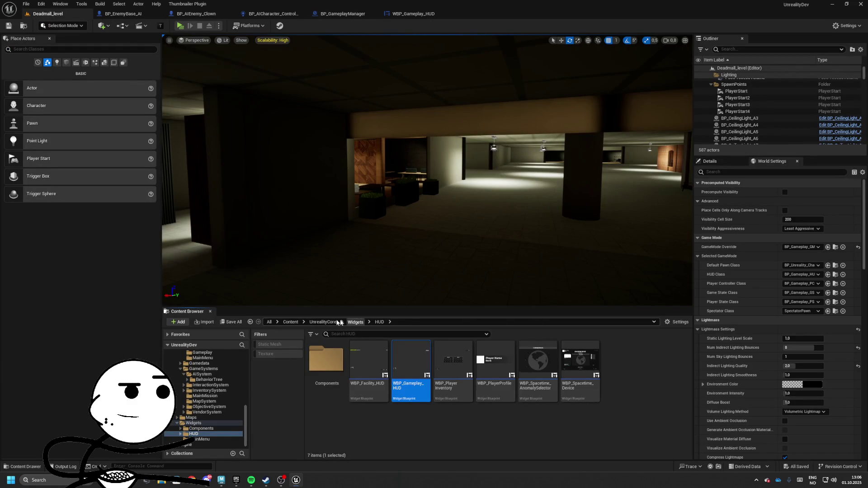
{"action": "left_click", "coordinate": [322, 322]}
{"action": "double_click", "coordinate": [369, 362]}
{"action": "double_click", "coordinate": [410, 362]}
{"action": "double_click", "coordinate": [369, 362]}
Create a CameraShake folder inside Misc and open it.
{"action": "right_click", "coordinate": [501, 377]}
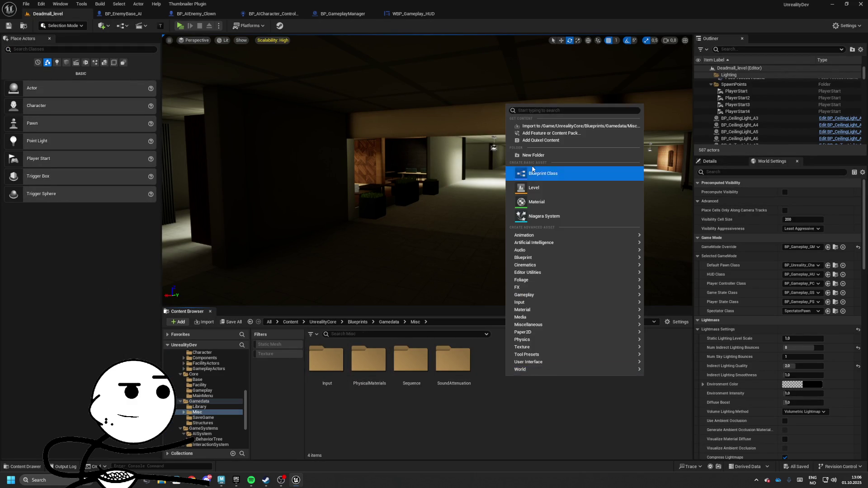
{"action": "left_click", "coordinate": [541, 173]}
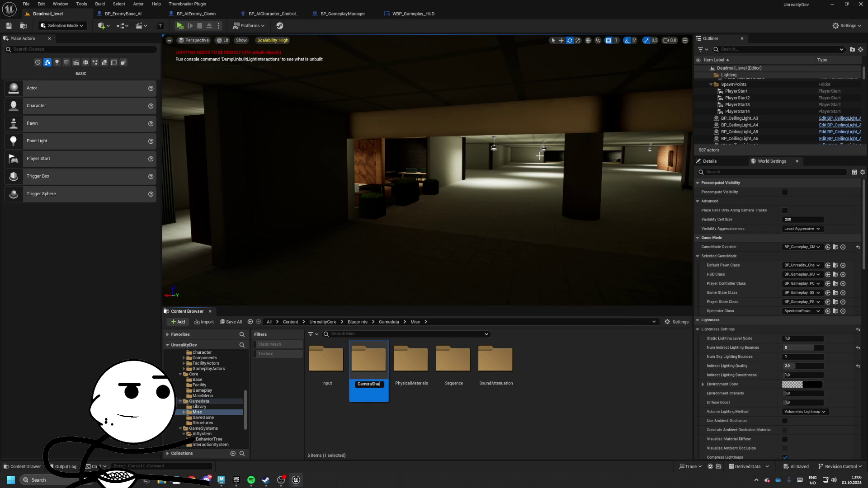
{"action": "type", "text": "ke"}
{"action": "key", "text": "Return"}
{"action": "double_click", "coordinate": [326, 362]}
Create a CameraShakeBase Blueprint class named CS_EnemySpawn and open it.
{"action": "right_click", "coordinate": [368, 380]}
{"action": "mouse_move", "coordinate": [403, 231]}
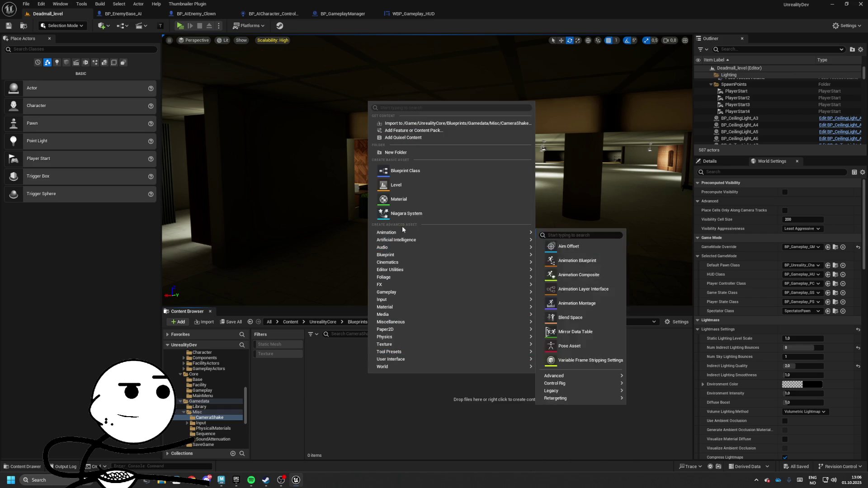
{"action": "left_click", "coordinate": [402, 170]}
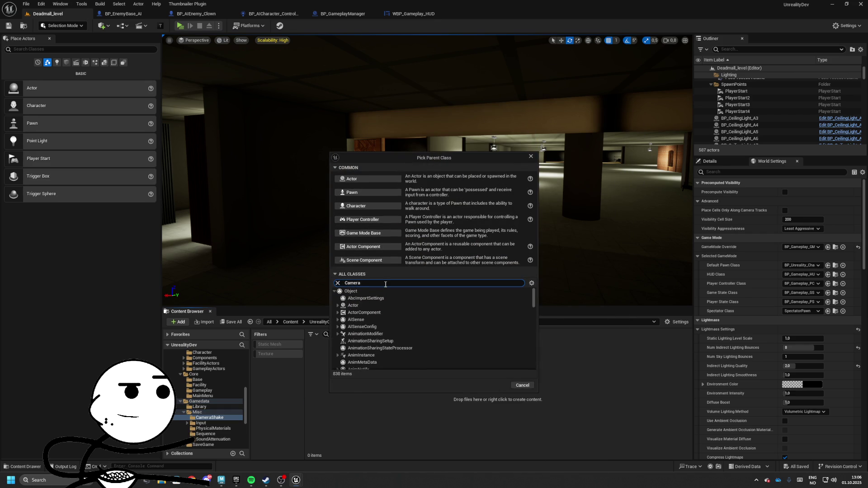
{"action": "type", "text": "sh"}
{"action": "key", "text": "Down"}
{"action": "key", "text": "Down"}
{"action": "key", "text": "Down"}
{"action": "key", "text": "Return"}
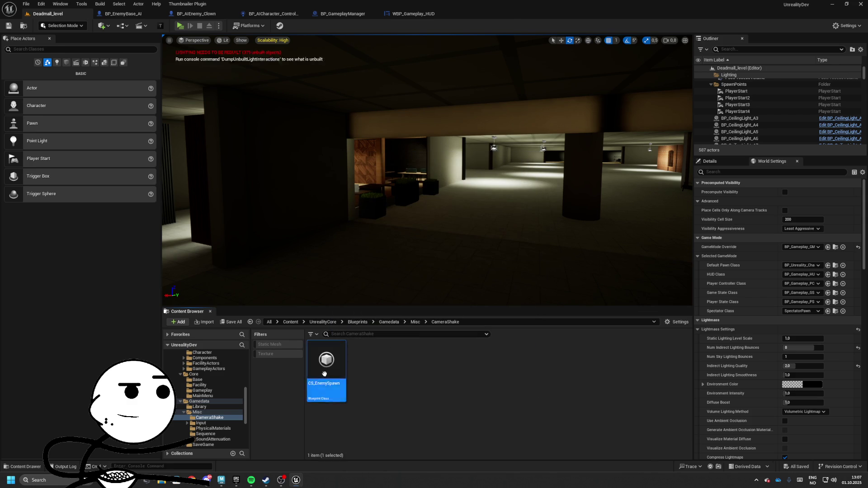
{"action": "double_click", "coordinate": [324, 374]}
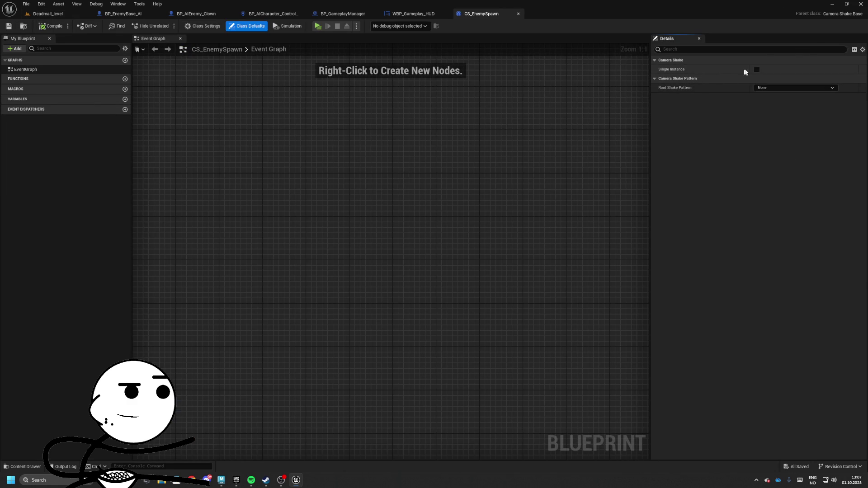
Make CS_EnemySpawn single-instance and set its root shake pattern to Perlin Noise.
{"action": "left_click", "coordinate": [758, 70]}
{"action": "left_click", "coordinate": [766, 88]}
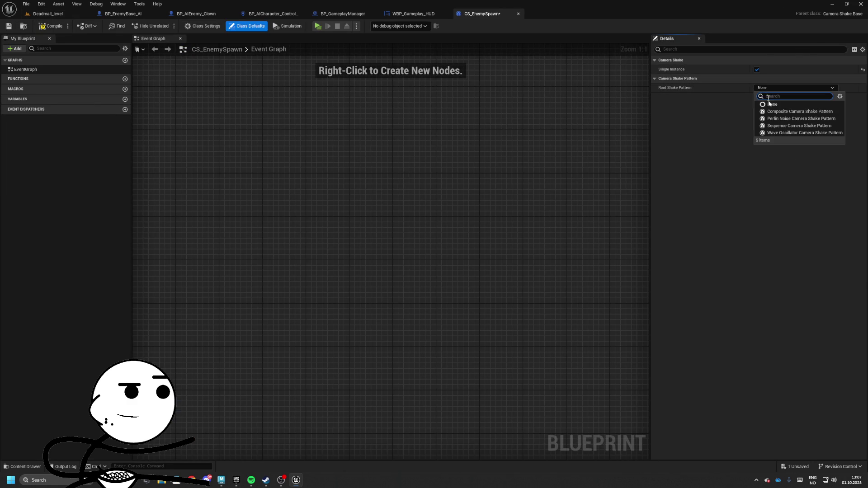
{"action": "left_click", "coordinate": [782, 120]}
Expand the Location, Rotation, FOV, Timing and Pitch/Yaw/Roll settings, then return to BP_GameplayManager.
{"action": "left_click", "coordinate": [660, 96]}
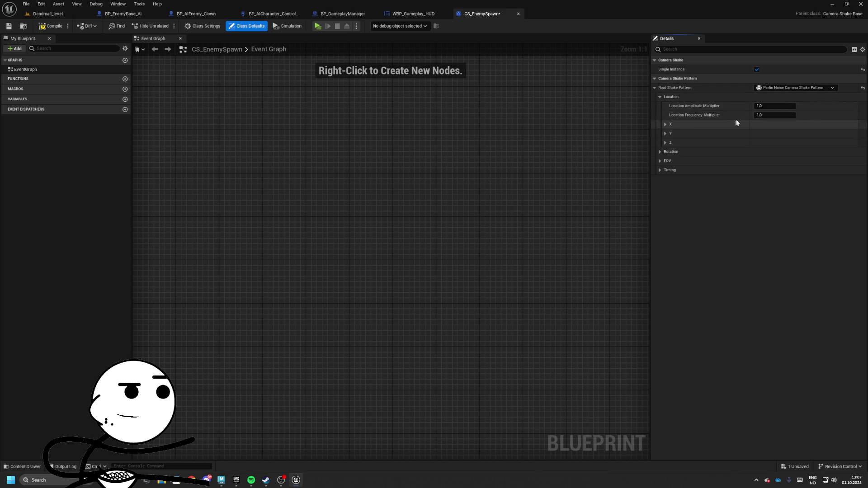
{"action": "left_click", "coordinate": [661, 152]}
{"action": "left_click", "coordinate": [660, 207]}
{"action": "left_click", "coordinate": [660, 225]}
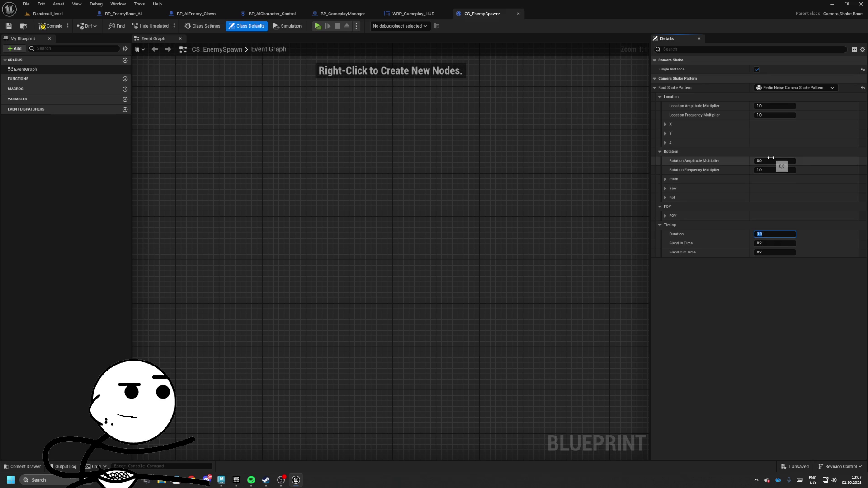
{"action": "left_click", "coordinate": [666, 197]}
{"action": "left_click", "coordinate": [665, 189]}
{"action": "left_click", "coordinate": [666, 179]}
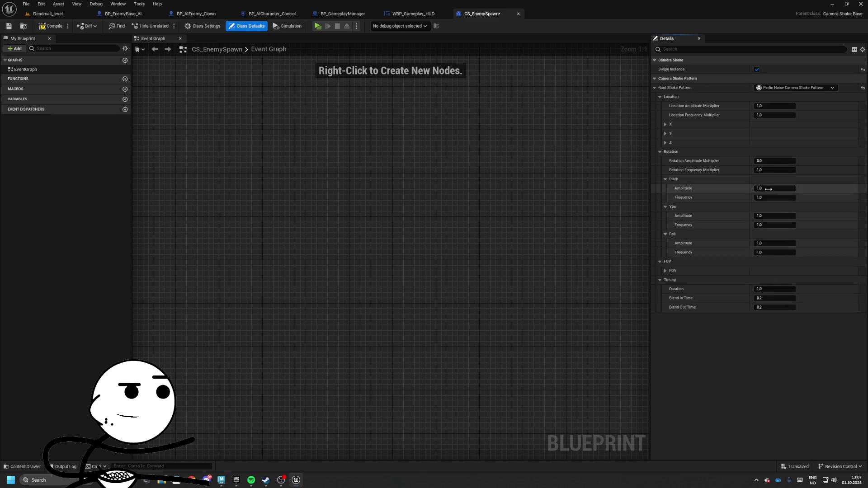
{"action": "left_click", "coordinate": [766, 162]}
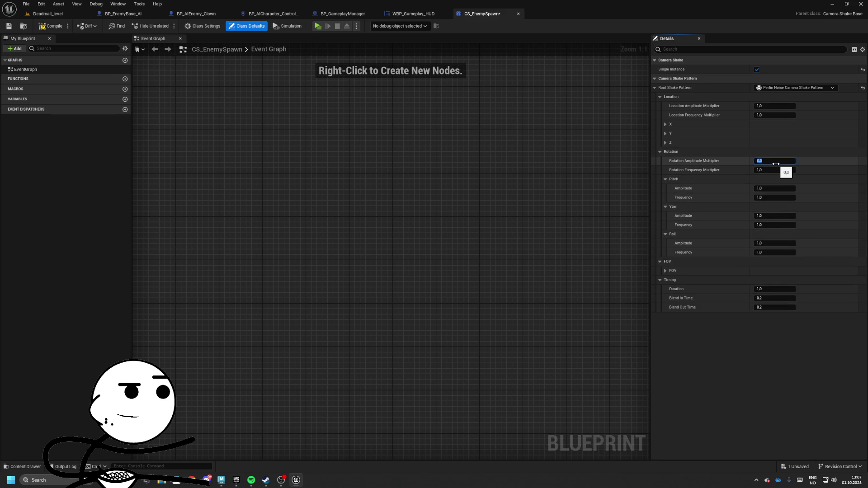
{"action": "left_click", "coordinate": [343, 14]}
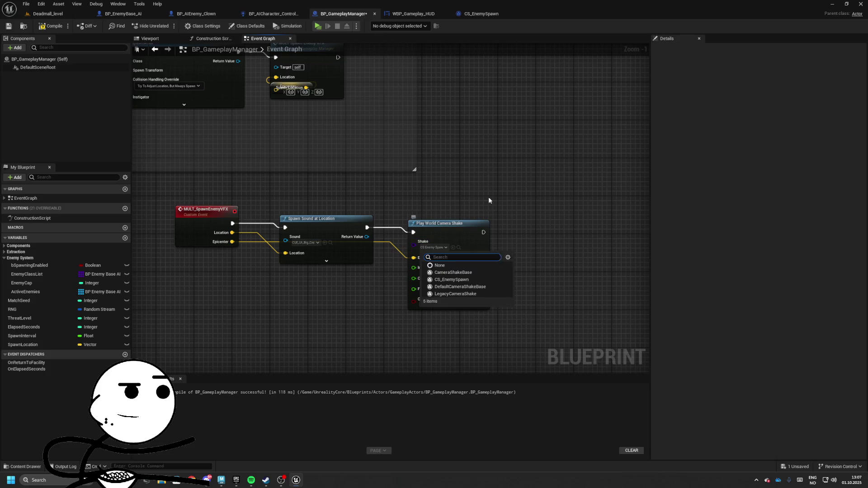
Wrap the MULT_SpawnEnemyVFX nodes in a '[MULTICAST] Spawn Enemy VFX' comment and save the blueprint.
{"action": "left_click", "coordinate": [197, 209]}
{"action": "left_click", "coordinate": [774, 96]}
{"action": "left_click", "coordinate": [769, 108]}
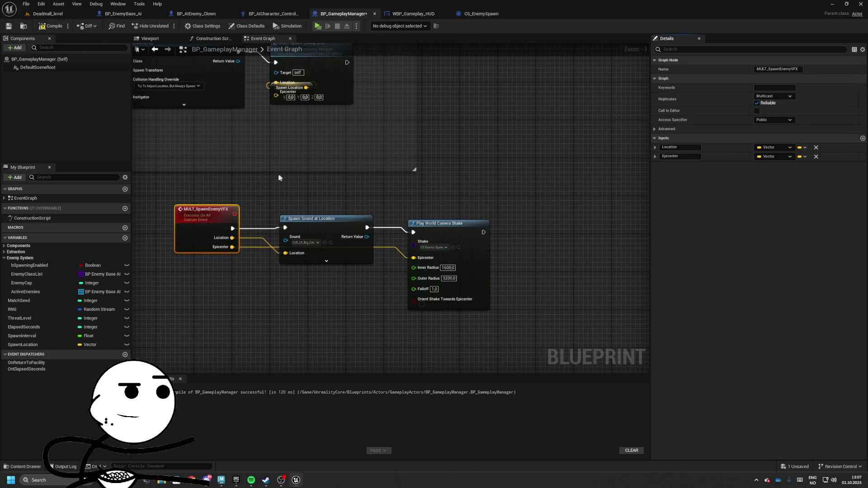
{"action": "key", "text": "c"}
{"action": "type", "text": "[MULTICAST] Spawn Enemy VF"}
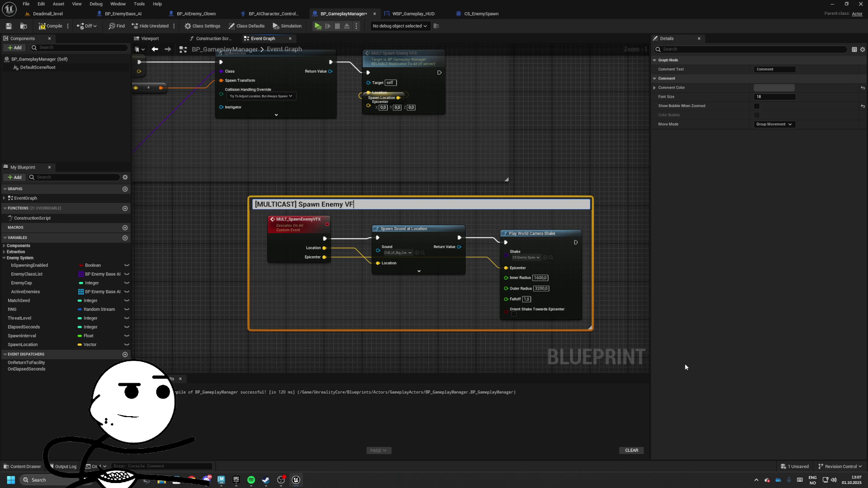
{"action": "type", "text": "X"}
{"action": "key", "text": "Return"}
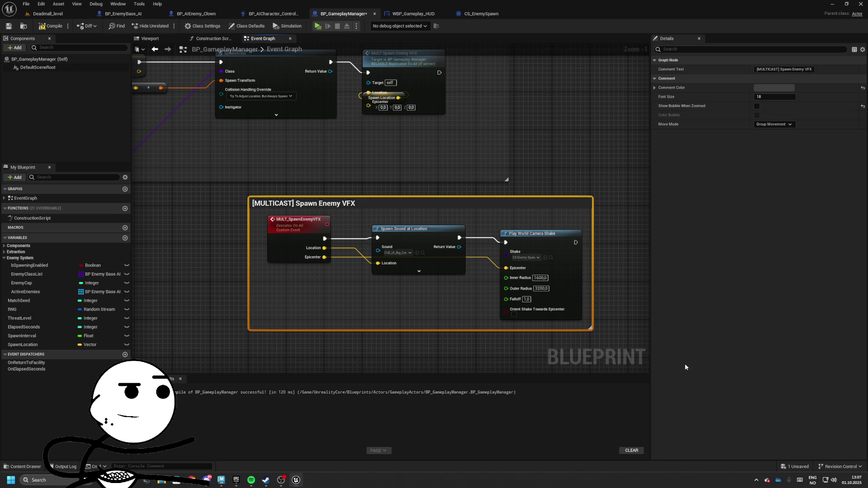
{"action": "left_click", "coordinate": [589, 194]}
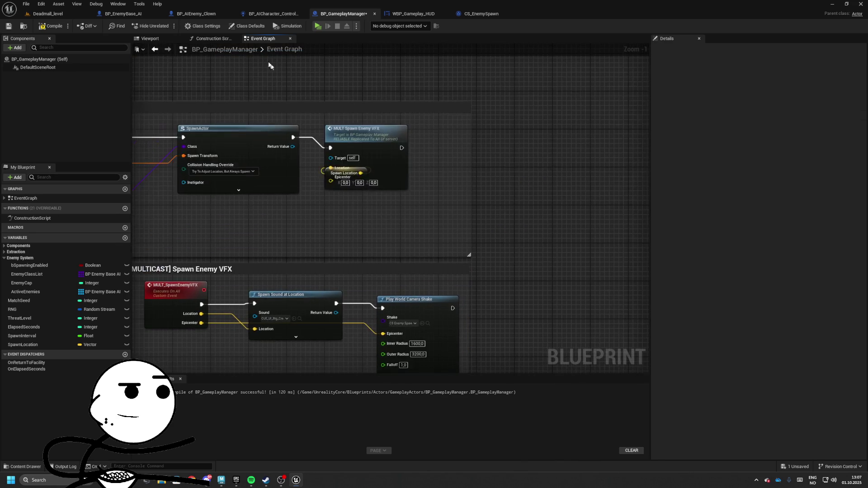
{"action": "left_click", "coordinate": [9, 26]}
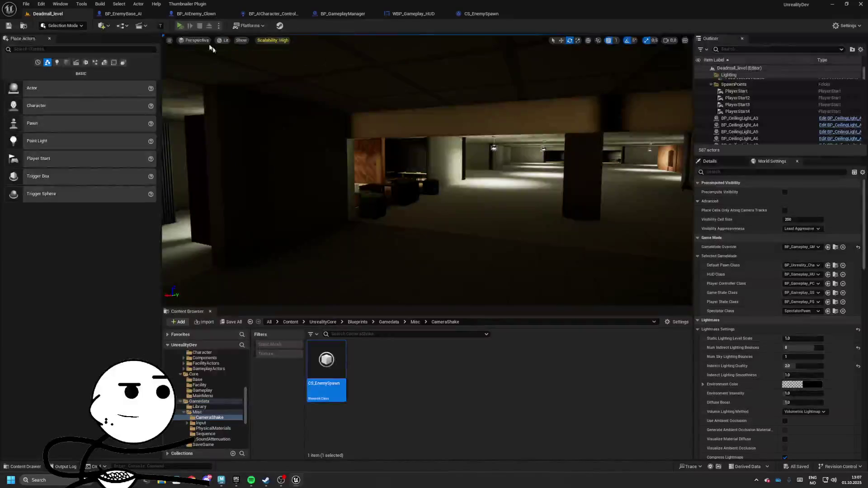
Play-test the level in Standalone, stop it, then bring up the WBP_Gameplay_HUD widget.
{"action": "left_click", "coordinate": [182, 26]}
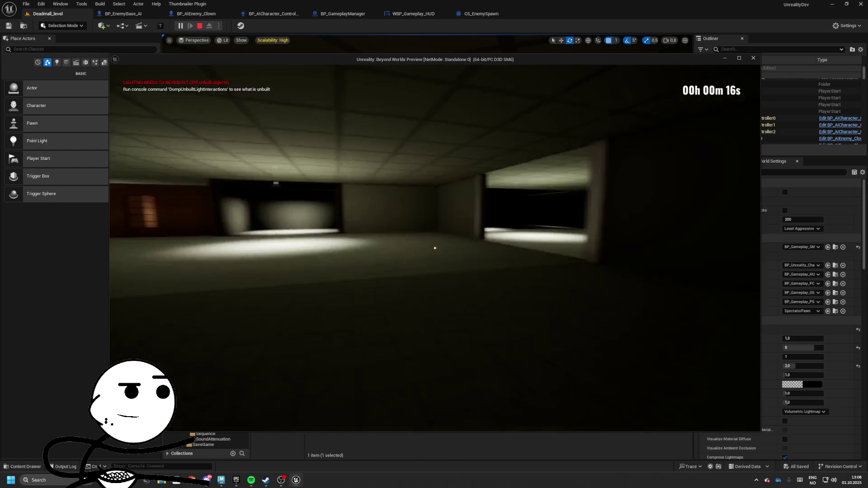
{"action": "key", "text": "Escape"}
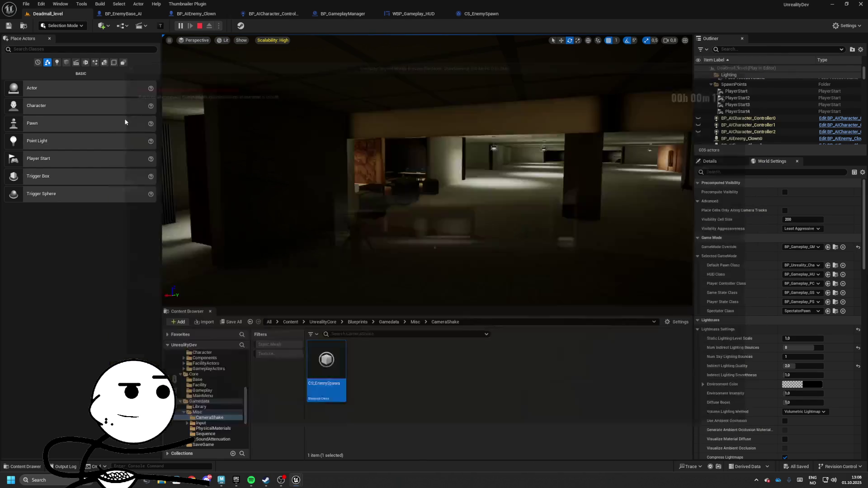
{"action": "left_click", "coordinate": [481, 14]}
{"action": "left_click", "coordinate": [414, 14]}
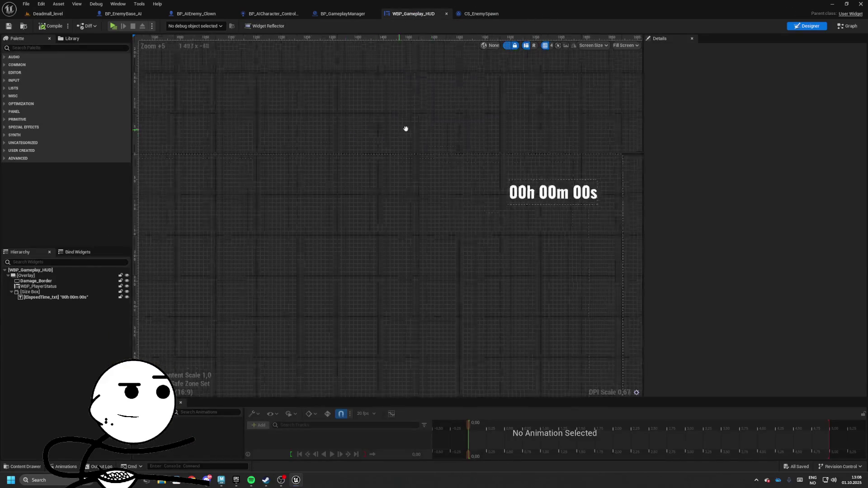
Look through the AI controller, clown, enemy base and HUD blueprints, then return to BP_GameplayManager.
{"action": "left_click", "coordinate": [241, 15]}
{"action": "left_click", "coordinate": [196, 13]}
{"action": "left_click", "coordinate": [271, 13]}
{"action": "mouse_move", "coordinate": [488, 269]}
{"action": "left_mouse_down"}
{"action": "mouse_move", "coordinate": [359, 217]}
{"action": "mouse_move", "coordinate": [278, 215]}
{"action": "left_mouse_up"}
{"action": "left_click", "coordinate": [123, 13]}
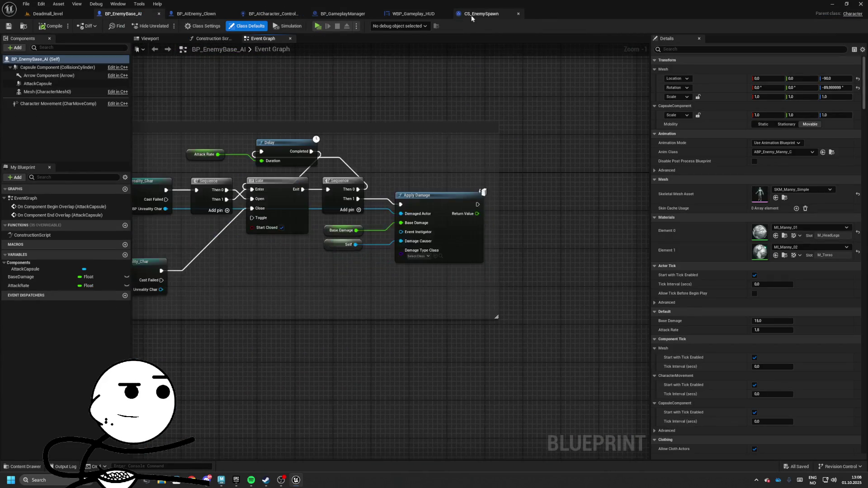
{"action": "left_click", "coordinate": [417, 17]}
{"action": "left_click", "coordinate": [337, 14]}
Wire Spawn Location into the VFX call's Location and the event's Location into the camera shake Epicenter.
{"action": "mouse_move", "coordinate": [480, 132]}
{"action": "left_mouse_down"}
{"action": "mouse_move", "coordinate": [386, 154]}
{"action": "mouse_move", "coordinate": [407, 145]}
{"action": "left_mouse_up"}
{"action": "left_click_drag", "start_coordinate": [423, 105], "coordinate": [470, 105]}
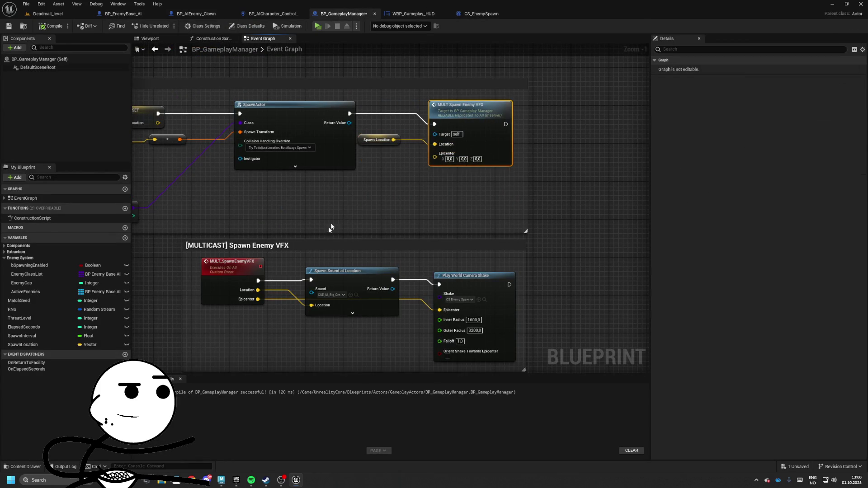
{"action": "left_click", "coordinate": [262, 270], "text": "alt"}
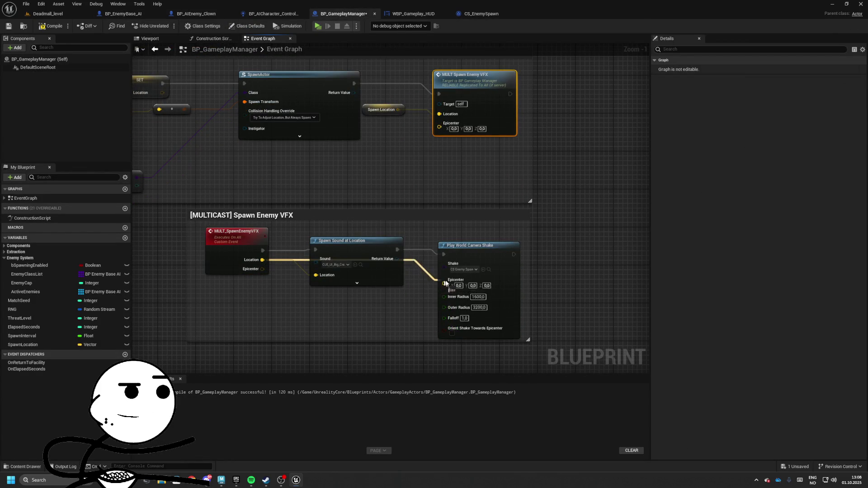
{"action": "left_click_drag", "start_coordinate": [440, 283], "coordinate": [443, 280]}
{"action": "left_click", "coordinate": [220, 268]}
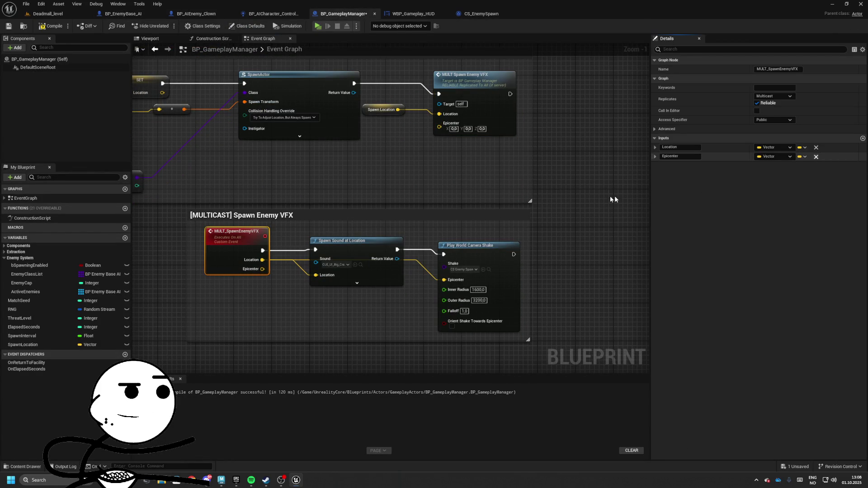
{"action": "left_click", "coordinate": [43, 14]}
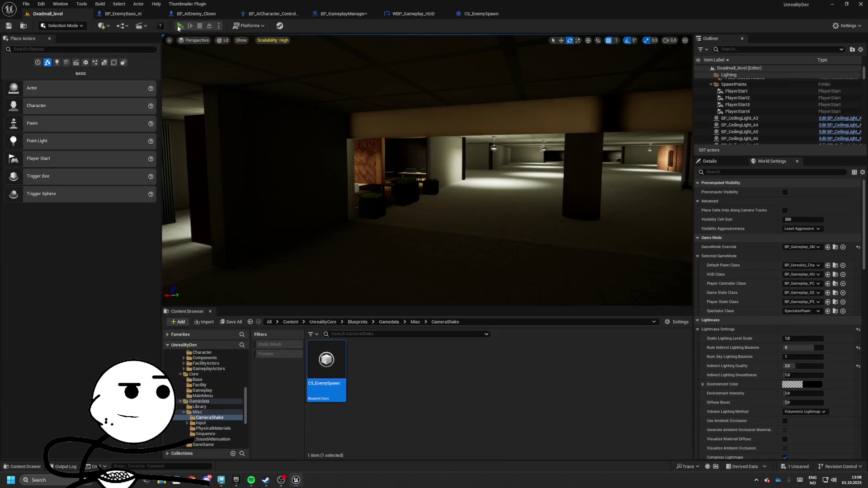
{"action": "left_click", "coordinate": [178, 26]}
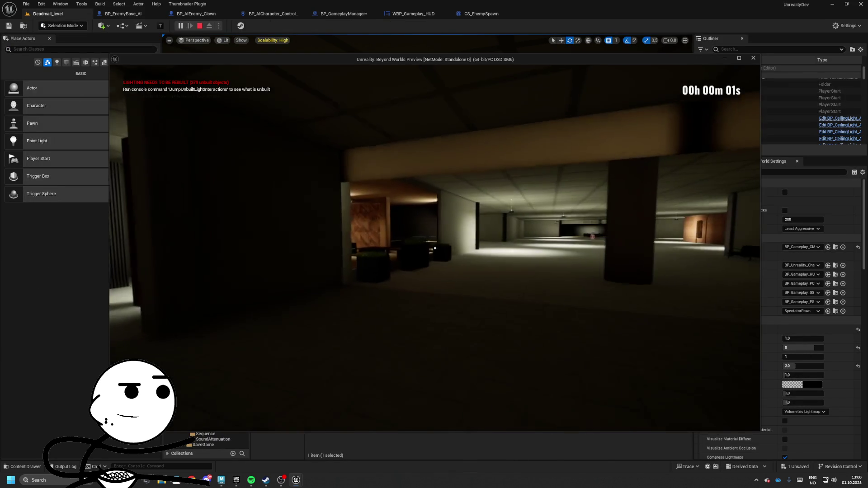
{"action": "mouse_move", "coordinate": [435, 248]}
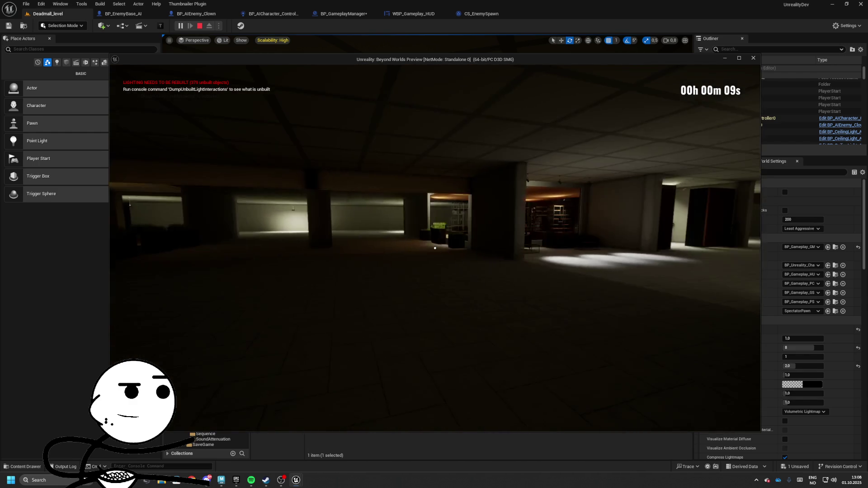
{"action": "key", "text": "Escape"}
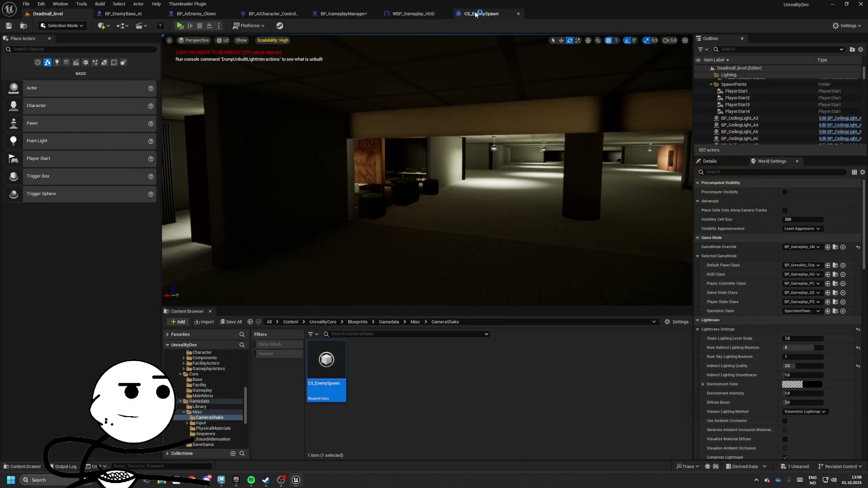
Rearrange the spawn graph's sound, spawn-point and conversion nodes and save BP_GameplayManager.
{"action": "left_click_drag", "start_coordinate": [386, 264], "coordinate": [390, 288]}
{"action": "left_click_drag", "start_coordinate": [459, 126], "coordinate": [362, 148]}
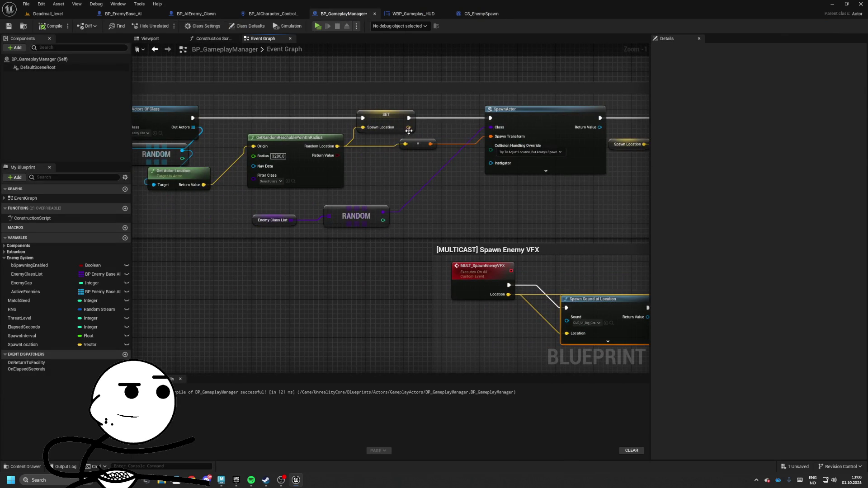
{"action": "mouse_move", "coordinate": [418, 144]}
{"action": "left_mouse_down"}
{"action": "mouse_move", "coordinate": [447, 133]}
{"action": "mouse_move", "coordinate": [201, 71]}
{"action": "left_mouse_up"}
{"action": "left_click", "coordinate": [8, 26]}
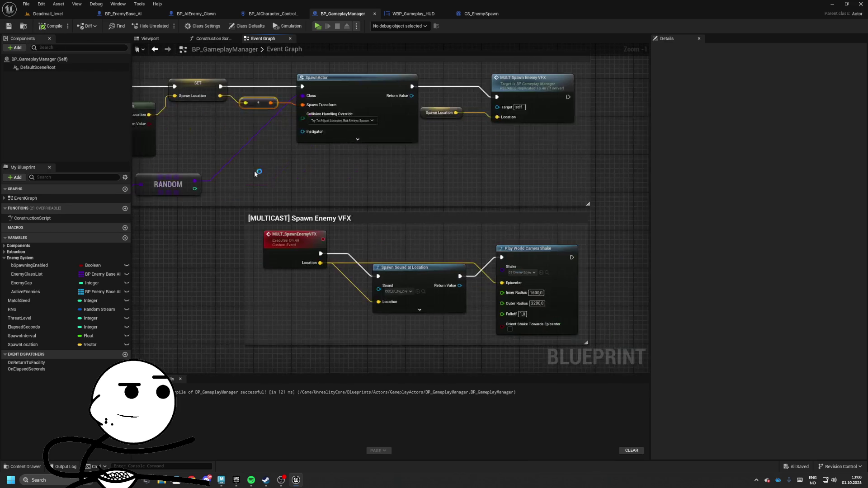
{"action": "mouse_move", "coordinate": [357, 204]}
{"action": "left_mouse_down"}
{"action": "mouse_move", "coordinate": [409, 123]}
{"action": "mouse_move", "coordinate": [435, 103]}
{"action": "left_mouse_up"}
{"action": "left_click_drag", "start_coordinate": [342, 257], "coordinate": [329, 226]}
{"action": "left_click_drag", "start_coordinate": [392, 276], "coordinate": [392, 247]}
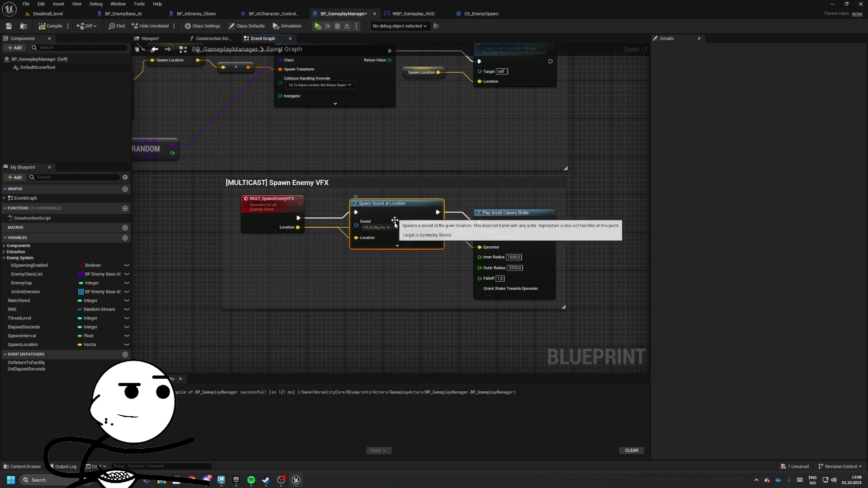
Set Spawn Sound at Location's sound to a big creature roar cue found by searching 'roar'.
{"action": "left_click", "coordinate": [394, 246]}
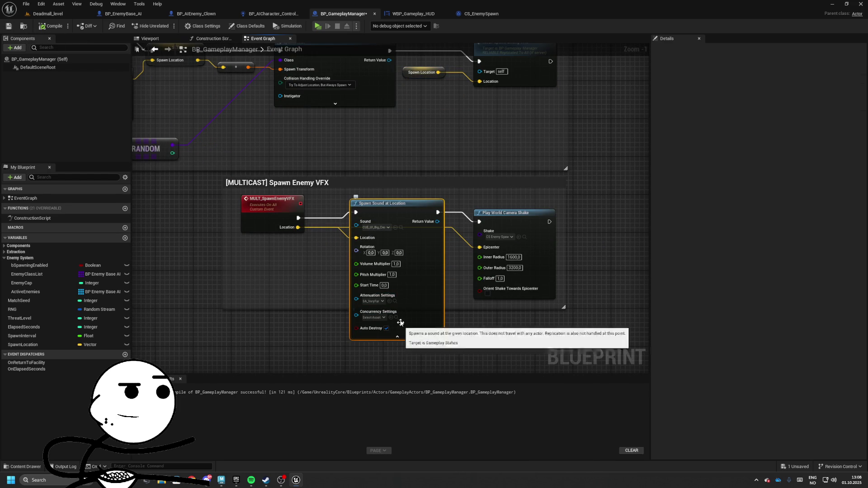
{"action": "left_click", "coordinate": [376, 227]}
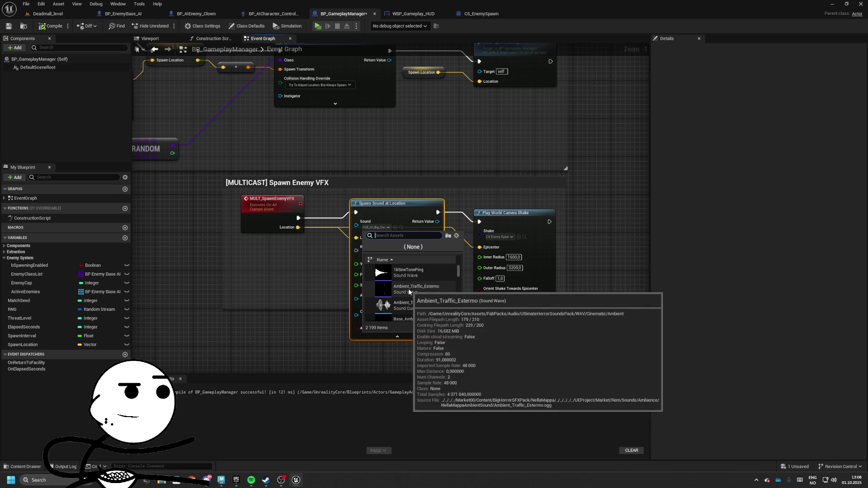
{"action": "type", "text": "roar"}
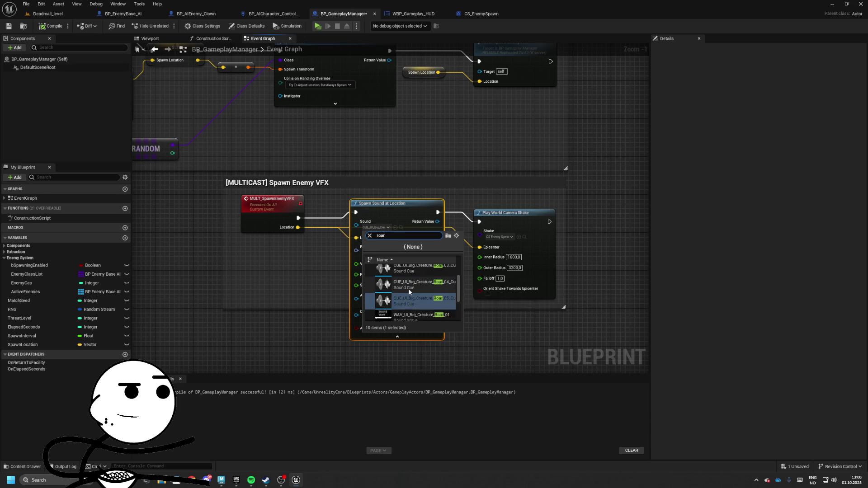
{"action": "left_click", "coordinate": [408, 290]}
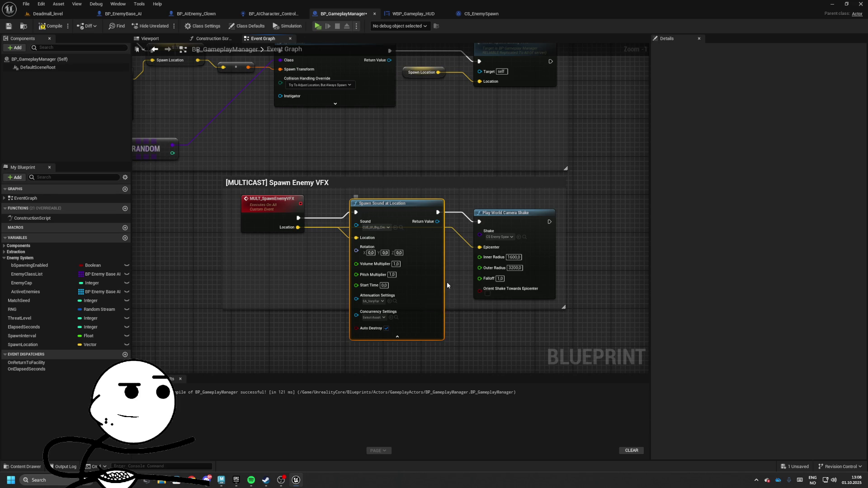
{"action": "left_click", "coordinate": [397, 337]}
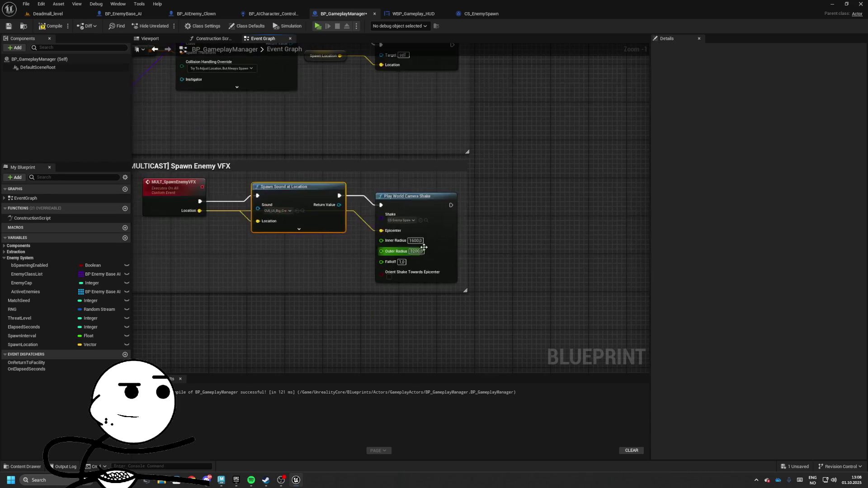
{"action": "left_click", "coordinate": [425, 220]}
Set CS_EnemySpawn's Rotation Amplitude Multiplier to 5 and save the camera shake.
{"action": "double_click", "coordinate": [327, 373]}
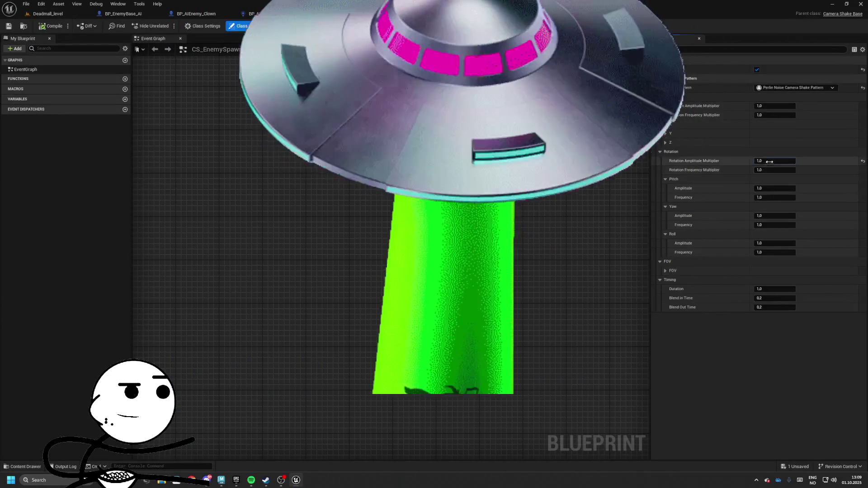
{"action": "left_click", "coordinate": [764, 160]}
{"action": "type", "text": "5"}
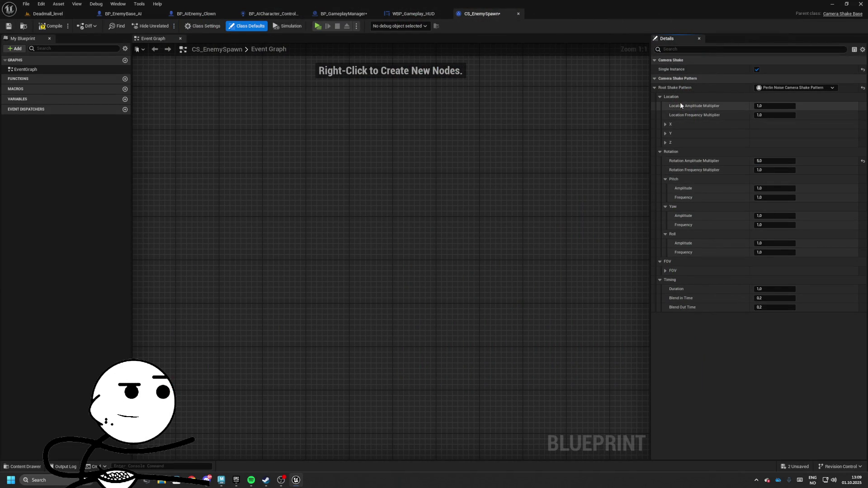
{"action": "left_click", "coordinate": [43, 26]}
{"action": "left_click", "coordinate": [54, 15]}
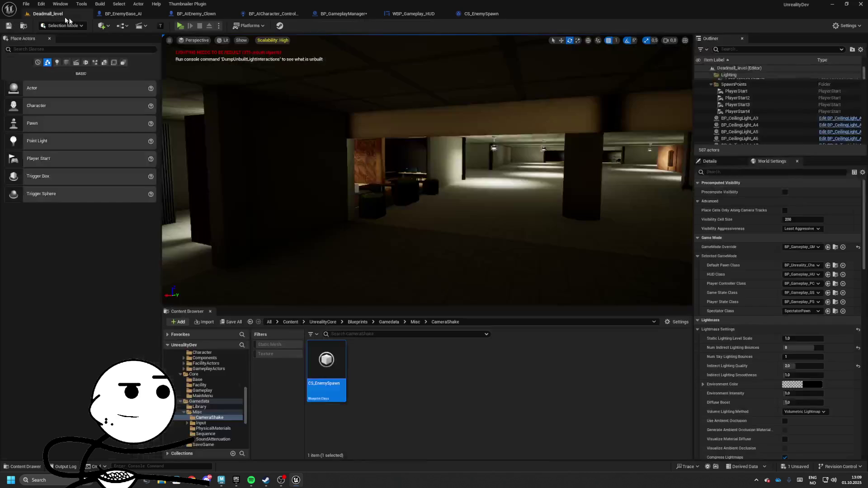
Play-test the level in the editor, then stop the session.
{"action": "key", "text": "alt+p"}
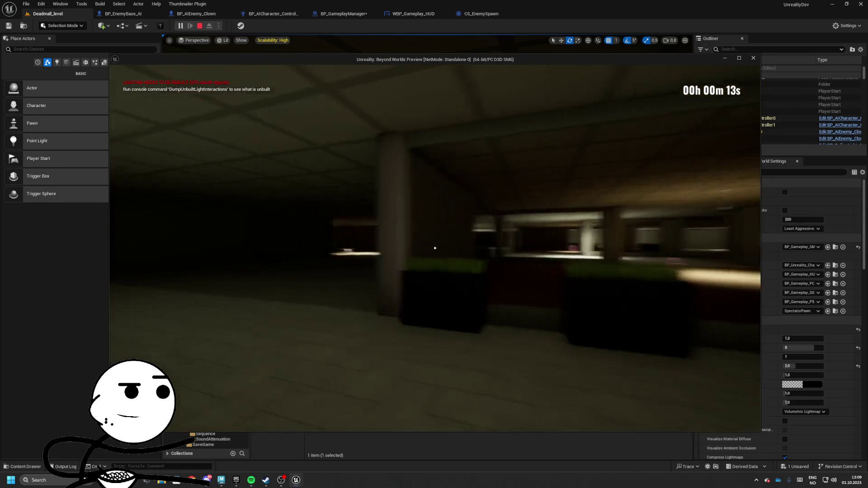
{"action": "key", "text": "Escape"}
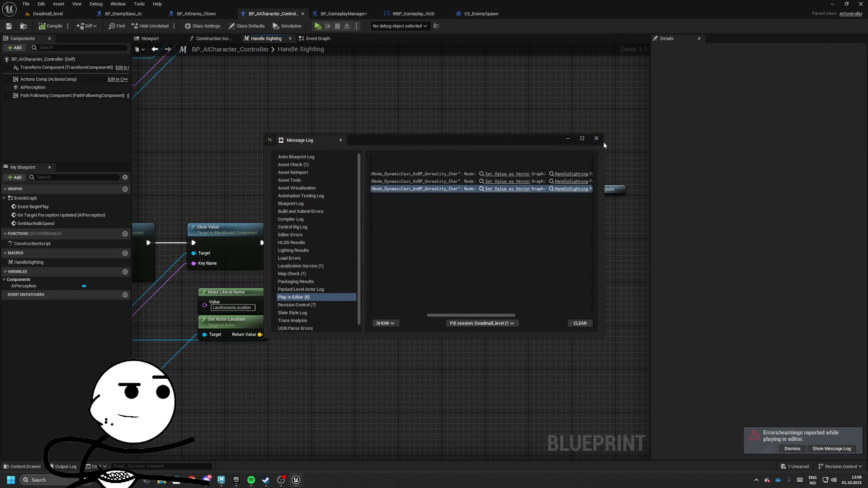
Jump to the erroring Handle Sighting nodes and spread out the setters and location nodes.
{"action": "left_click", "coordinate": [597, 139]}
{"action": "mouse_move", "coordinate": [420, 224]}
{"action": "left_mouse_down"}
{"action": "mouse_move", "coordinate": [440, 204]}
{"action": "mouse_move", "coordinate": [420, 205]}
{"action": "mouse_move", "coordinate": [522, 199]}
{"action": "left_mouse_up"}
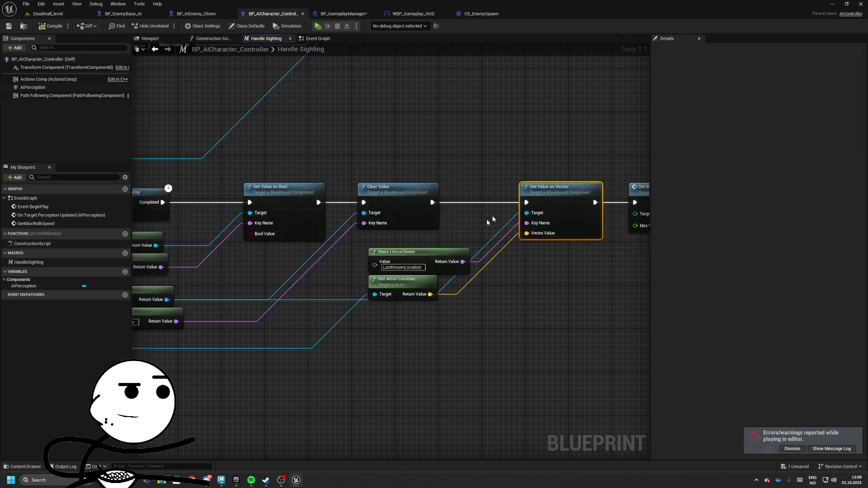
{"action": "mouse_move", "coordinate": [403, 294]}
{"action": "left_mouse_down"}
{"action": "mouse_move", "coordinate": [417, 304]}
{"action": "mouse_move", "coordinate": [515, 246]}
{"action": "mouse_move", "coordinate": [510, 231]}
{"action": "mouse_move", "coordinate": [345, 267]}
{"action": "mouse_move", "coordinate": [233, 276]}
{"action": "left_mouse_up"}
{"action": "left_click_drag", "start_coordinate": [378, 188], "coordinate": [597, 363]}
{"action": "left_click_drag", "start_coordinate": [466, 212], "coordinate": [552, 212]}
{"action": "left_click_drag", "start_coordinate": [322, 288], "coordinate": [494, 304]}
{"action": "left_click", "coordinate": [347, 282]}
{"action": "mouse_move", "coordinate": [320, 318]}
{"action": "left_mouse_down"}
{"action": "mouse_move", "coordinate": [303, 324]}
{"action": "mouse_move", "coordinate": [428, 340]}
{"action": "left_mouse_up"}
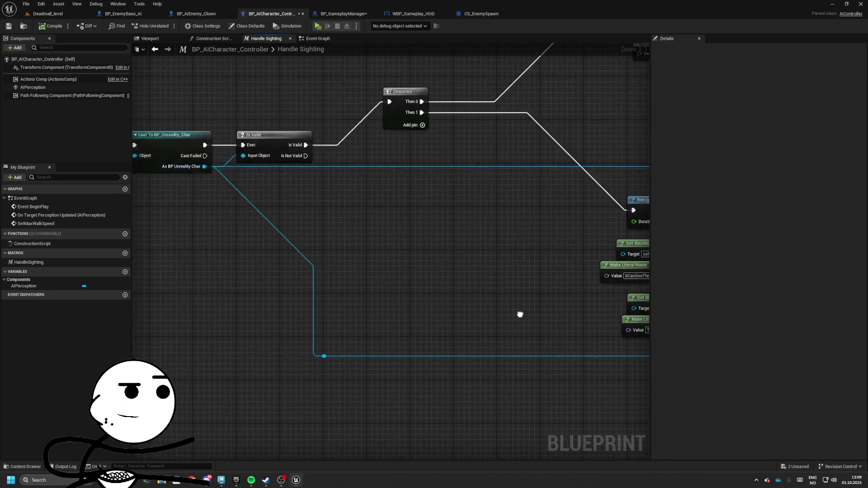
Add an Is Valid check on the character: Is Valid to Set Value as Vector, Is Not Valid to Set Max Walk Speed.
{"action": "double_click", "coordinate": [336, 357]}
{"action": "mouse_move", "coordinate": [336, 354]}
{"action": "left_mouse_down"}
{"action": "mouse_move", "coordinate": [312, 352]}
{"action": "mouse_move", "coordinate": [421, 208]}
{"action": "left_mouse_up"}
{"action": "type", "text": "is valud"}
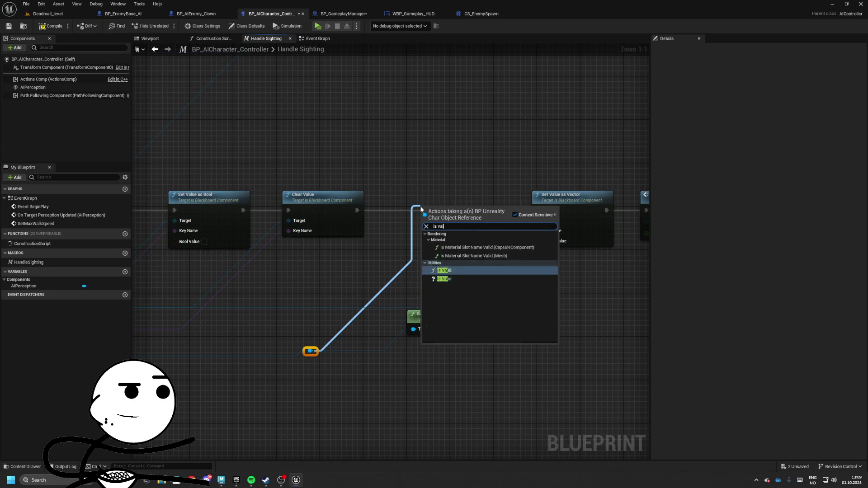
{"action": "mouse_move", "coordinate": [422, 207]}
{"action": "left_mouse_down"}
{"action": "mouse_move", "coordinate": [411, 201]}
{"action": "mouse_move", "coordinate": [375, 216]}
{"action": "mouse_move", "coordinate": [427, 212]}
{"action": "left_mouse_up"}
{"action": "left_click_drag", "start_coordinate": [365, 222], "coordinate": [537, 212]}
{"action": "mouse_move", "coordinate": [432, 288]}
{"action": "left_mouse_down"}
{"action": "mouse_move", "coordinate": [367, 288]}
{"action": "mouse_move", "coordinate": [335, 307]}
{"action": "left_mouse_up"}
{"action": "left_click", "coordinate": [357, 308], "text": "ctrl"}
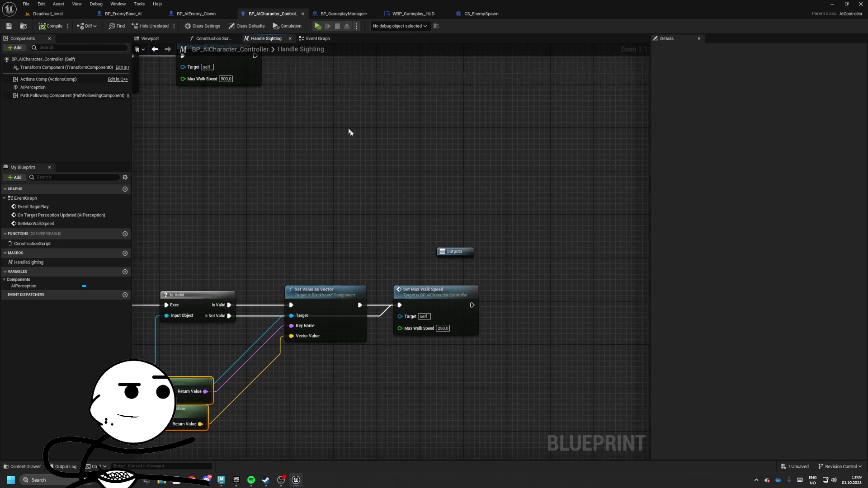
In BP_GameplayManager, line up the spawn sound and Play World Camera Shake nodes.
{"action": "left_click", "coordinate": [344, 14]}
{"action": "key", "text": "q"}
{"action": "left_click", "coordinate": [395, 220]}
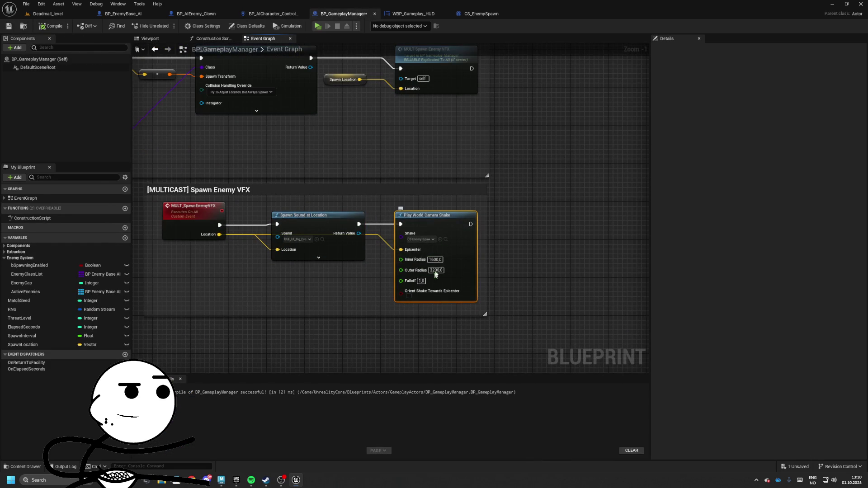
In CS_EnemySpawn, set pitch amplitude 2, pitch frequency 4 and yaw amplitude 4.
{"action": "left_click", "coordinate": [492, 14]}
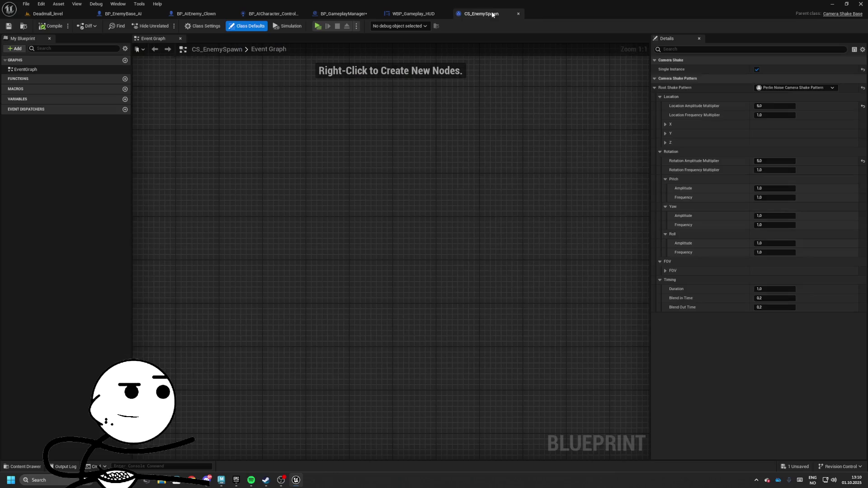
{"action": "left_click", "coordinate": [777, 161]}
{"action": "type", "text": "2,5"}
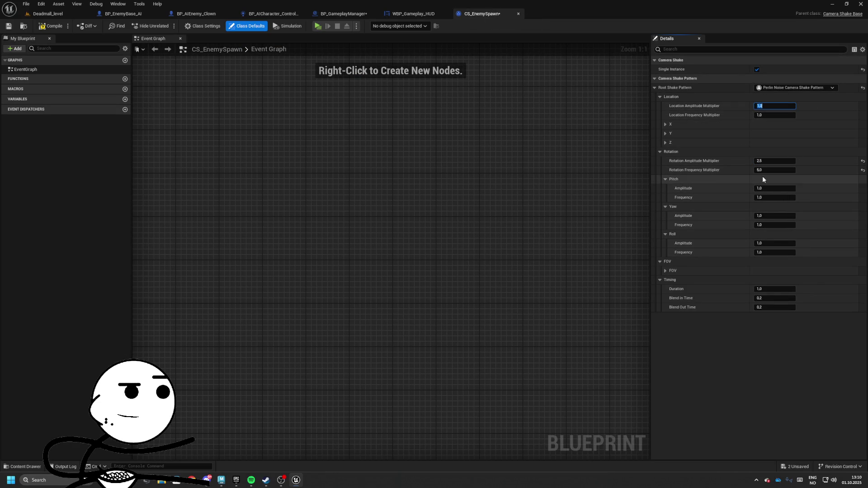
{"action": "left_click", "coordinate": [784, 189]}
{"action": "type", "text": "2"}
{"action": "key", "text": "Tab"}
{"action": "type", "text": "4"}
{"action": "key", "text": "Tab"}
{"action": "type", "text": "4"}
{"action": "key", "text": "Return"}
Set yaw frequency 2, roll amplitude 4 and roll frequency 2, then start a level play-test.
{"action": "left_click_drag", "start_coordinate": [767, 225], "coordinate": [782, 225]}
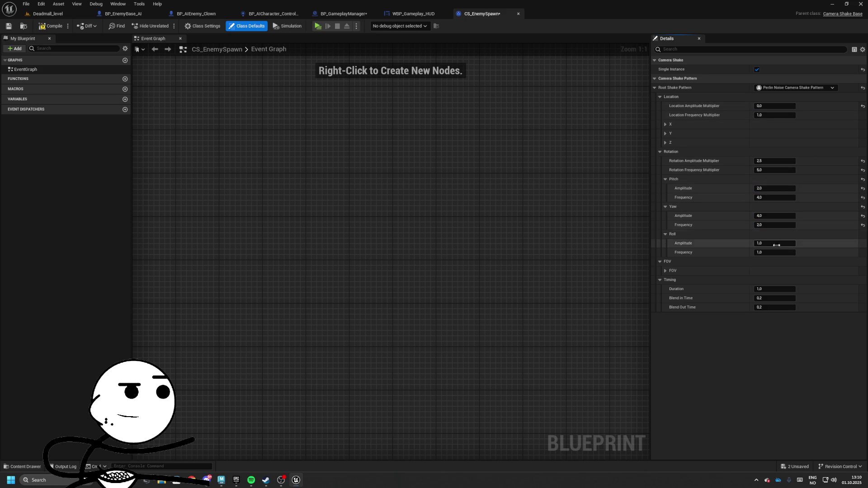
{"action": "type", "text": "4"}
{"action": "key", "text": "Tab"}
{"action": "type", "text": "2"}
{"action": "key", "text": "Return"}
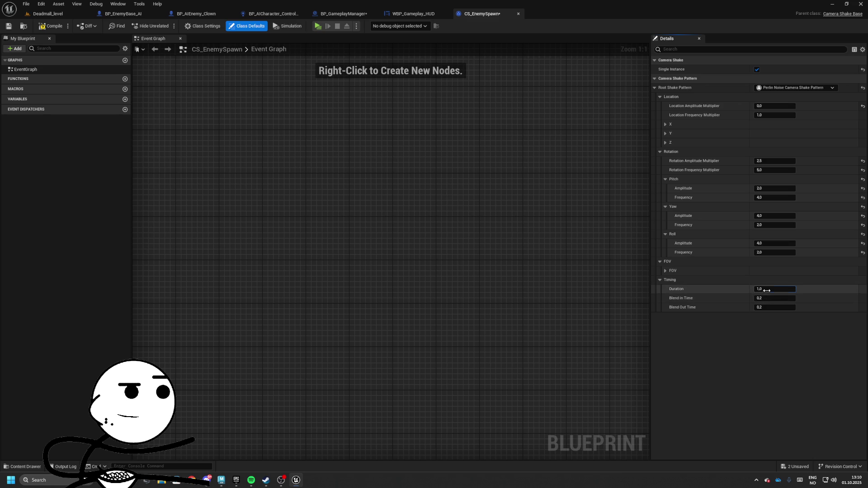
{"action": "left_click", "coordinate": [55, 15]}
{"action": "left_click", "coordinate": [181, 27]}
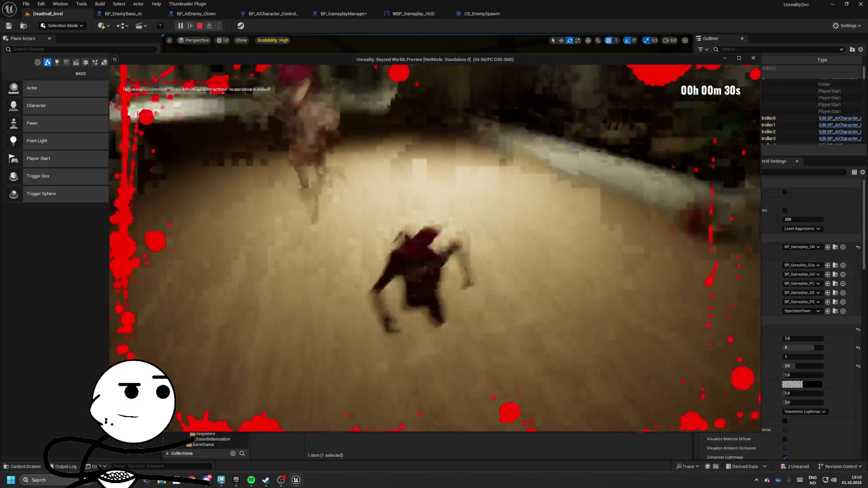
Stop the play-test and bring up the BP_AIEnemy_Clown blueprint.
{"action": "key", "text": "Escape"}
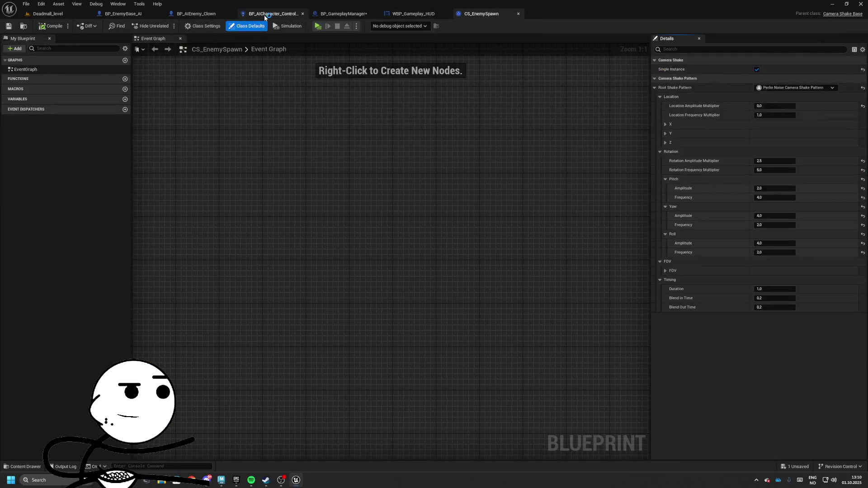
{"action": "left_click", "coordinate": [202, 13]}
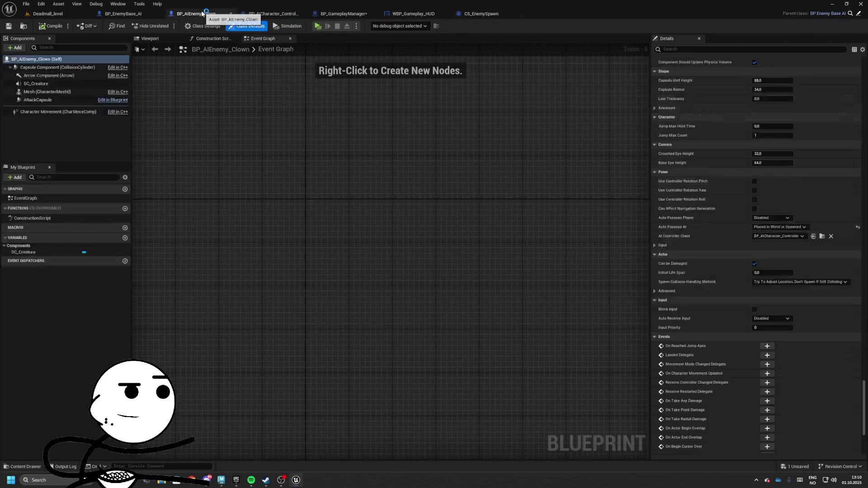
In BP_GameplayManager, set the SpawnInterval variable's default value to 120.
{"action": "left_click", "coordinate": [272, 14]}
{"action": "scroll", "coordinate": [389, 194], "scroll_direction": "up", "scroll_amount": 3}
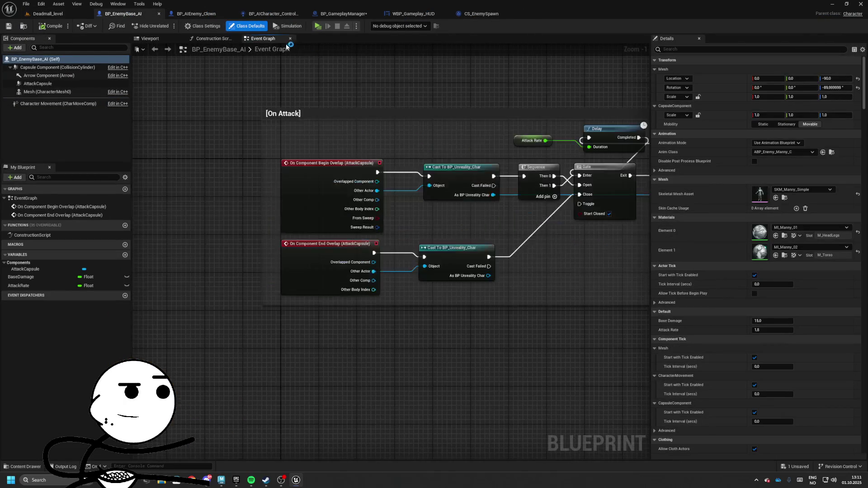
{"action": "left_click", "coordinate": [358, 15]}
{"action": "scroll", "coordinate": [276, 229], "scroll_direction": "down", "scroll_amount": 4}
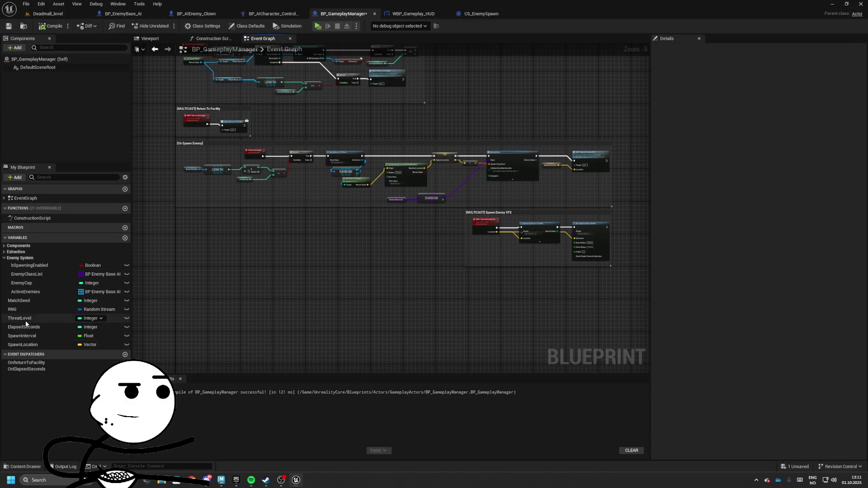
{"action": "left_click", "coordinate": [22, 336]}
{"action": "left_click", "coordinate": [773, 216]}
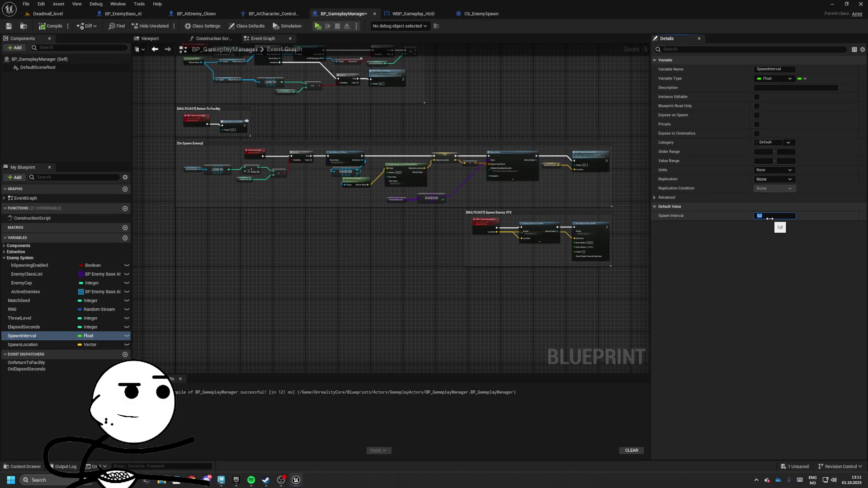
{"action": "key", "text": "Return"}
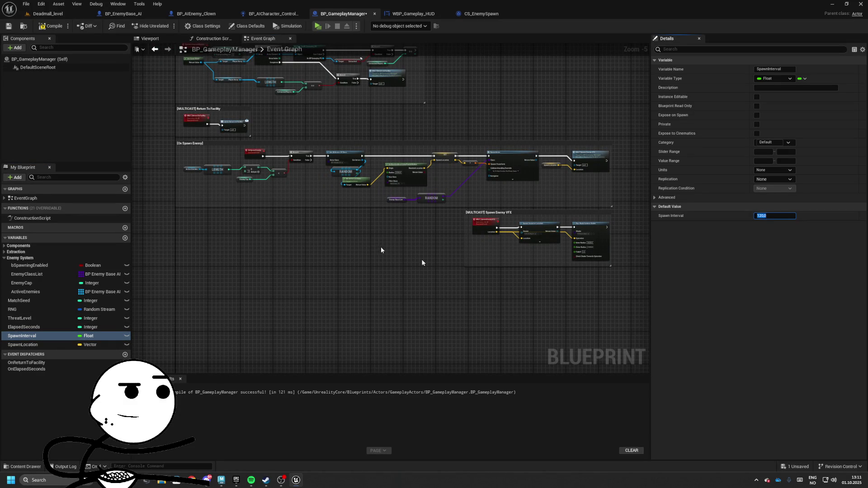
Move the OnSpawnEnemy event left and add a Delay node after Set Timer by Event.
{"action": "scroll", "coordinate": [343, 223], "scroll_direction": "up", "scroll_amount": 4}
{"action": "mouse_move", "coordinate": [342, 223]}
{"action": "left_mouse_down"}
{"action": "mouse_move", "coordinate": [251, 222]}
{"action": "mouse_move", "coordinate": [280, 222]}
{"action": "mouse_move", "coordinate": [328, 348]}
{"action": "mouse_move", "coordinate": [251, 303]}
{"action": "mouse_move", "coordinate": [447, 176]}
{"action": "mouse_move", "coordinate": [347, 188]}
{"action": "mouse_move", "coordinate": [273, 167]}
{"action": "mouse_move", "coordinate": [305, 179]}
{"action": "left_mouse_up"}
{"action": "type", "text": "Delay"}
{"action": "key", "text": "Return"}
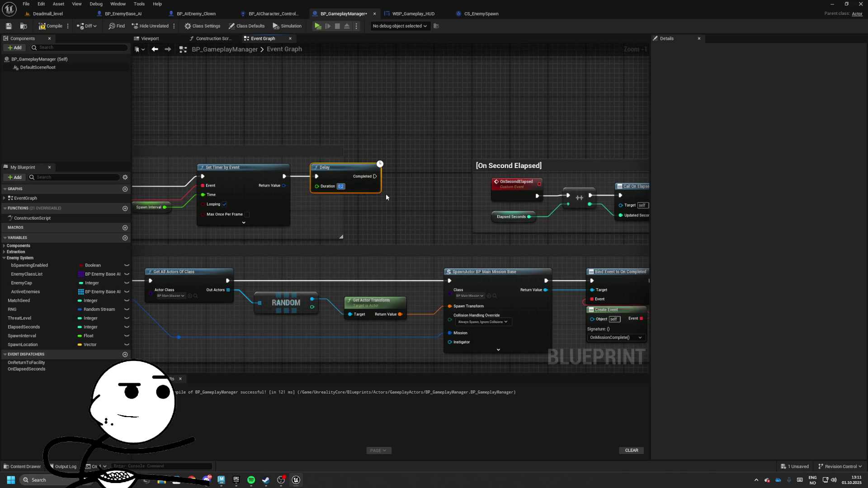
Set the Delay duration to 25 and move the On Second Elapsed comment group right.
{"action": "type", "text": "25"}
{"action": "key", "text": "Return"}
{"action": "left_click", "coordinate": [383, 197]}
{"action": "scroll", "coordinate": [383, 203], "scroll_direction": "down", "scroll_amount": 2}
{"action": "left_click_drag", "start_coordinate": [378, 204], "coordinate": [551, 206]}
{"action": "left_click_drag", "start_coordinate": [327, 186], "coordinate": [378, 186]}
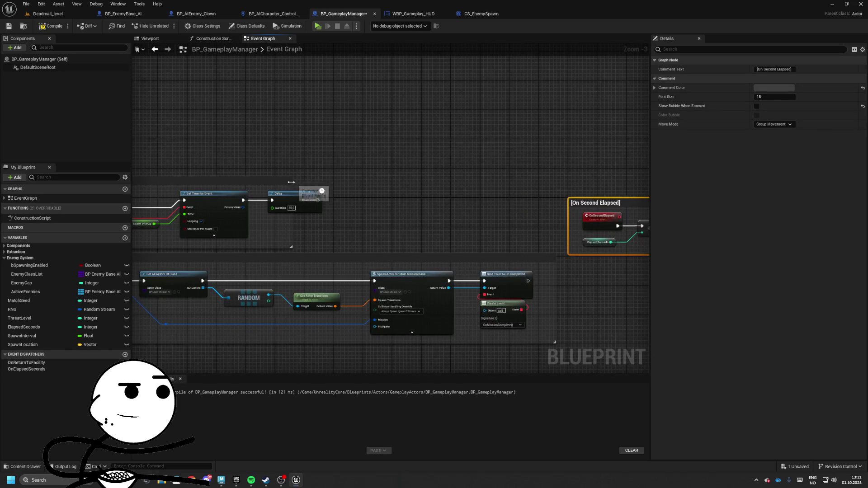
{"action": "mouse_move", "coordinate": [481, 189]}
{"action": "left_mouse_down"}
{"action": "mouse_move", "coordinate": [324, 246]}
{"action": "mouse_move", "coordinate": [362, 271]}
{"action": "mouse_move", "coordinate": [435, 212]}
{"action": "mouse_move", "coordinate": [421, 149]}
{"action": "mouse_move", "coordinate": [396, 232]}
{"action": "mouse_move", "coordinate": [647, 217]}
{"action": "left_mouse_up"}
Add each spawned enemy to the Active Enemies array, wired into MULT Spawn Enemy VFX.
{"action": "mouse_move", "coordinate": [28, 293]}
{"action": "left_mouse_down"}
{"action": "mouse_move", "coordinate": [384, 286]}
{"action": "mouse_move", "coordinate": [357, 271]}
{"action": "mouse_move", "coordinate": [443, 233]}
{"action": "mouse_move", "coordinate": [420, 236]}
{"action": "mouse_move", "coordinate": [429, 245]}
{"action": "mouse_move", "coordinate": [418, 233]}
{"action": "mouse_move", "coordinate": [431, 235]}
{"action": "left_mouse_up"}
{"action": "type", "text": "add"}
{"action": "key", "text": "Return"}
{"action": "key", "text": "Escape"}
{"action": "mouse_move", "coordinate": [388, 190]}
{"action": "left_mouse_down"}
{"action": "mouse_move", "coordinate": [398, 262]}
{"action": "mouse_move", "coordinate": [332, 156]}
{"action": "left_mouse_up"}
{"action": "left_click_drag", "start_coordinate": [414, 280], "coordinate": [304, 274]}
{"action": "left_click_drag", "start_coordinate": [370, 289], "coordinate": [288, 308]}
{"action": "mouse_move", "coordinate": [433, 274]}
{"action": "left_mouse_down"}
{"action": "mouse_move", "coordinate": [374, 275]}
{"action": "mouse_move", "coordinate": [458, 178]}
{"action": "mouse_move", "coordinate": [545, 235]}
{"action": "mouse_move", "coordinate": [509, 250]}
{"action": "mouse_move", "coordinate": [500, 293]}
{"action": "mouse_move", "coordinate": [353, 246]}
{"action": "mouse_move", "coordinate": [357, 317]}
{"action": "mouse_move", "coordinate": [373, 189]}
{"action": "left_mouse_up"}
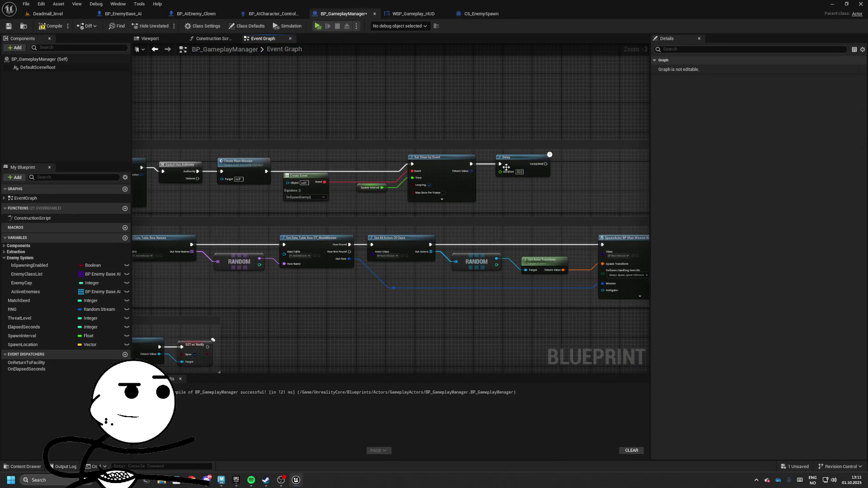
Undo the stray Delay edits and call On Spawn Enemy from the Delay's completion.
{"action": "left_click_drag", "start_coordinate": [505, 167], "coordinate": [508, 174]}
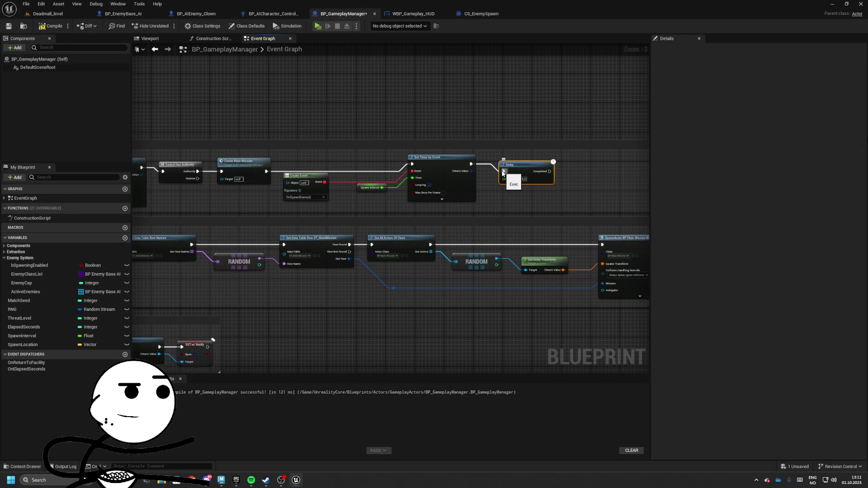
{"action": "left_click_drag", "start_coordinate": [585, 185], "coordinate": [551, 193]}
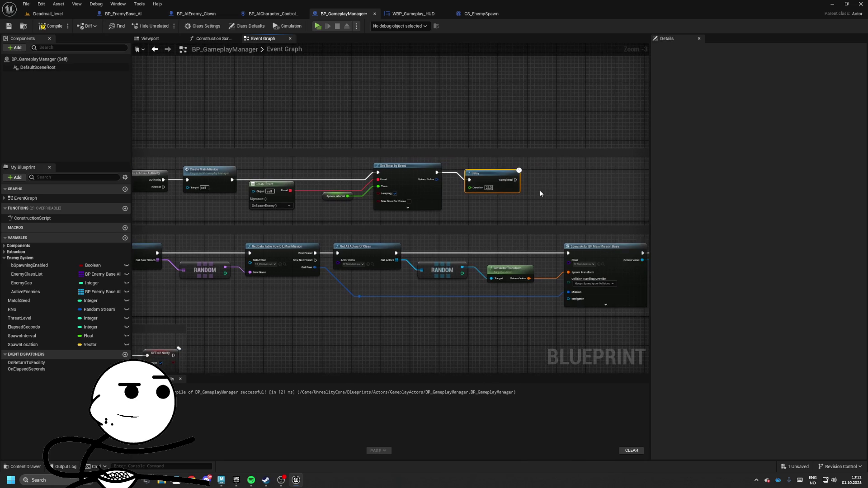
{"action": "key", "text": "ctrl+a"}
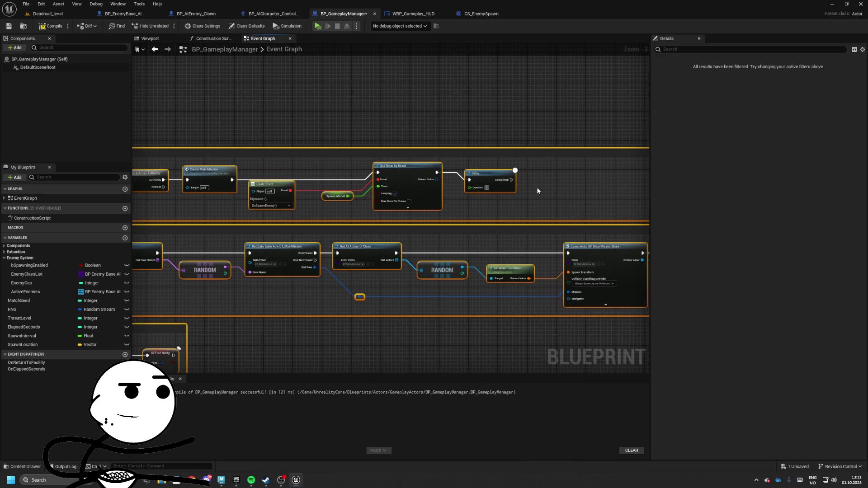
{"action": "key", "text": "ctrl+z"}
{"action": "key", "text": "ctrl+z"}
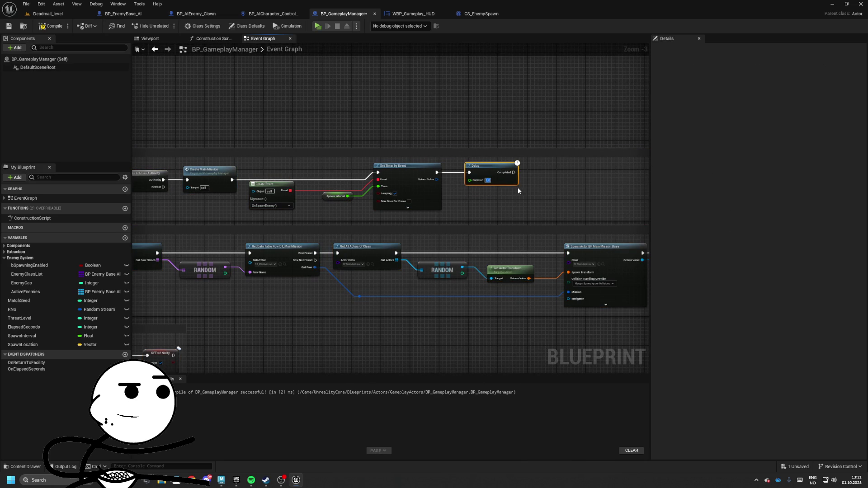
{"action": "left_click_drag", "start_coordinate": [513, 172], "coordinate": [548, 175]}
{"action": "type", "text": "Spawn Ene"}
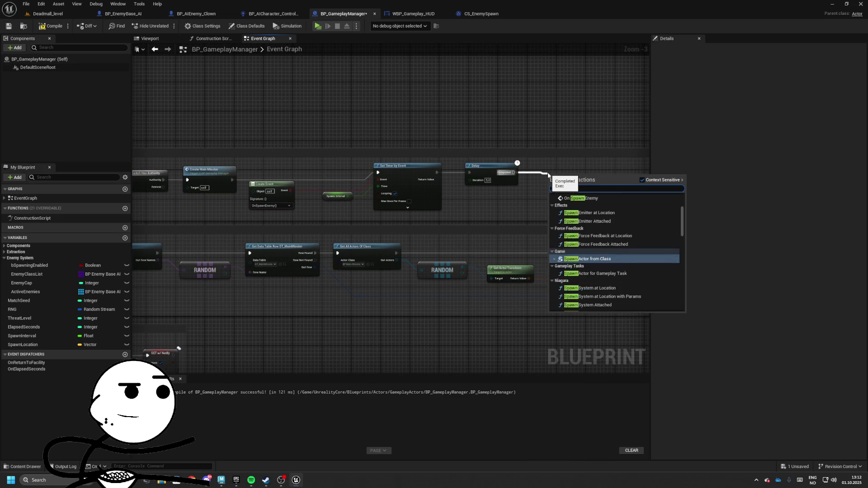
{"action": "key", "text": "Return"}
{"action": "key", "text": "ctrl+z"}
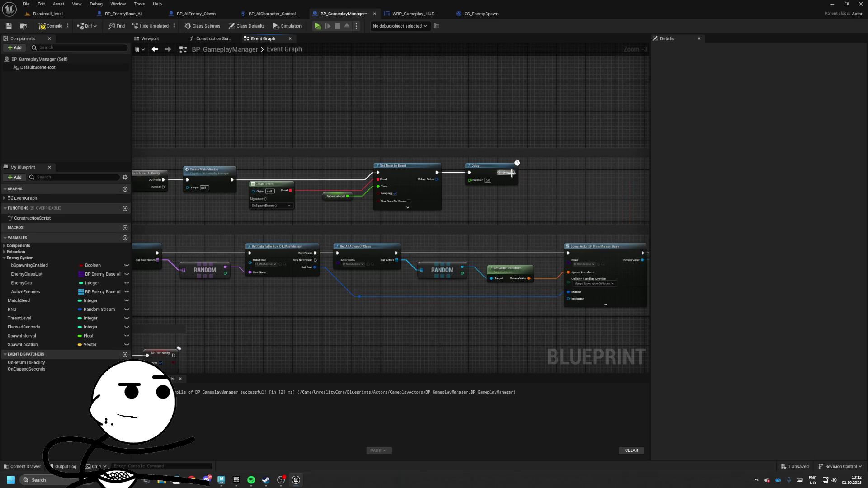
{"action": "left_click_drag", "start_coordinate": [513, 172], "coordinate": [545, 174]}
{"action": "type", "text": "Spawn Enem"}
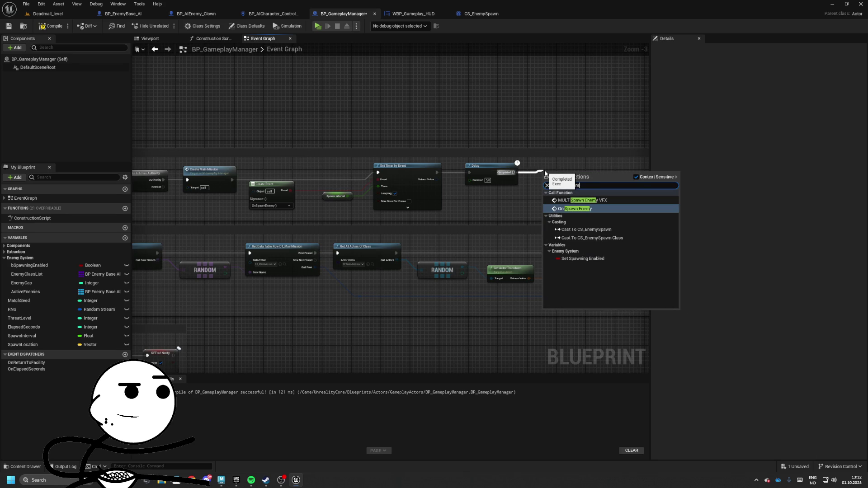
{"action": "key", "text": "Return"}
Check the Spawn Interval variable's settings and launch a standalone play-test of the level.
{"action": "left_click_drag", "start_coordinate": [572, 149], "coordinate": [411, 120]}
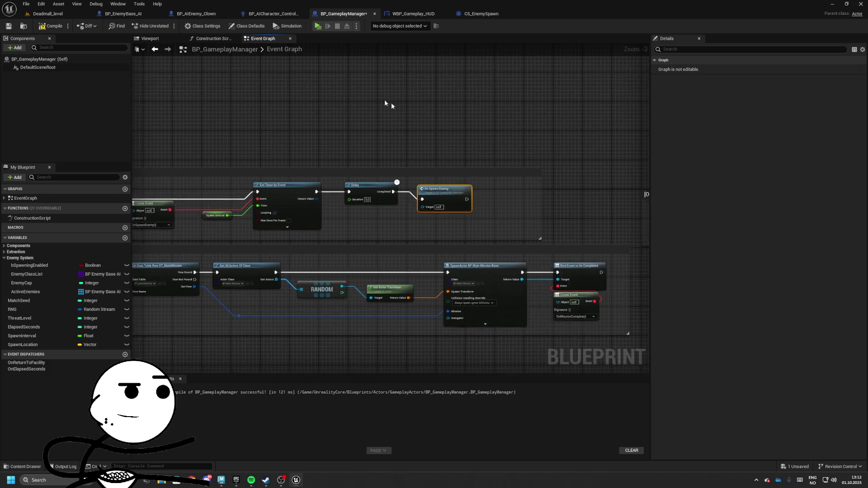
{"action": "scroll", "coordinate": [389, 177], "scroll_direction": "up", "scroll_amount": 3}
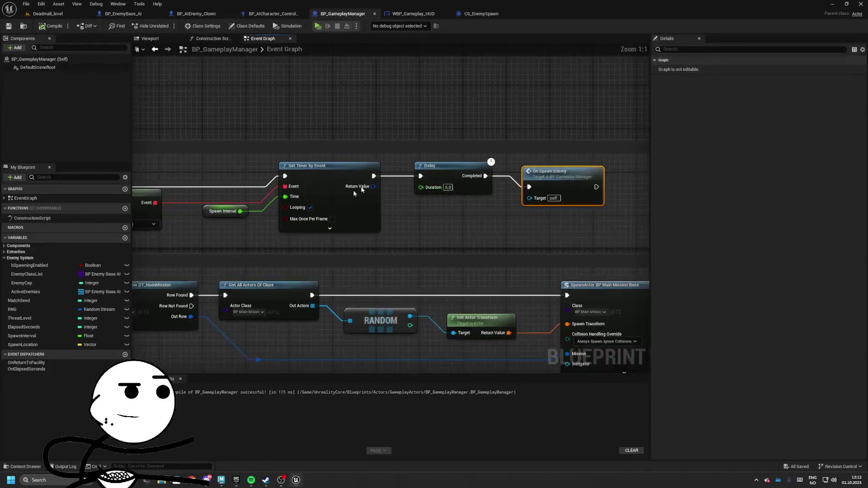
{"action": "left_click", "coordinate": [402, 208]}
{"action": "left_click_drag", "start_coordinate": [424, 143], "coordinate": [306, 131]}
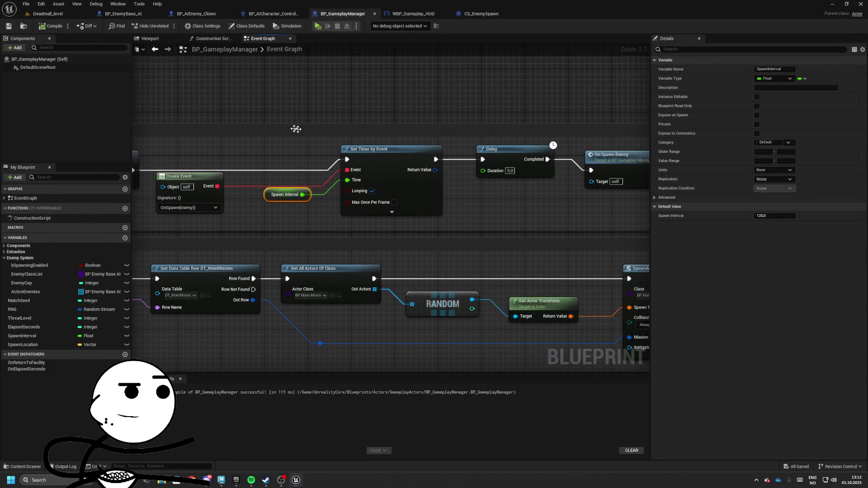
{"action": "key", "text": "alt+p"}
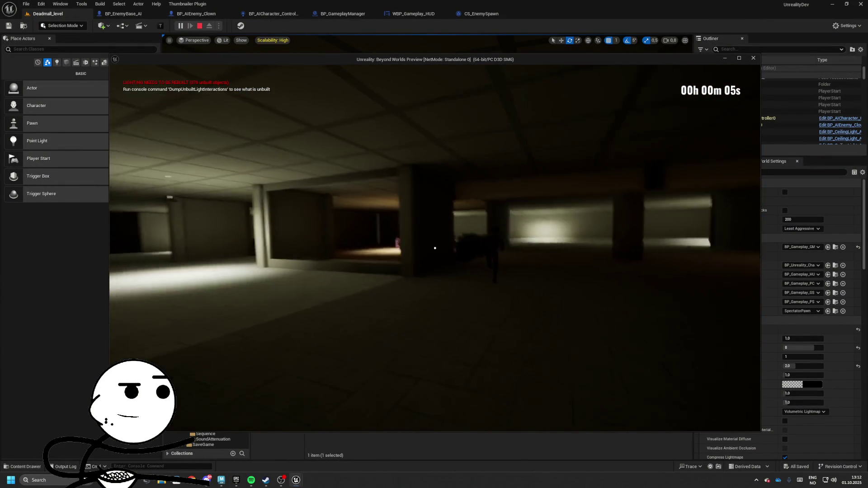
Stop the play-test and open the Blueprints/Actors folder in the Content Browser.
{"action": "key", "text": "Escape"}
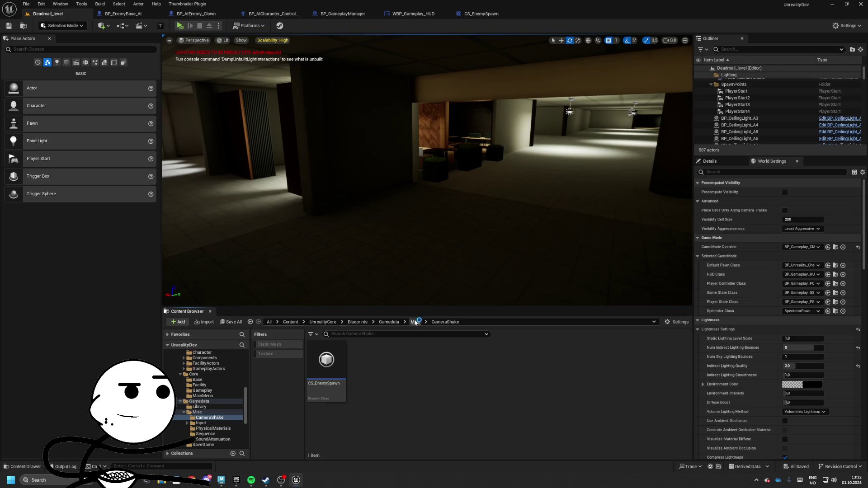
{"action": "left_click", "coordinate": [358, 322]}
{"action": "left_click", "coordinate": [339, 370]}
{"action": "double_click", "coordinate": [339, 370]}
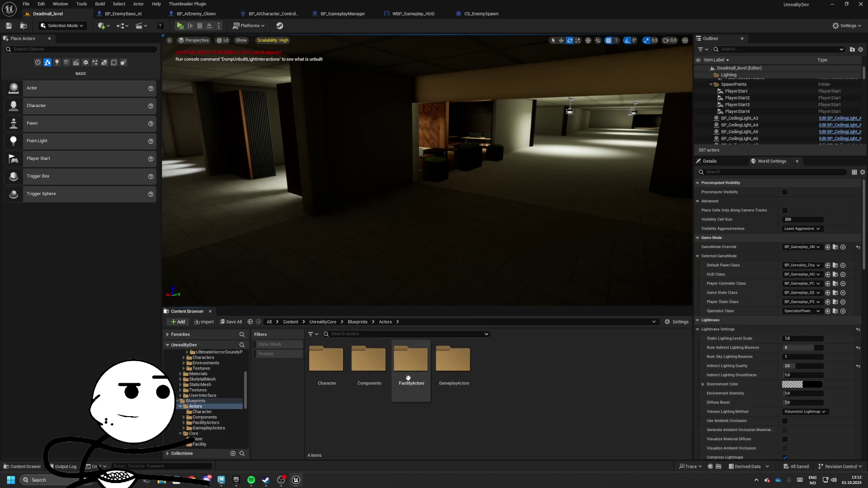
{"action": "left_click", "coordinate": [411, 364]}
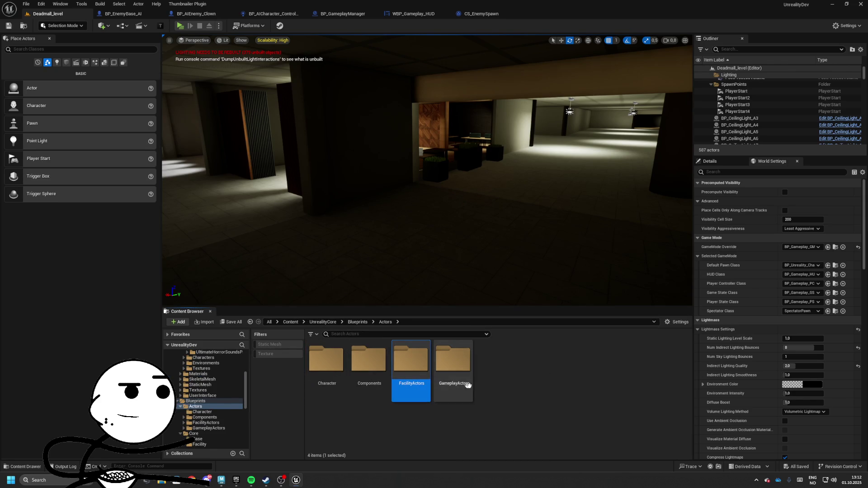
{"action": "left_click", "coordinate": [493, 383]}
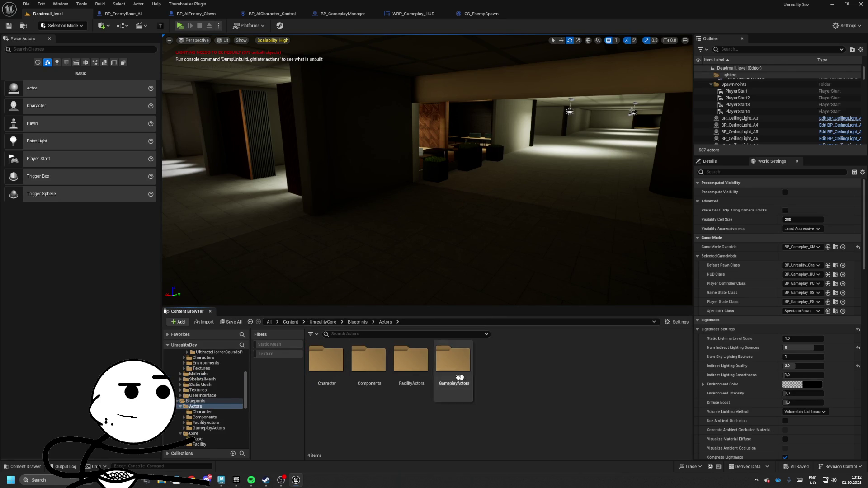
Look inside FacilityActors, then return to Actors and create a new folder there.
{"action": "double_click", "coordinate": [411, 380]}
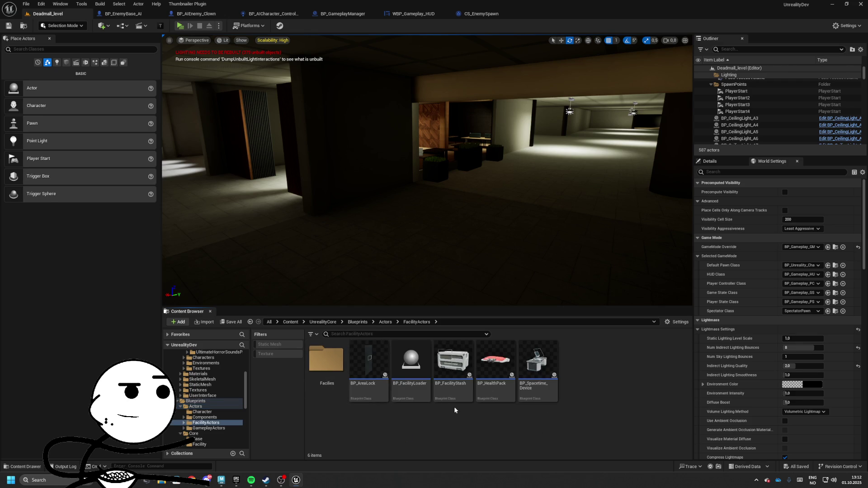
{"action": "left_click", "coordinate": [397, 322]}
{"action": "right_click", "coordinate": [507, 106]}
{"action": "left_click", "coordinate": [539, 156]}
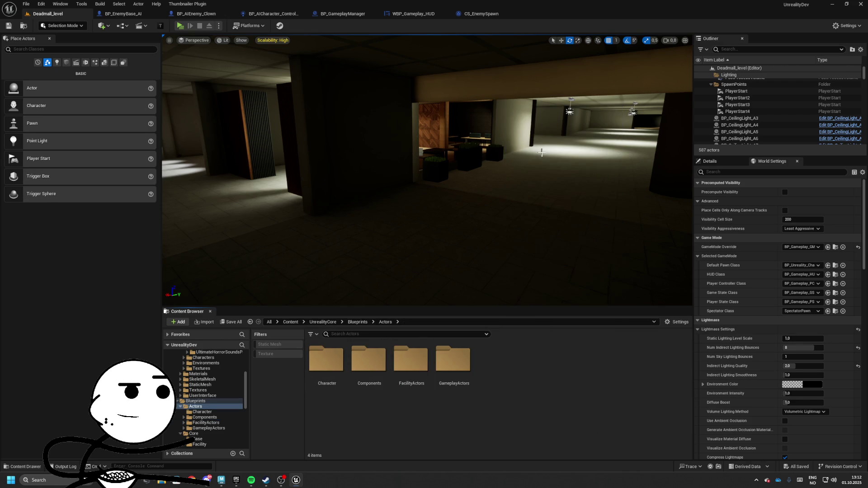
Name the new folder Spawners and create an Actor Blueprint class inside it.
{"action": "type", "text": "Spawners"}
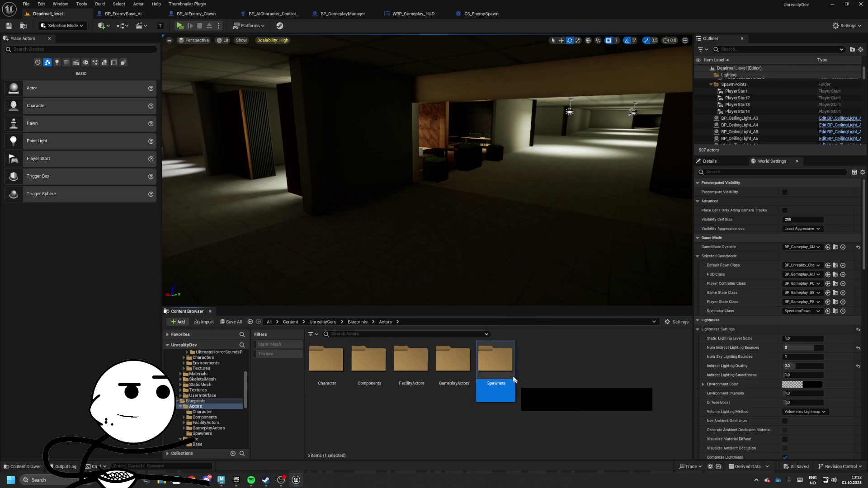
{"action": "double_click", "coordinate": [514, 383]}
{"action": "right_click", "coordinate": [492, 360]}
{"action": "left_click", "coordinate": [506, 171]}
{"action": "left_click", "coordinate": [360, 182]}
Name the new Blueprint class BP_AISpawnLocation.
{"action": "type", "text": "BP_Spawn"}
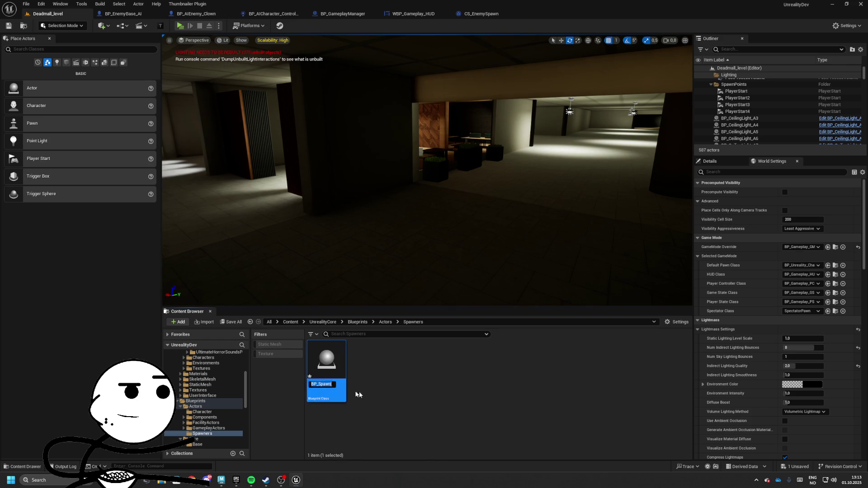
{"action": "key", "text": "BackSpace"}
{"action": "key", "text": "BackSpace"}
{"action": "key", "text": "BackSpace"}
{"action": "key", "text": "BackSpace"}
{"action": "key", "text": "BackSpace"}
{"action": "type", "text": "AIS"}
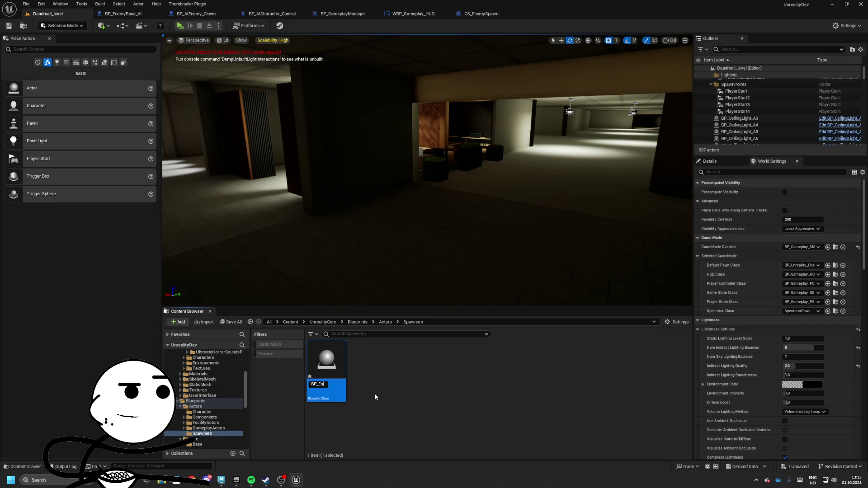
{"action": "type", "text": "pawnLocat"}
{"action": "type", "text": "ion"}
{"action": "key", "text": "Return"}
{"action": "left_click", "coordinate": [374, 394]}
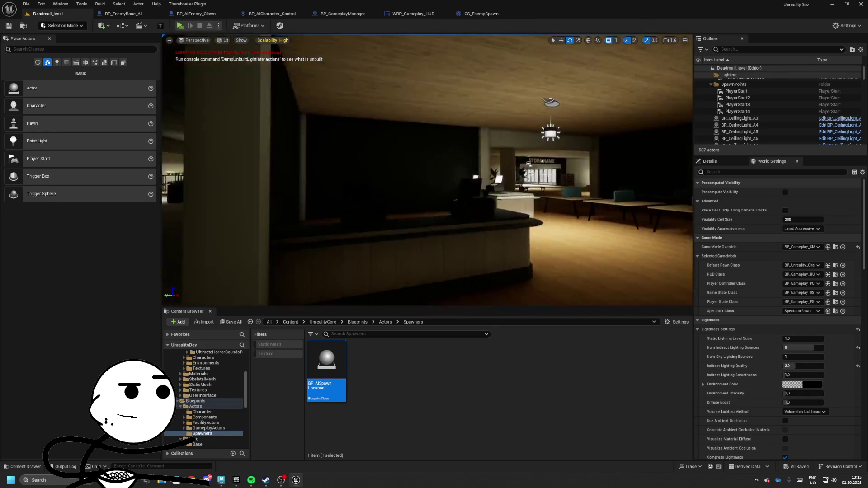
Place seven BP_AISpawnLocation actors across the Deadmall halls, corridors and shop room.
{"action": "mouse_move", "coordinate": [405, 339]}
{"action": "left_mouse_down"}
{"action": "mouse_move", "coordinate": [424, 226]}
{"action": "mouse_move", "coordinate": [446, 206]}
{"action": "left_mouse_up"}
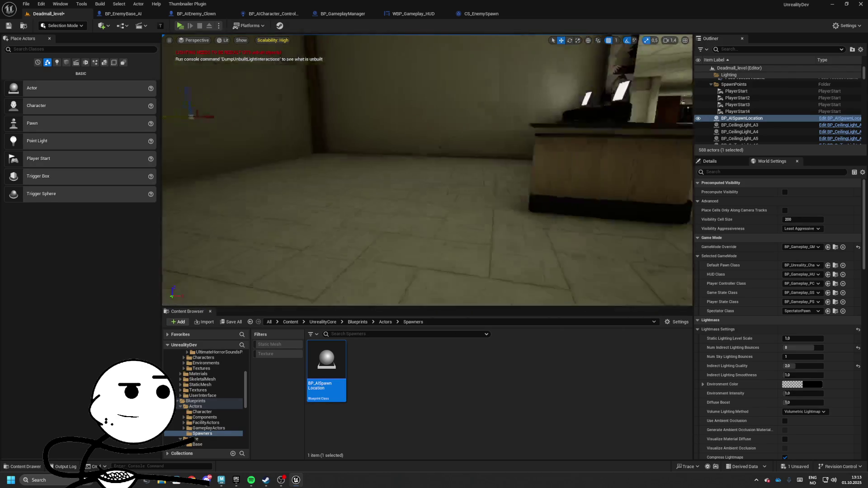
{"action": "left_click_drag", "start_coordinate": [373, 240], "coordinate": [372, 175]}
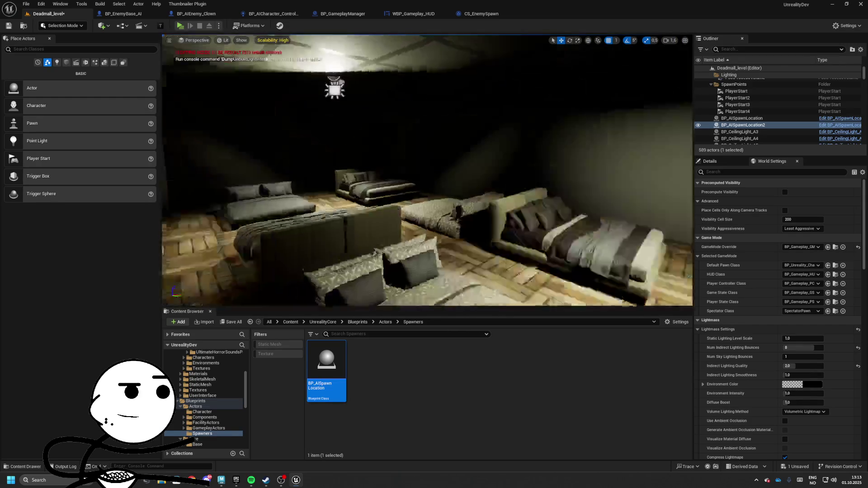
{"action": "left_click_drag", "start_coordinate": [326, 360], "coordinate": [440, 190]}
{"action": "key", "text": "w"}
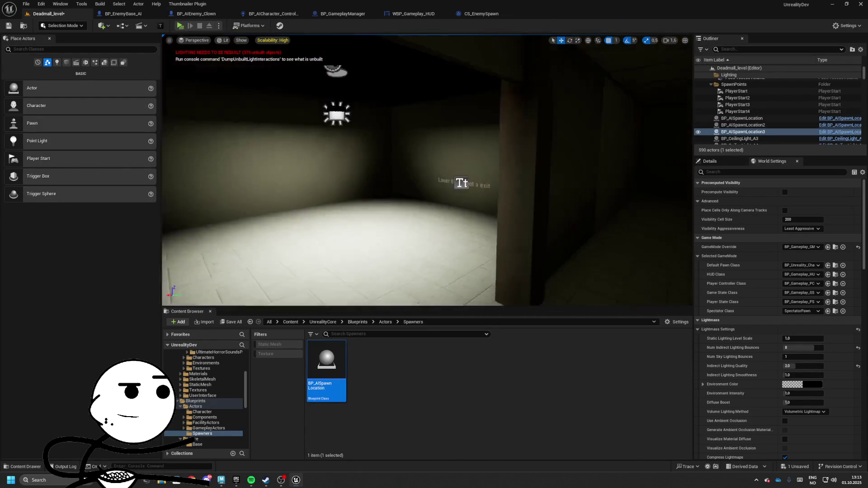
{"action": "left_click_drag", "start_coordinate": [469, 188], "coordinate": [507, 159]}
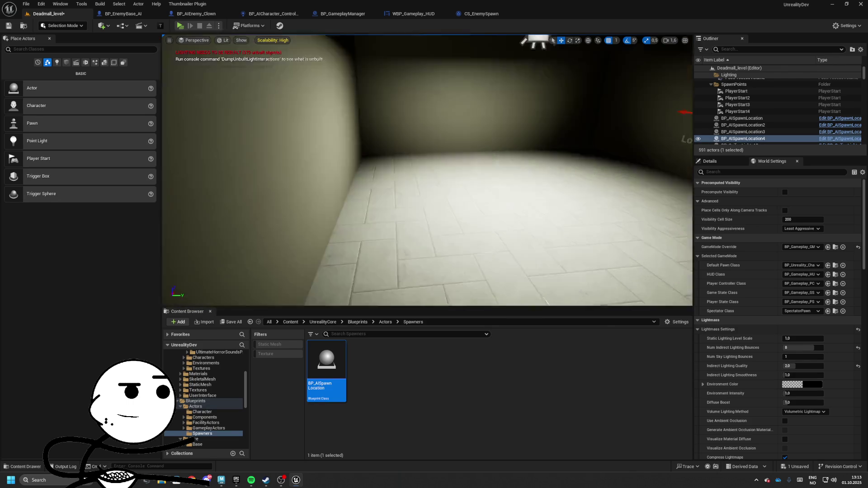
{"action": "key", "text": "w"}
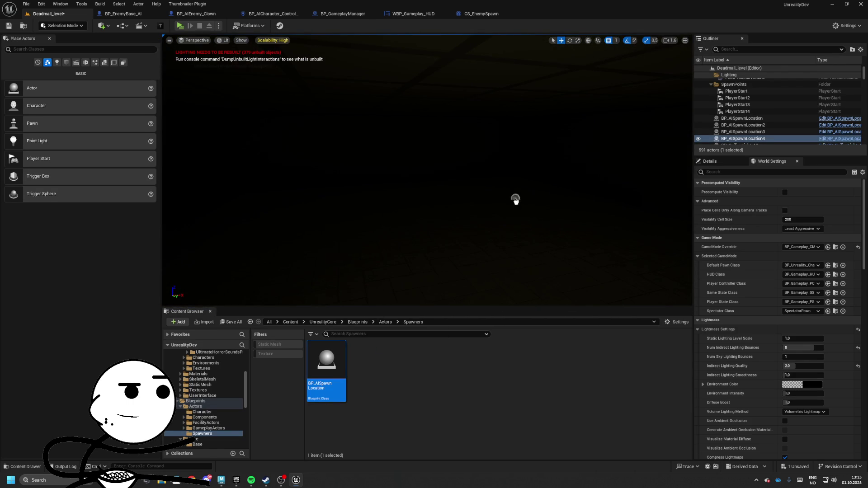
{"action": "left_click_drag", "start_coordinate": [516, 196], "coordinate": [516, 197]}
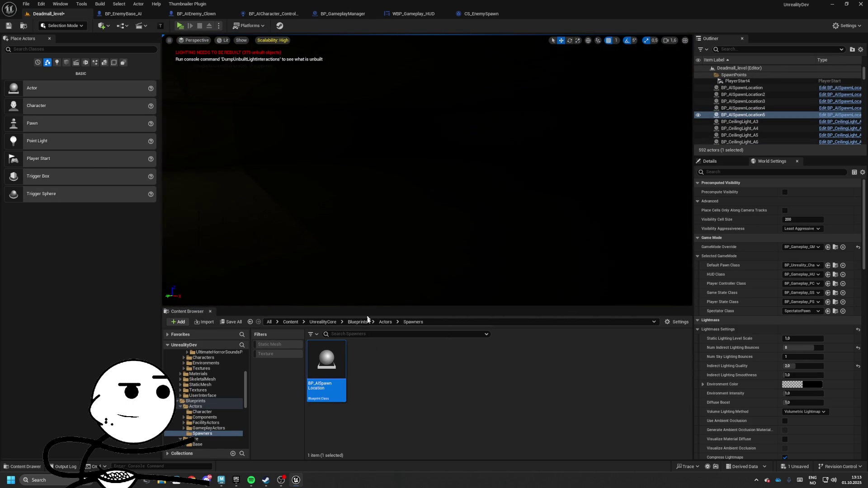
{"action": "left_click_drag", "start_coordinate": [331, 238], "coordinate": [326, 179]}
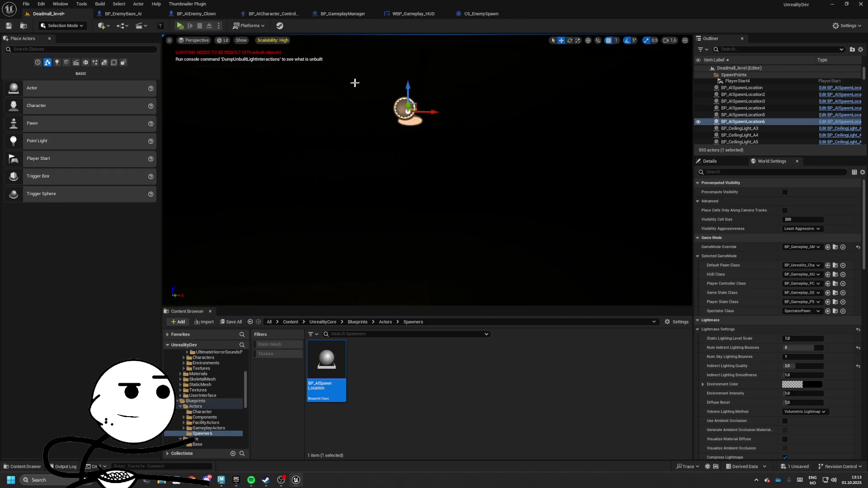
{"action": "key", "text": "w"}
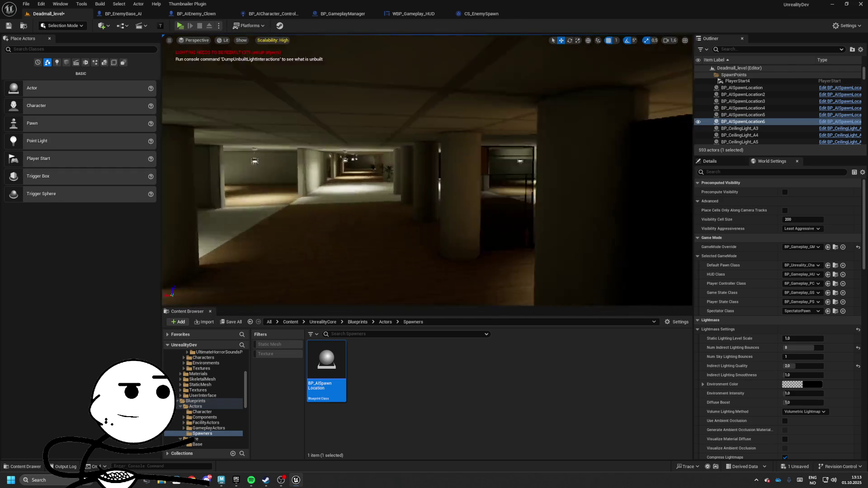
{"action": "key", "text": "w"}
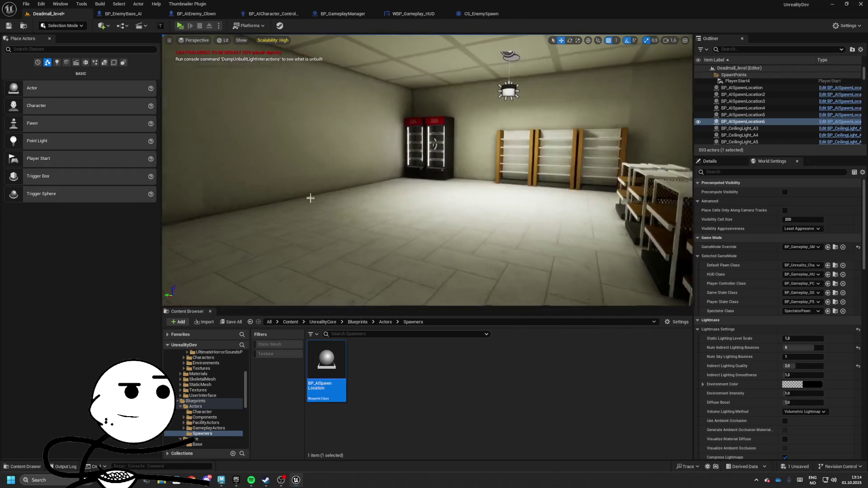
{"action": "left_click_drag", "start_coordinate": [372, 277], "coordinate": [379, 209]}
Return to the BP_GameplayManager graph and delete the GetRandomReachablePointInRadius node.
{"action": "key", "text": "w"}
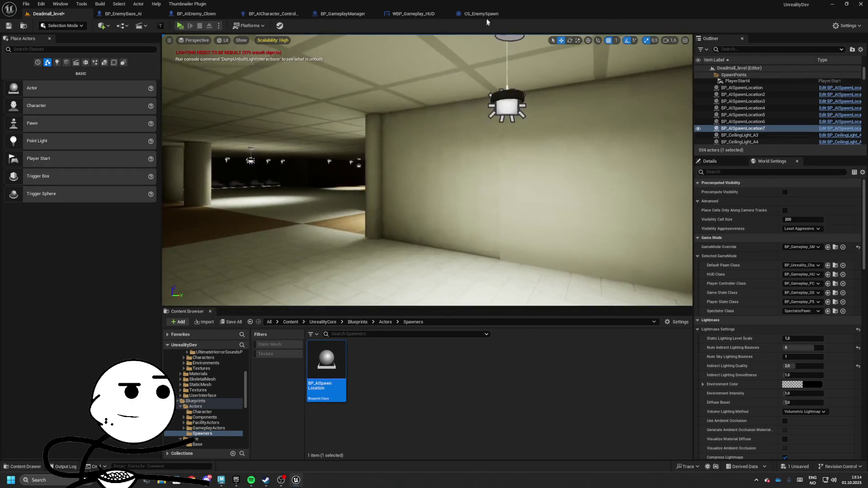
{"action": "left_click", "coordinate": [482, 14]}
{"action": "left_click", "coordinate": [414, 14]}
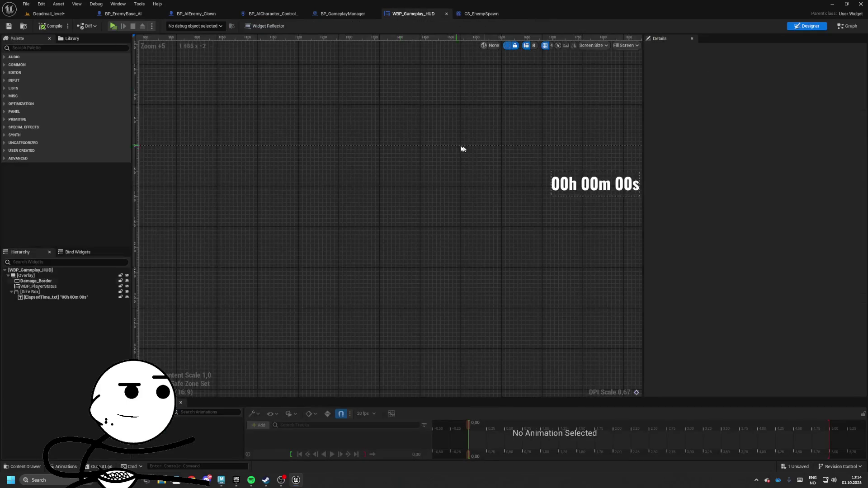
{"action": "left_click", "coordinate": [343, 14]}
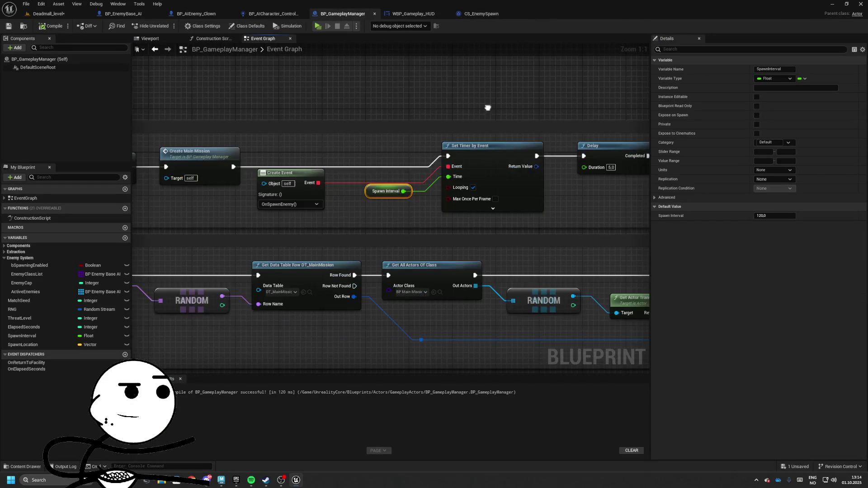
{"action": "scroll", "coordinate": [371, 193], "scroll_direction": "down", "scroll_amount": 4}
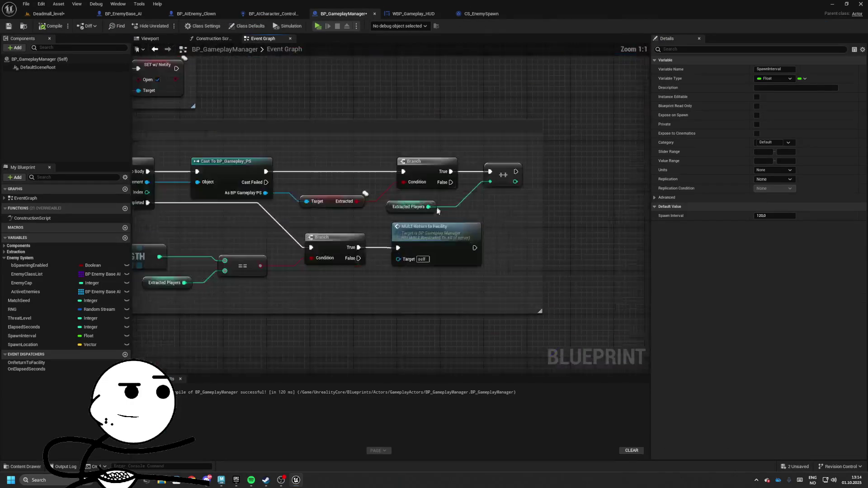
{"action": "scroll", "coordinate": [435, 199], "scroll_direction": "down", "scroll_amount": 1}
{"action": "scroll", "coordinate": [442, 169], "scroll_direction": "up", "scroll_amount": 5}
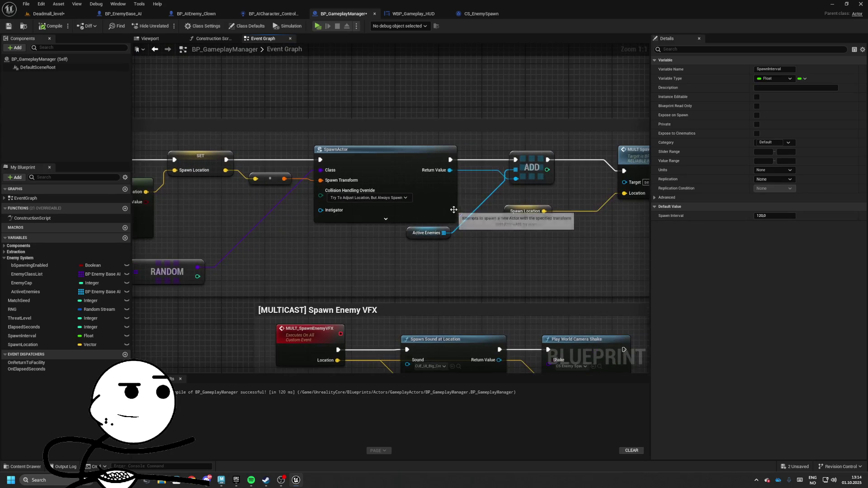
{"action": "left_click_drag", "start_coordinate": [377, 169], "coordinate": [430, 202]}
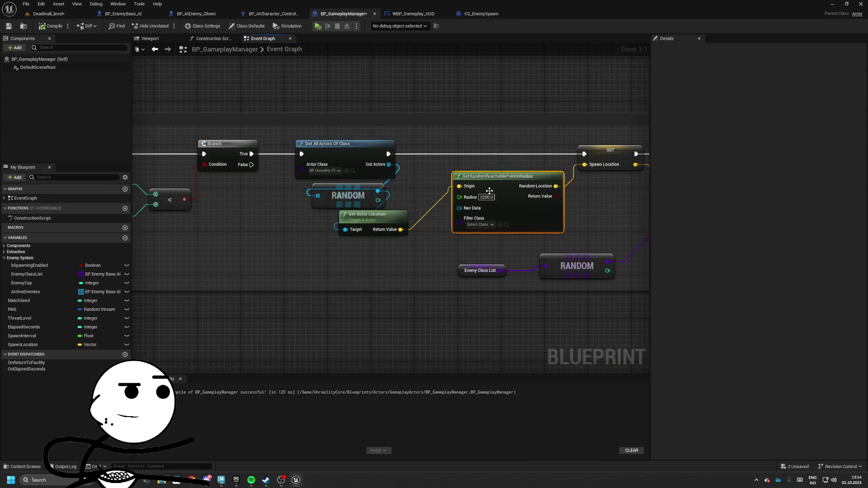
{"action": "key", "text": "Delete"}
Promote Get All Actors Of Class's Out Actors to an EnemySpawnPoints variable, chained after it.
{"action": "left_click", "coordinate": [355, 148]}
{"action": "left_click", "coordinate": [355, 170]}
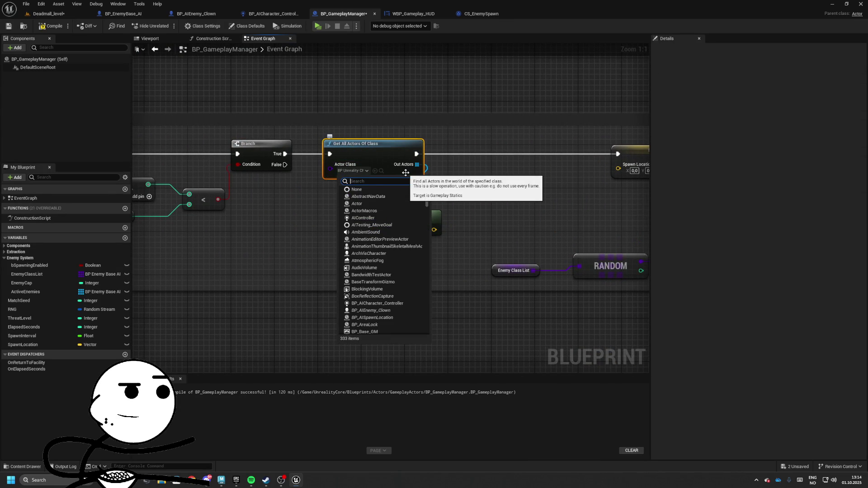
{"action": "left_click", "coordinate": [405, 173]}
{"action": "left_click_drag", "start_coordinate": [391, 153], "coordinate": [431, 170]}
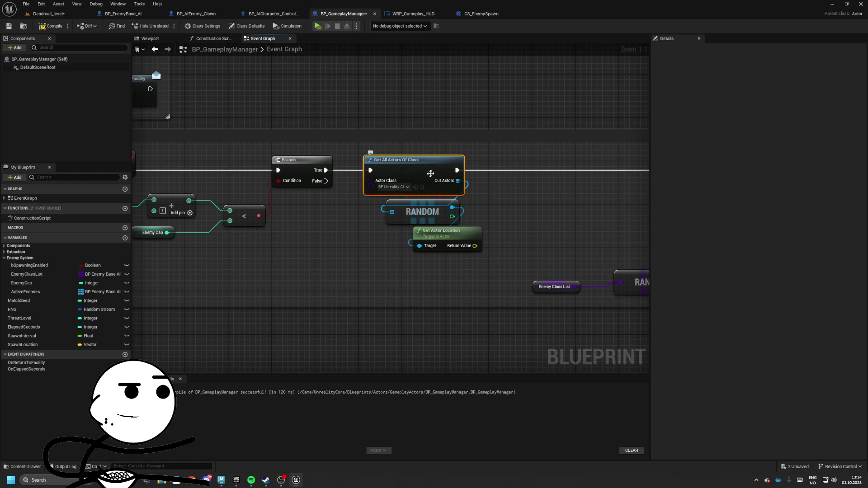
{"action": "right_click", "coordinate": [456, 181]}
{"action": "mouse_move", "coordinate": [486, 223]}
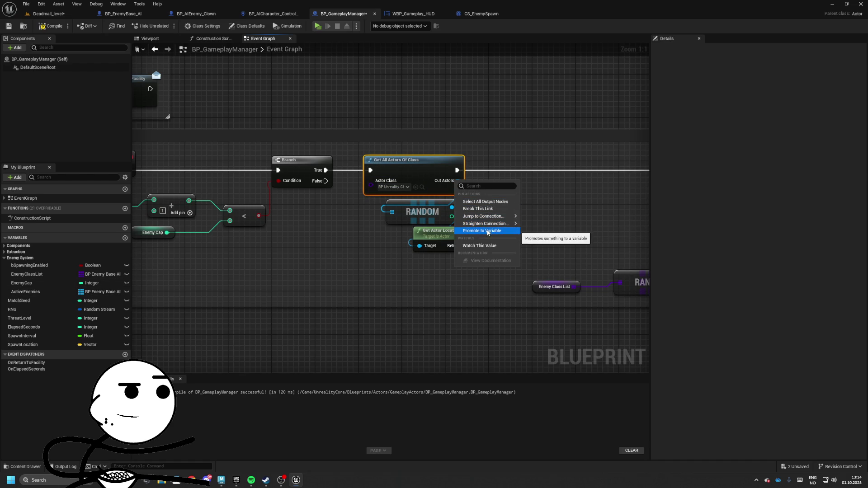
{"action": "left_click", "coordinate": [487, 231]}
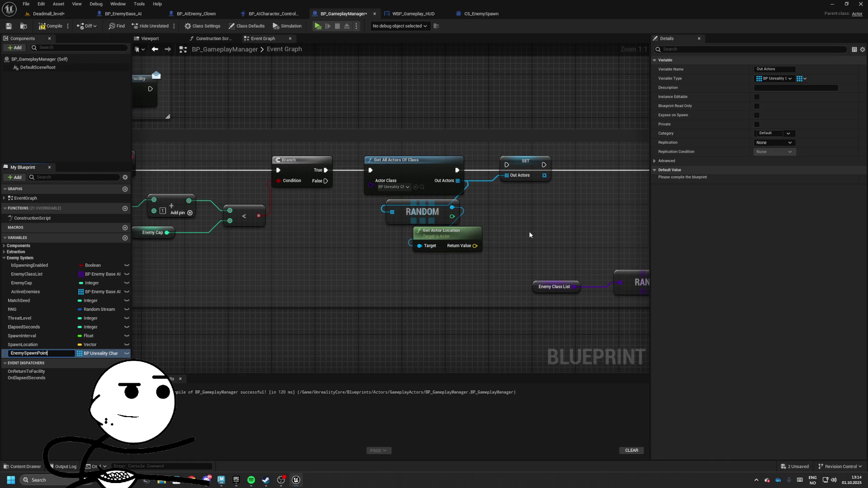
{"action": "type", "text": "s"}
{"action": "key", "text": "Return"}
{"action": "left_click_drag", "start_coordinate": [524, 163], "coordinate": [518, 168]}
{"action": "left_click_drag", "start_coordinate": [457, 170], "coordinate": [501, 170]}
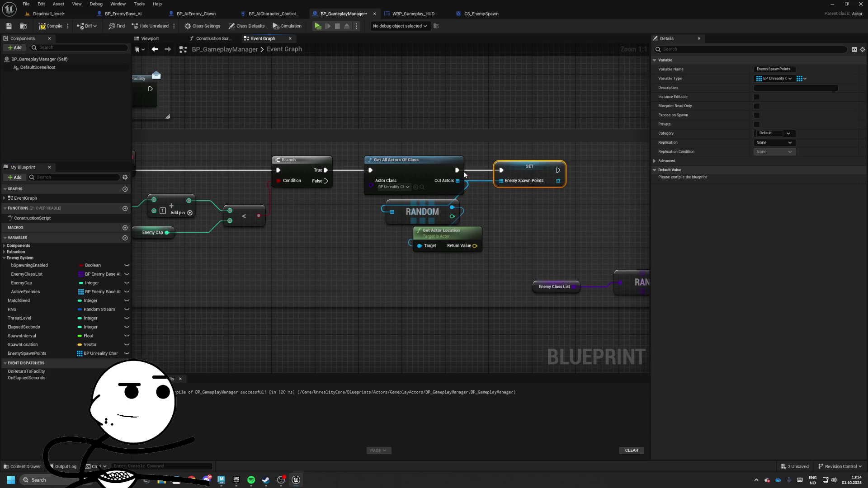
Replace the old random nodes: Enemy Spawn Points → Random Array Item → Get Actor Location → Spawn Location.
{"action": "left_click_drag", "start_coordinate": [486, 258], "coordinate": [382, 204]}
{"action": "key", "text": "Delete"}
{"action": "mouse_move", "coordinate": [28, 354]}
{"action": "left_mouse_down"}
{"action": "mouse_move", "coordinate": [342, 256]}
{"action": "mouse_move", "coordinate": [410, 245]}
{"action": "left_mouse_up"}
{"action": "type", "text": "get random"}
{"action": "key", "text": "BackSpace"}
{"action": "key", "text": "BackSpace"}
{"action": "key", "text": "BackSpace"}
{"action": "type", "text": "random"}
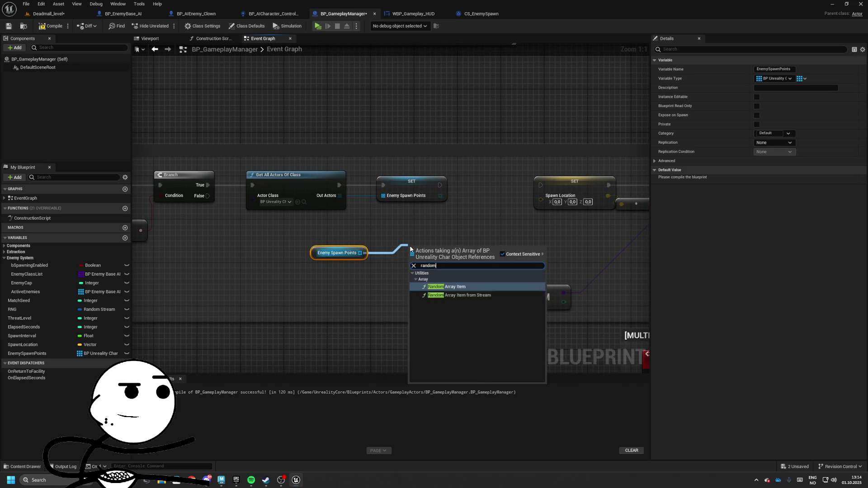
{"action": "key", "text": "Return"}
{"action": "mouse_move", "coordinate": [440, 254]}
{"action": "left_mouse_down"}
{"action": "mouse_move", "coordinate": [332, 243]}
{"action": "mouse_move", "coordinate": [402, 236]}
{"action": "left_mouse_up"}
{"action": "type", "text": "get actor location"}
{"action": "key", "text": "Return"}
{"action": "left_click_drag", "start_coordinate": [466, 245], "coordinate": [541, 199]}
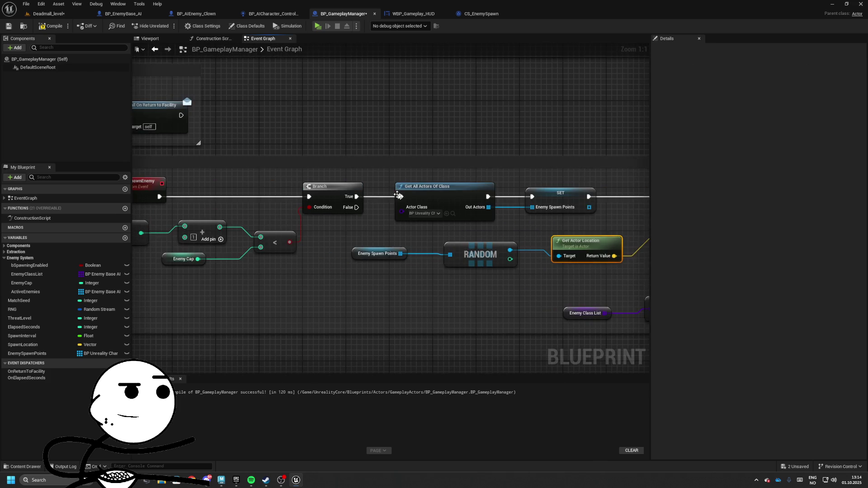
Cut the spawn-point nodes from the chain and wire Branch True straight to SET Spawn Location.
{"action": "left_click_drag", "start_coordinate": [444, 221], "coordinate": [317, 200]}
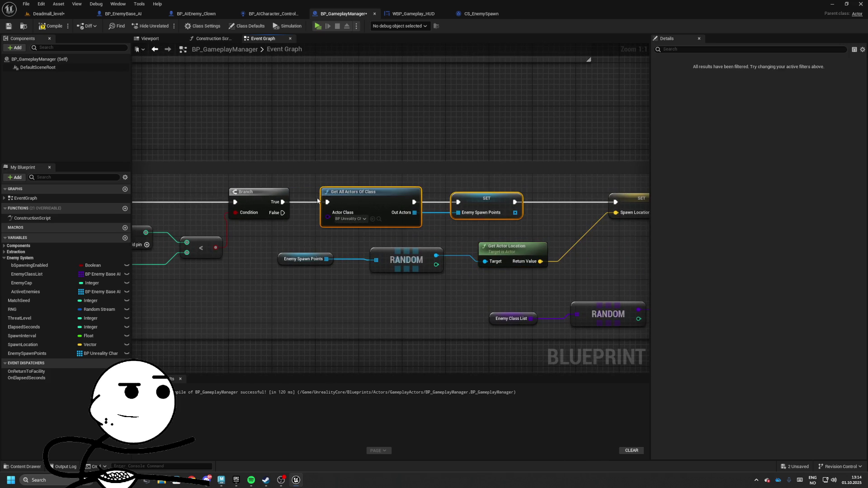
{"action": "left_click", "coordinate": [327, 202], "text": "alt"}
{"action": "left_click", "coordinate": [515, 202], "text": "alt"}
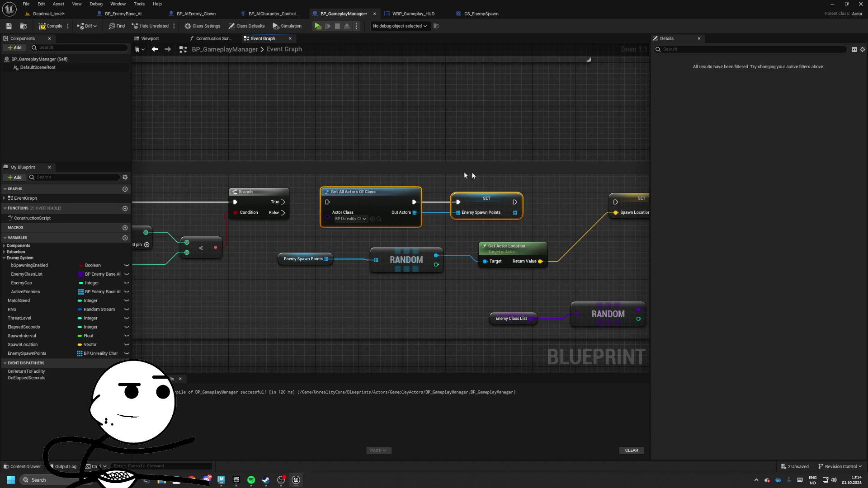
{"action": "key", "text": "Delete"}
{"action": "left_click_drag", "start_coordinate": [283, 202], "coordinate": [615, 202]}
{"action": "left_click_drag", "start_coordinate": [421, 190], "coordinate": [521, 188]}
{"action": "mouse_move", "coordinate": [269, 245]}
{"action": "left_mouse_down"}
{"action": "mouse_move", "coordinate": [285, 253]}
{"action": "mouse_move", "coordinate": [72, 263]}
{"action": "mouse_move", "coordinate": [135, 224]}
{"action": "mouse_move", "coordinate": [515, 285]}
{"action": "mouse_move", "coordinate": [576, 305]}
{"action": "mouse_move", "coordinate": [575, 363]}
{"action": "mouse_move", "coordinate": [341, 310]}
{"action": "mouse_move", "coordinate": [413, 243]}
{"action": "mouse_move", "coordinate": [177, 237]}
{"action": "left_mouse_up"}
Paste the spawn-point nodes after Create Main Mission, save the blueprint, and start a play-test.
{"action": "left_click_drag", "start_coordinate": [407, 189], "coordinate": [547, 190]}
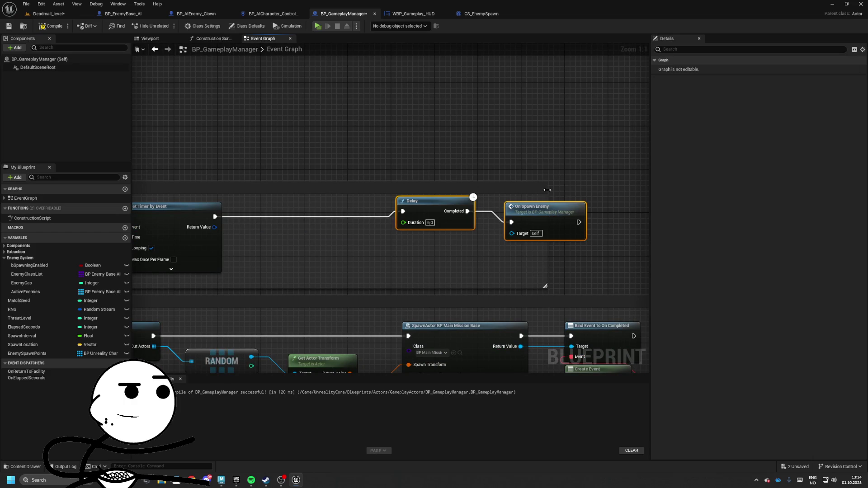
{"action": "mouse_move", "coordinate": [486, 208]}
{"action": "left_mouse_down"}
{"action": "mouse_move", "coordinate": [516, 207]}
{"action": "mouse_move", "coordinate": [369, 238]}
{"action": "left_mouse_up"}
{"action": "left_click", "coordinate": [490, 215]}
{"action": "left_click", "coordinate": [554, 257]}
{"action": "mouse_move", "coordinate": [286, 235]}
{"action": "left_mouse_down"}
{"action": "mouse_move", "coordinate": [495, 228]}
{"action": "mouse_move", "coordinate": [512, 248]}
{"action": "left_mouse_up"}
{"action": "key", "text": "ctrl+z"}
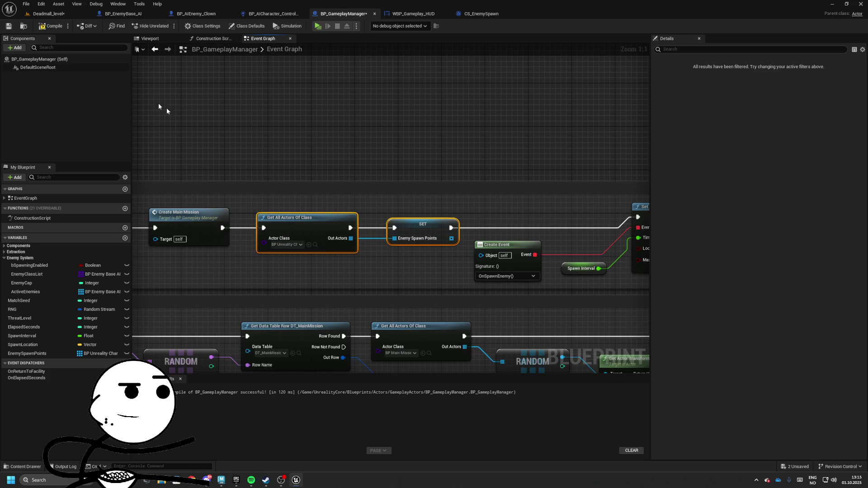
{"action": "key", "text": "ctrl+s"}
{"action": "key", "text": "alt+p"}
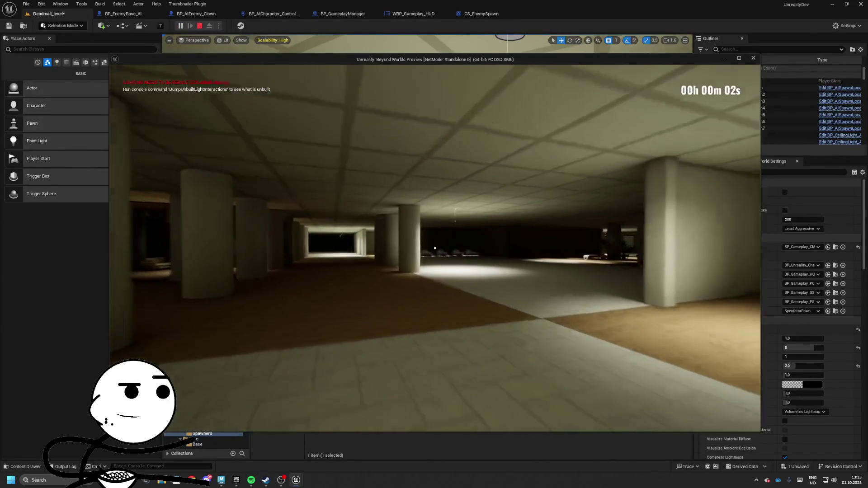
View the charging enemy in wireframe mode, then stop the play-test.
{"action": "key", "text": "F1"}
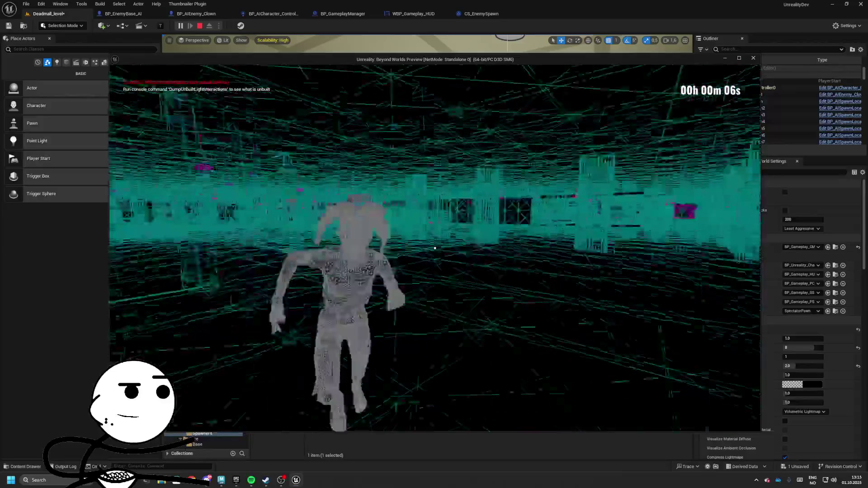
{"action": "key", "text": "Escape"}
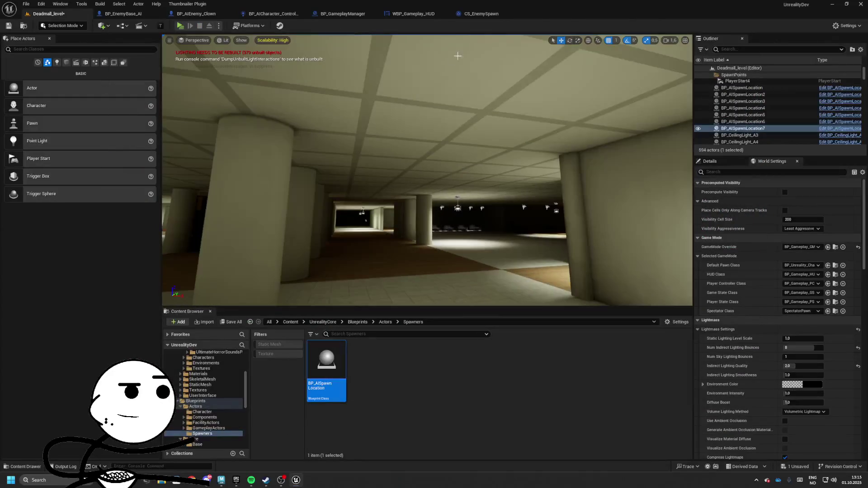
Look through CS_EnemySpawn, BP_AIEnemy_Clown and BP_EnemyBase_AI, then return to BP_GameplayManager.
{"action": "left_click", "coordinate": [464, 16]}
{"action": "left_click", "coordinate": [412, 14]}
{"action": "left_click", "coordinate": [273, 13]}
{"action": "left_click", "coordinate": [197, 14]}
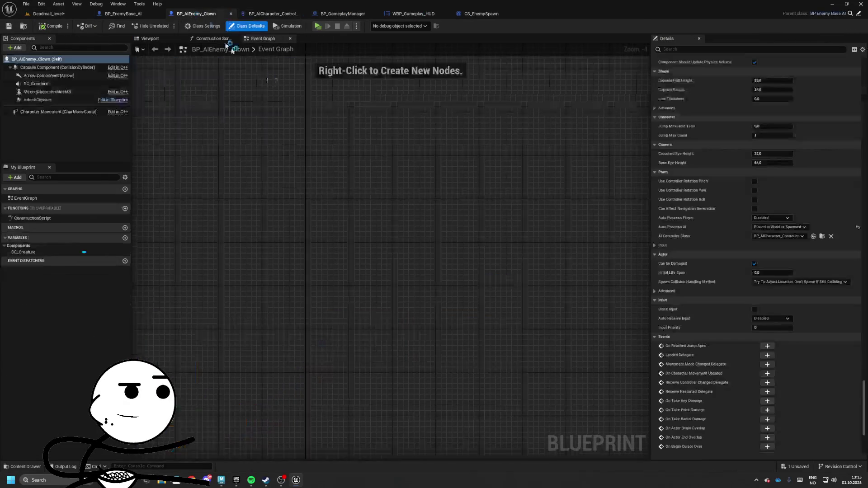
{"action": "left_click", "coordinate": [125, 15]}
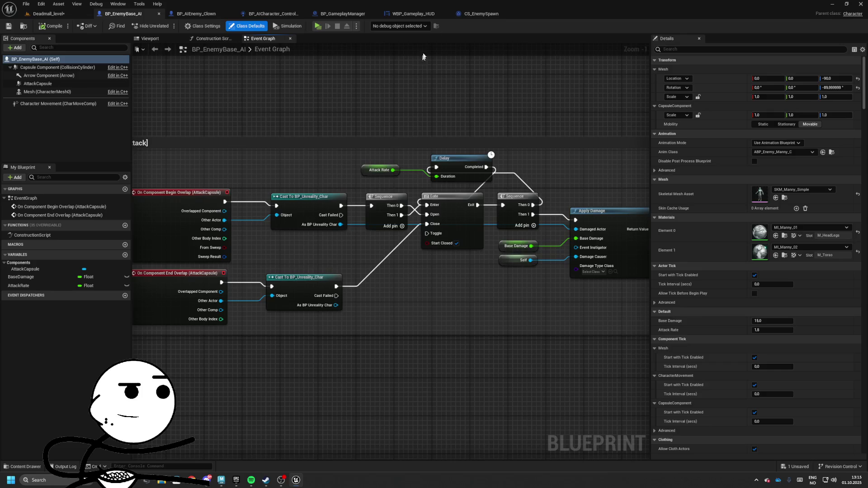
{"action": "left_click", "coordinate": [412, 14]}
{"action": "left_click", "coordinate": [342, 14]}
Set the Get All Actors Of Class node's Actor Class to BP_AISpawnLocation.
{"action": "mouse_move", "coordinate": [430, 199]}
{"action": "left_mouse_down"}
{"action": "mouse_move", "coordinate": [208, 166]}
{"action": "mouse_move", "coordinate": [81, 59]}
{"action": "mouse_move", "coordinate": [23, 114]}
{"action": "left_mouse_up"}
{"action": "mouse_move", "coordinate": [472, 128]}
{"action": "left_mouse_down"}
{"action": "mouse_move", "coordinate": [633, 136]}
{"action": "mouse_move", "coordinate": [392, 162]}
{"action": "left_mouse_up"}
{"action": "left_click", "coordinate": [256, 156]}
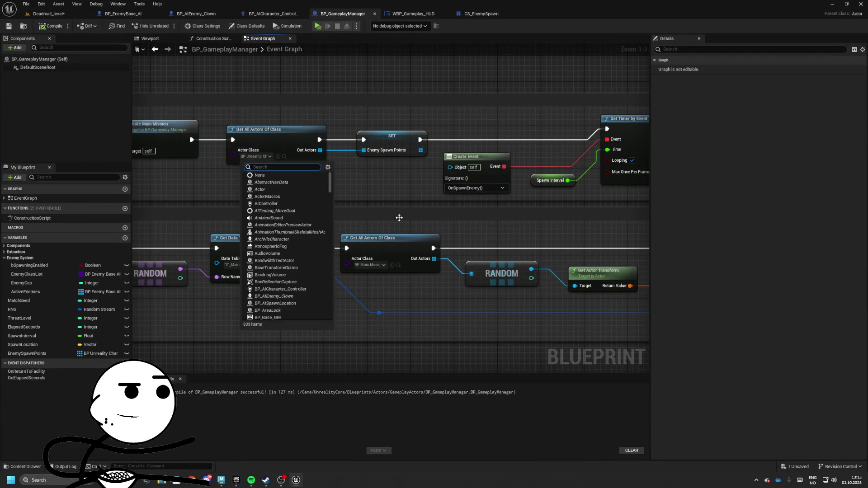
{"action": "type", "text": "sp"}
{"action": "key", "text": "Down"}
{"action": "key", "text": "Down"}
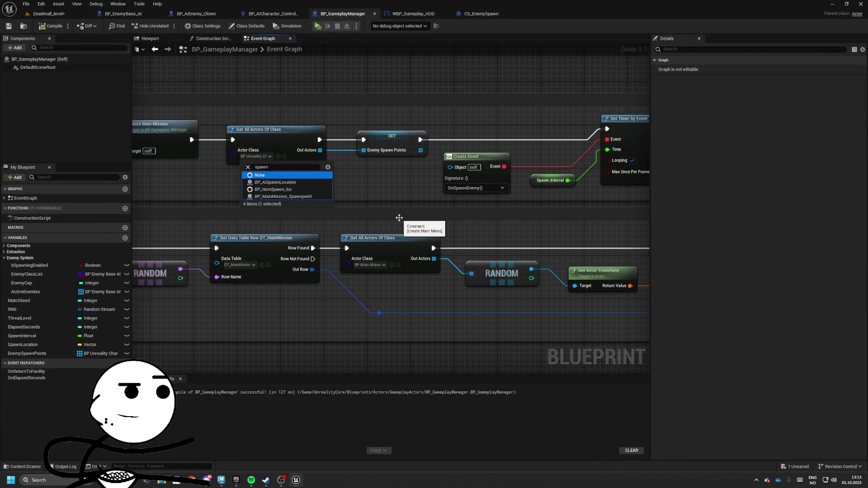
{"action": "key", "text": "Return"}
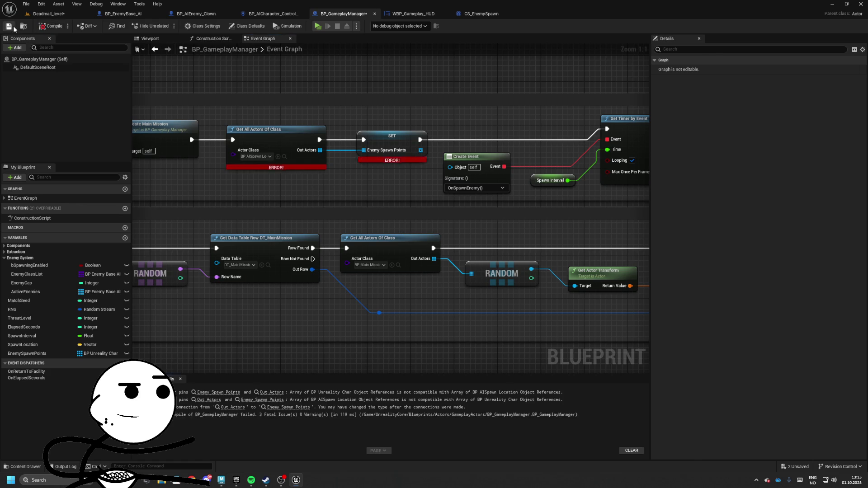
Make EnemySpawnPoints a BP_AISpawnLocation array and connect Out Actors into its SET node.
{"action": "left_click", "coordinate": [59, 19]}
{"action": "left_click", "coordinate": [469, 15]}
{"action": "left_click", "coordinate": [342, 13]}
{"action": "left_click", "coordinate": [393, 167]}
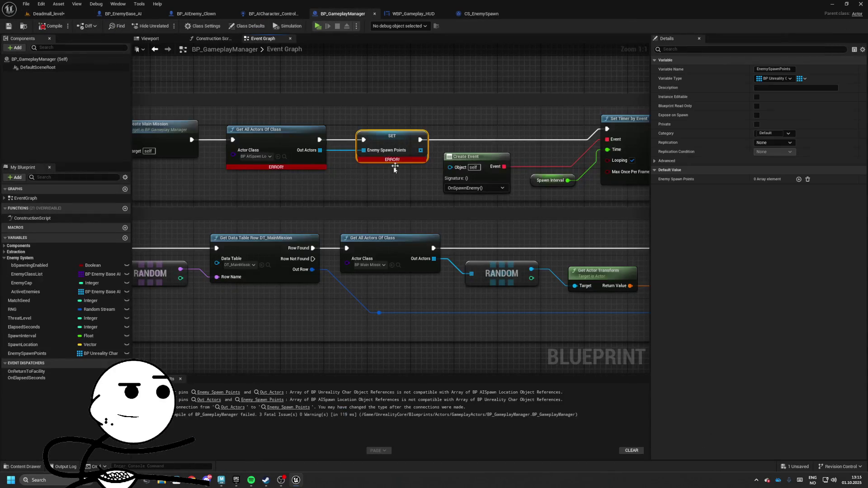
{"action": "left_click", "coordinate": [102, 354]}
{"action": "type", "text": "Spawn loca"}
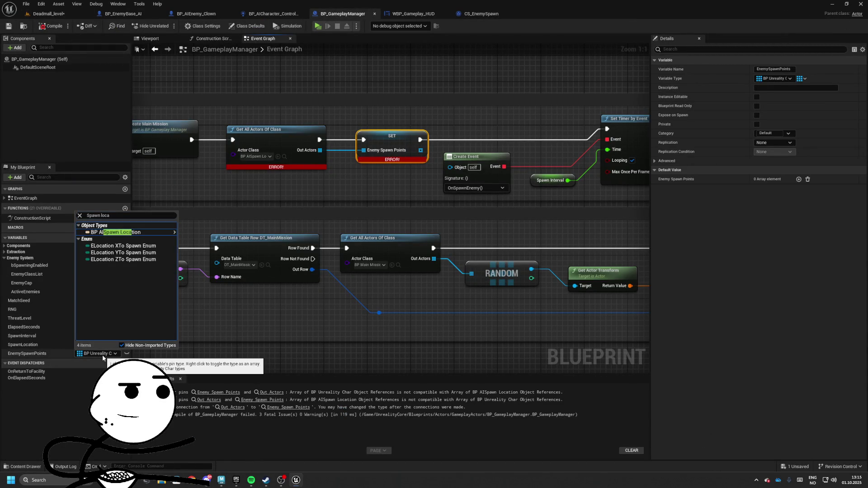
{"action": "key", "text": "Return"}
{"action": "key", "text": "Return"}
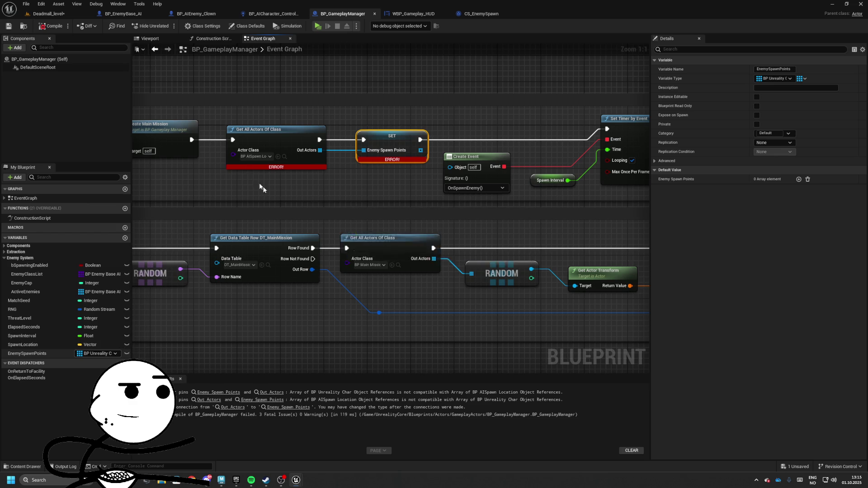
{"action": "left_click", "coordinate": [112, 43]}
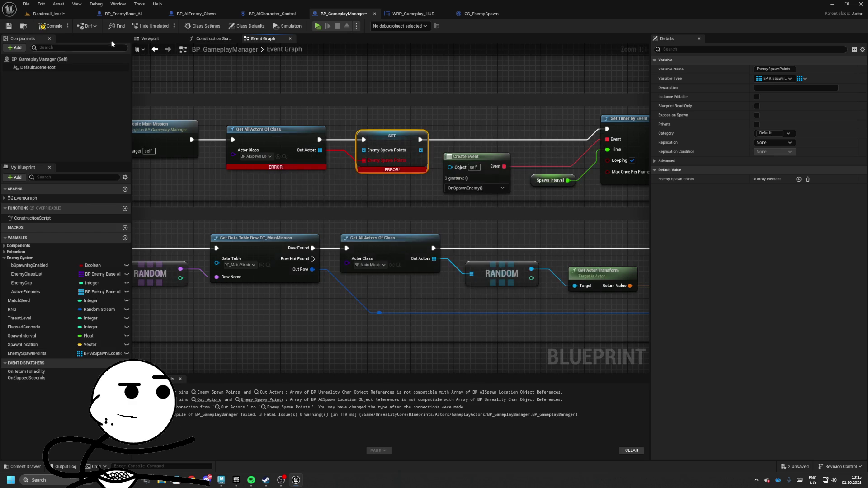
{"action": "left_click", "coordinate": [9, 26]}
{"action": "left_click_drag", "start_coordinate": [364, 160], "coordinate": [364, 150]}
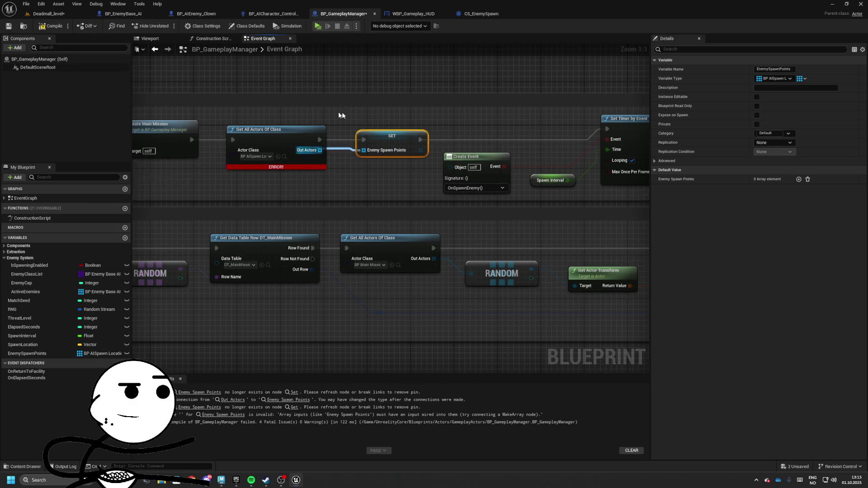
Recompile and refresh the erroring Enemy Spawn Points getter to drop its broken pin.
{"action": "left_click", "coordinate": [20, 27]}
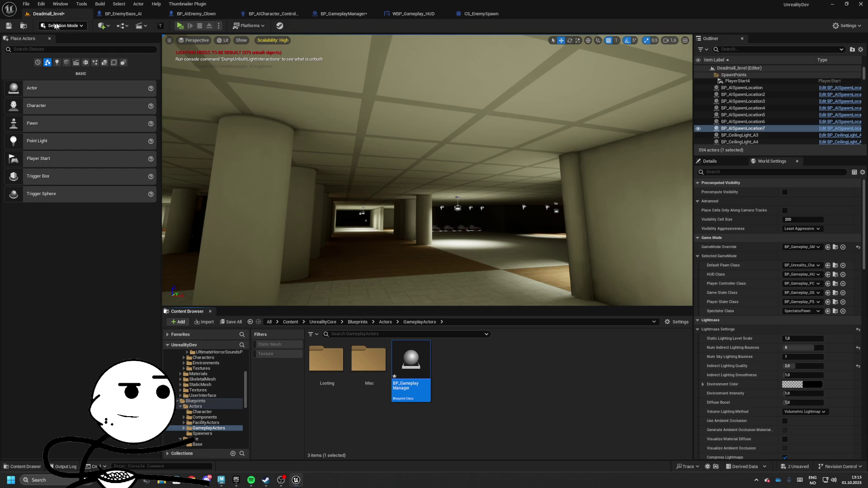
{"action": "left_click", "coordinate": [414, 13]}
{"action": "left_click", "coordinate": [332, 14]}
{"action": "left_click", "coordinate": [51, 27]}
{"action": "left_click", "coordinate": [294, 393]}
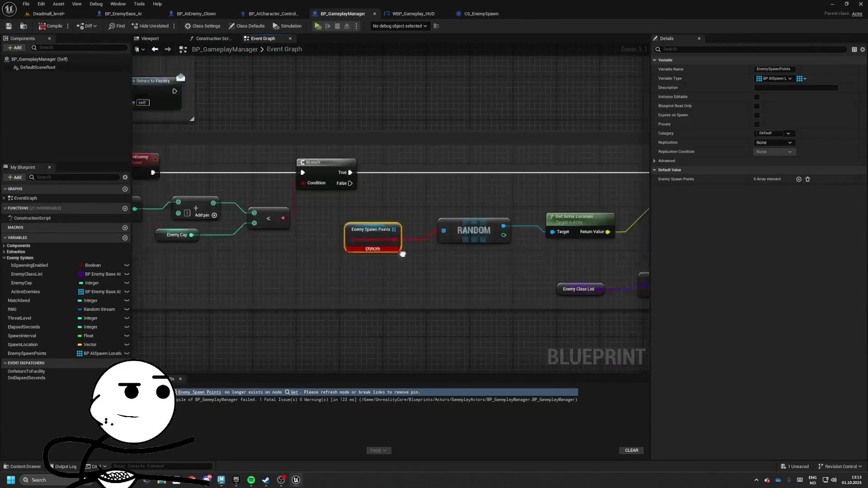
{"action": "left_click", "coordinate": [351, 243], "text": "alt"}
Replace the incompatible RANDOM node with a Random Array Item feeding Get Actor Location.
{"action": "left_click_drag", "start_coordinate": [357, 234], "coordinate": [401, 239]}
{"action": "left_click", "coordinate": [374, 235]}
{"action": "key", "text": "Delete"}
{"action": "left_click_drag", "start_coordinate": [306, 234], "coordinate": [366, 231]}
{"action": "type", "text": "ra"}
{"action": "key", "text": "Return"}
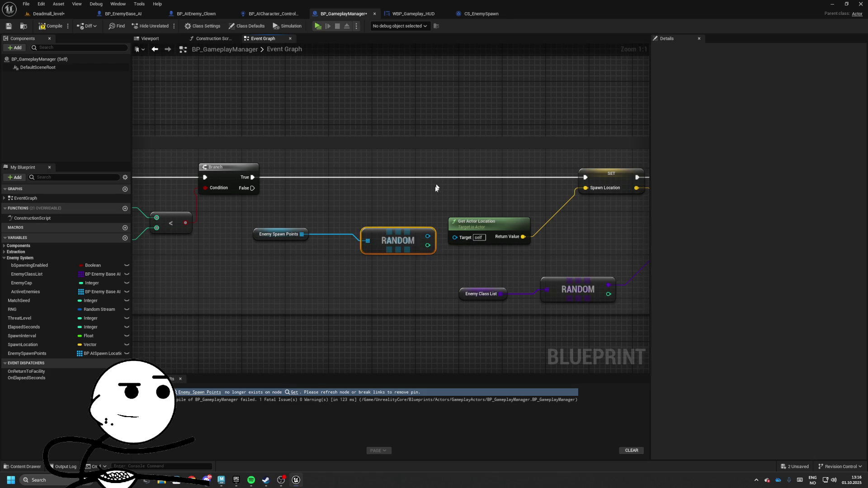
{"action": "left_click_drag", "start_coordinate": [419, 240], "coordinate": [341, 234]}
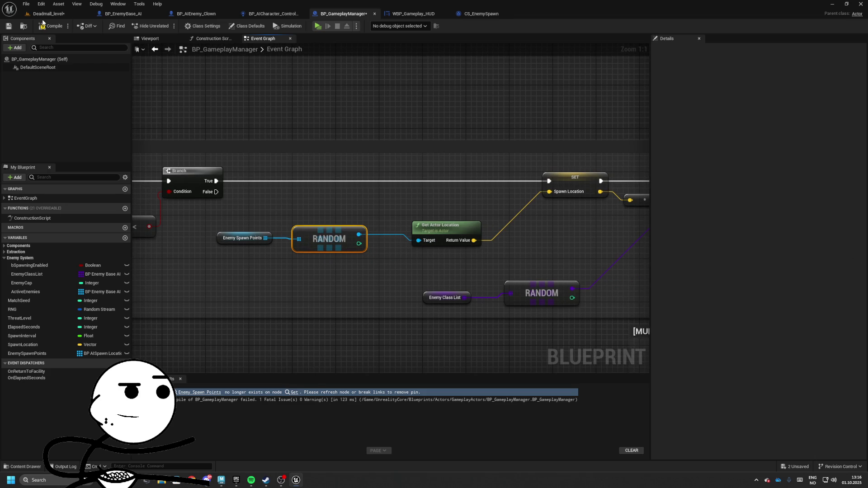
Compile and save BP_GameplayManager, then play-test the level in wireframe view.
{"action": "left_click", "coordinate": [14, 29]}
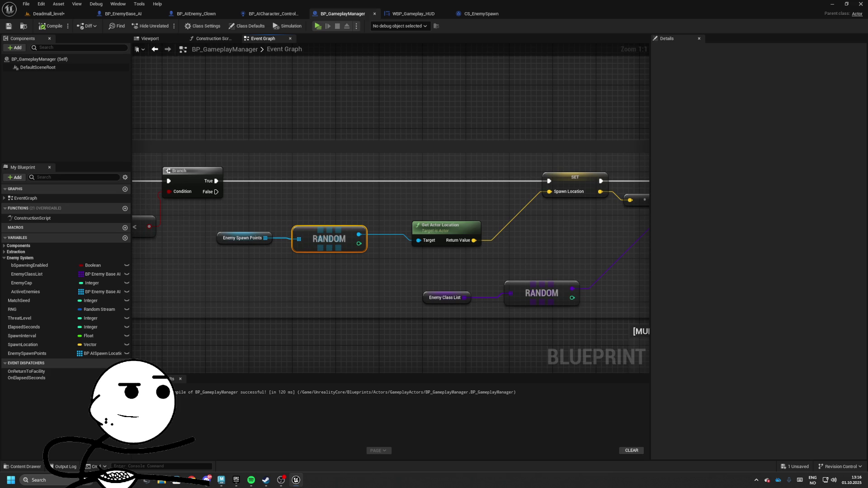
{"action": "left_click", "coordinate": [40, 14]}
{"action": "left_click", "coordinate": [181, 26]}
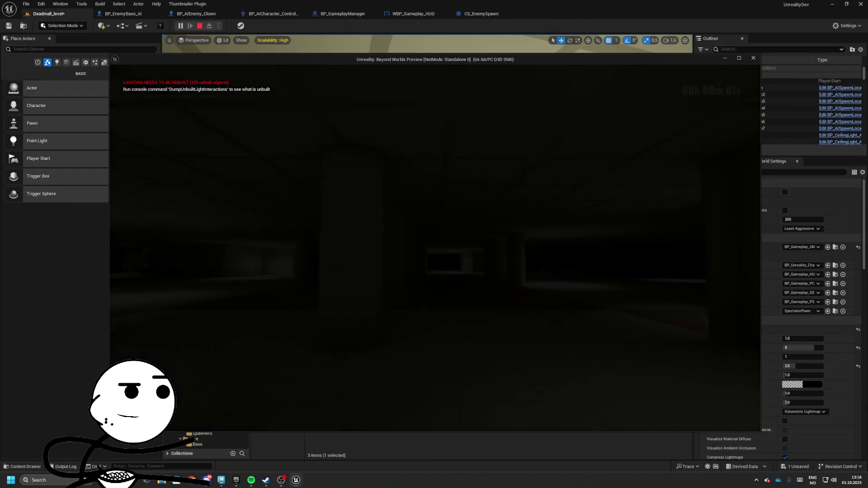
{"action": "key", "text": "F1"}
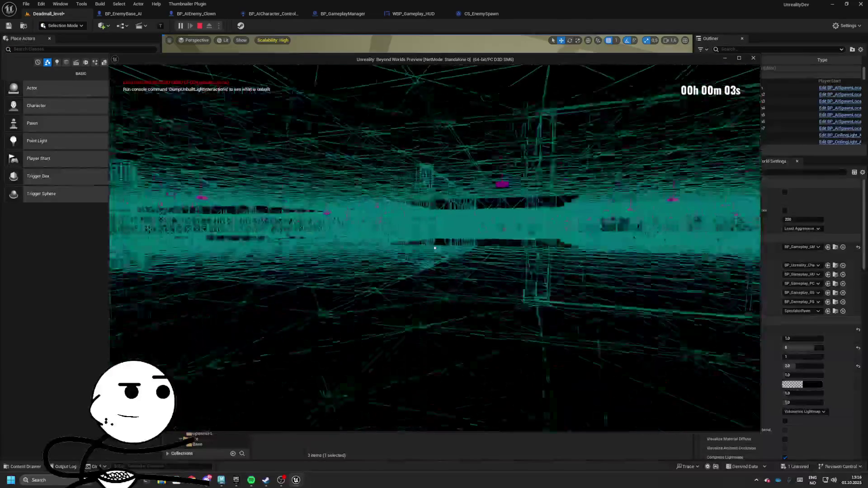
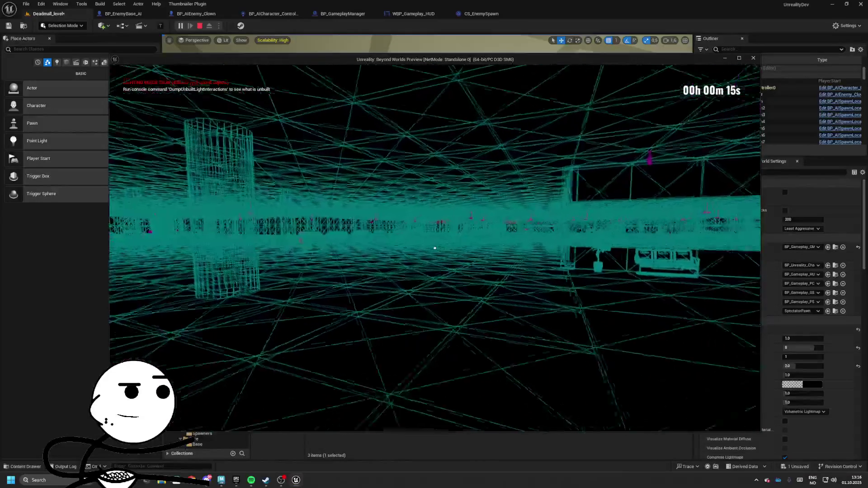
Stop the standalone game preview and switch to the BP_EnemyBase_AI blueprint.
{"action": "key", "text": "Escape"}
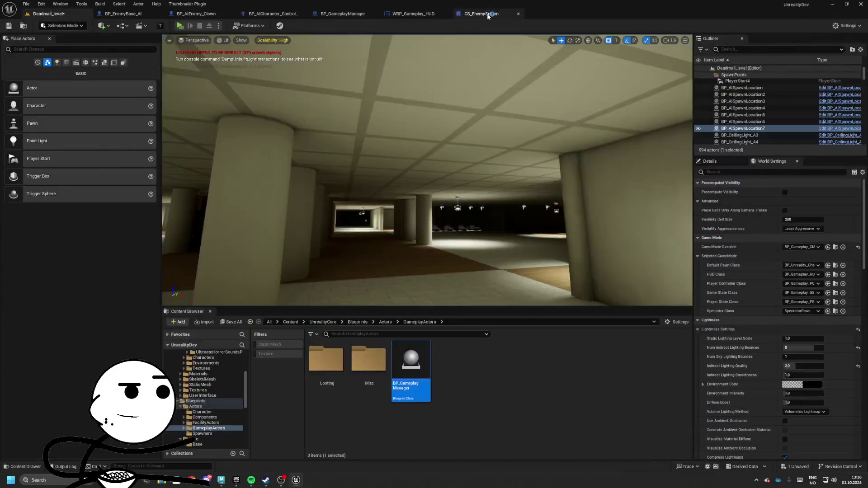
{"action": "left_click", "coordinate": [342, 13]}
{"action": "left_click", "coordinate": [273, 14]}
{"action": "left_click", "coordinate": [213, 13]}
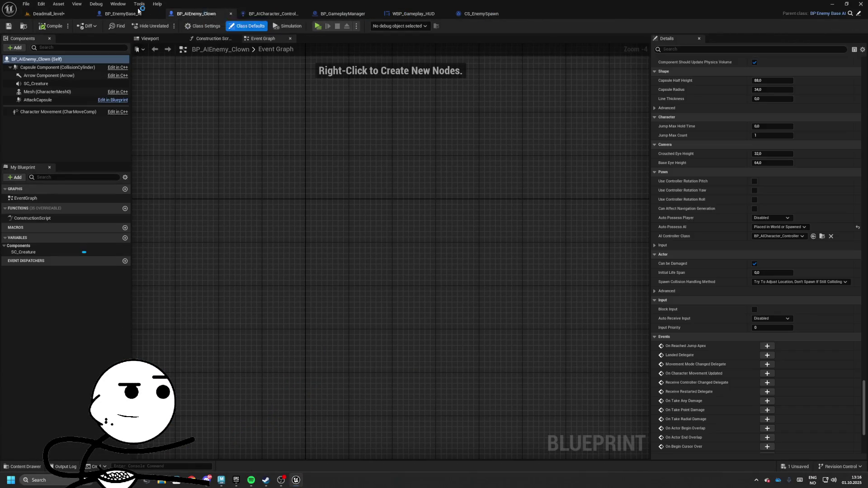
{"action": "left_click", "coordinate": [141, 13]}
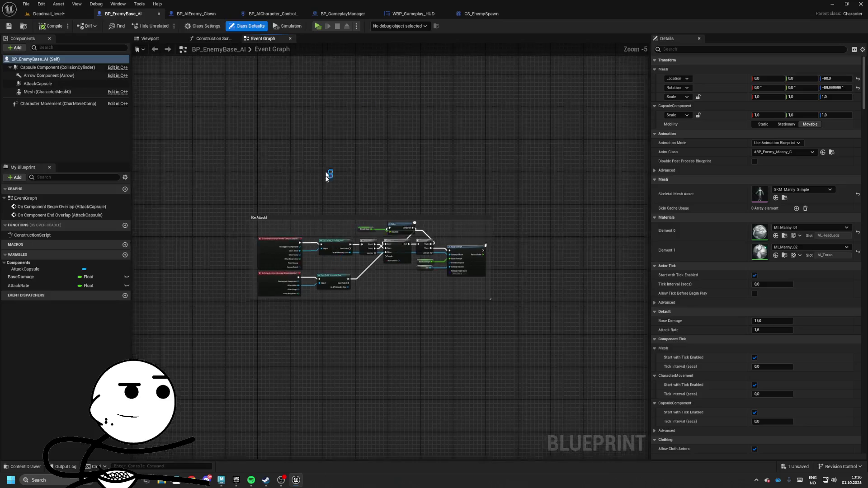
Browse the HUD widget, camera shake and clown blueprint, ending on BP_GameplayManager.
{"action": "left_click", "coordinate": [197, 13]}
{"action": "left_click", "coordinate": [273, 14]}
{"action": "left_click", "coordinate": [413, 14]}
{"action": "left_click", "coordinate": [482, 13]}
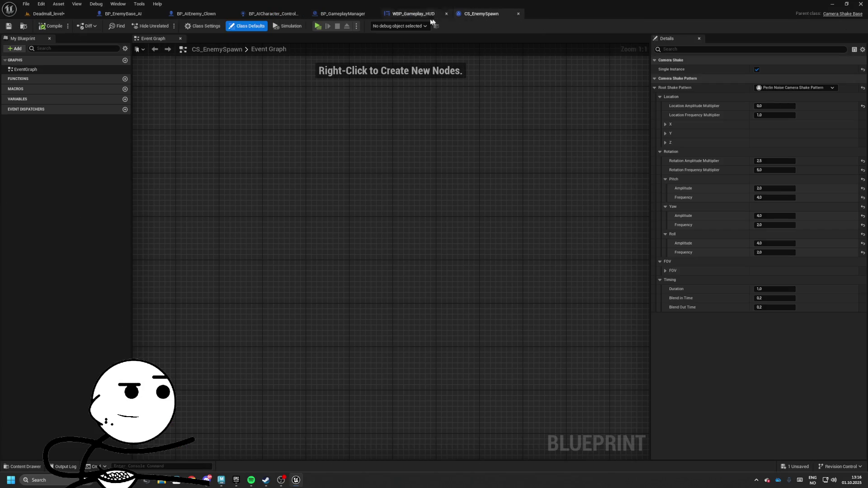
{"action": "left_click", "coordinate": [191, 15]}
{"action": "left_click", "coordinate": [123, 14]}
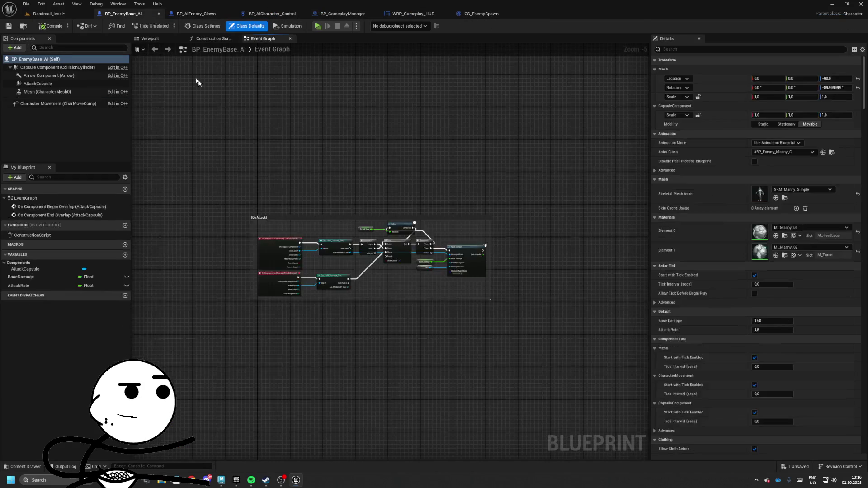
{"action": "left_click", "coordinate": [342, 14]}
Delete the Set Timer by Event, Create Event and Delay nodes, shifting On Spawn Enemy left.
{"action": "scroll", "coordinate": [443, 228], "scroll_direction": "down", "scroll_amount": 4}
{"action": "scroll", "coordinate": [443, 227], "scroll_direction": "up", "scroll_amount": 3}
{"action": "scroll", "coordinate": [434, 194], "scroll_direction": "up", "scroll_amount": 3}
{"action": "scroll", "coordinate": [395, 301], "scroll_direction": "down", "scroll_amount": 4}
{"action": "scroll", "coordinate": [433, 263], "scroll_direction": "up", "scroll_amount": 5}
{"action": "mouse_move", "coordinate": [434, 263]}
{"action": "left_mouse_down"}
{"action": "mouse_move", "coordinate": [437, 250]}
{"action": "mouse_move", "coordinate": [325, 218]}
{"action": "mouse_move", "coordinate": [299, 199]}
{"action": "left_mouse_up"}
{"action": "left_click_drag", "start_coordinate": [441, 261], "coordinate": [442, 261]}
{"action": "mouse_move", "coordinate": [466, 225]}
{"action": "left_mouse_down"}
{"action": "mouse_move", "coordinate": [349, 213]}
{"action": "mouse_move", "coordinate": [399, 214]}
{"action": "left_mouse_up"}
{"action": "key", "text": "Delete"}
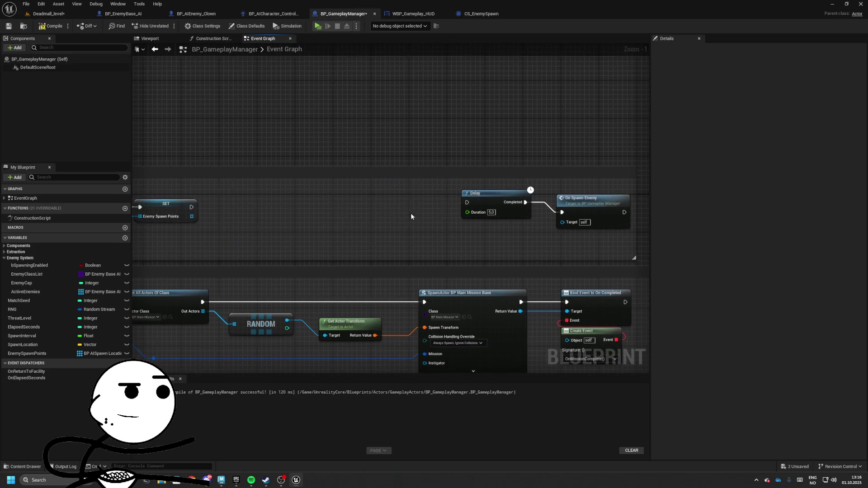
{"action": "left_click_drag", "start_coordinate": [333, 188], "coordinate": [383, 205]}
{"action": "key", "text": "Delete"}
{"action": "left_click_drag", "start_coordinate": [497, 202], "coordinate": [311, 201]}
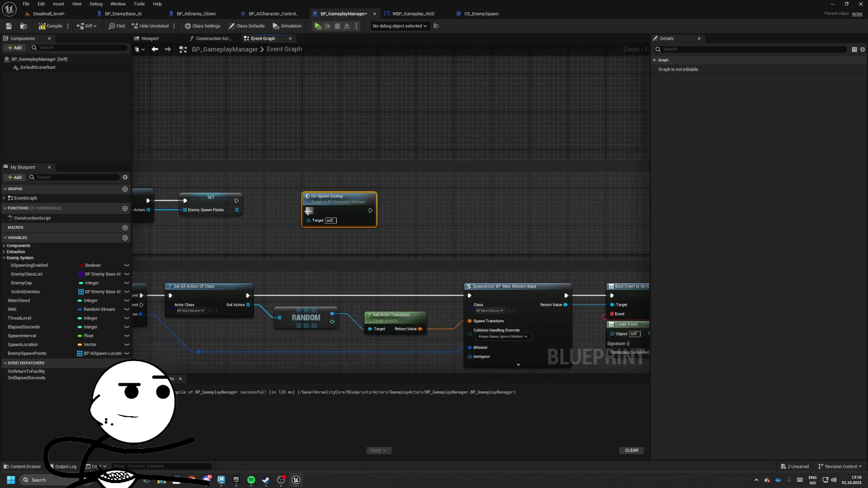
Rename the OnSpawnEnemy custom event to StartSpawning and reposition the comparison nodes and Branch.
{"action": "double_click", "coordinate": [303, 224]}
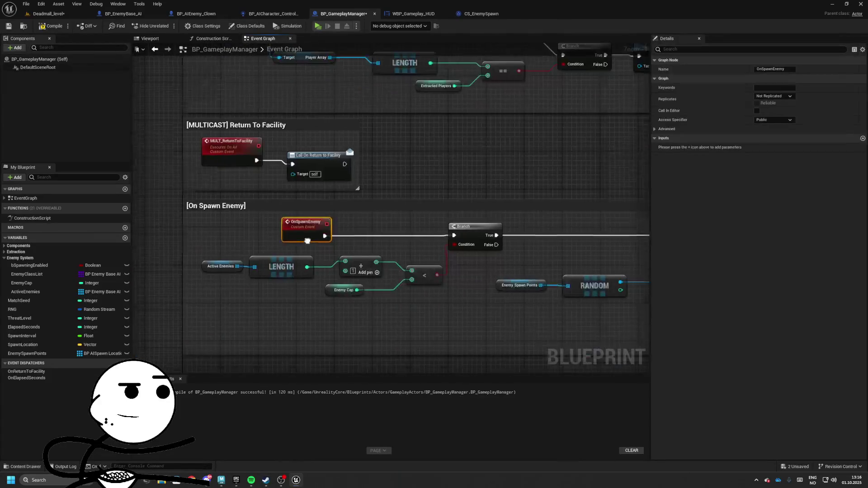
{"action": "double_click", "coordinate": [301, 226]}
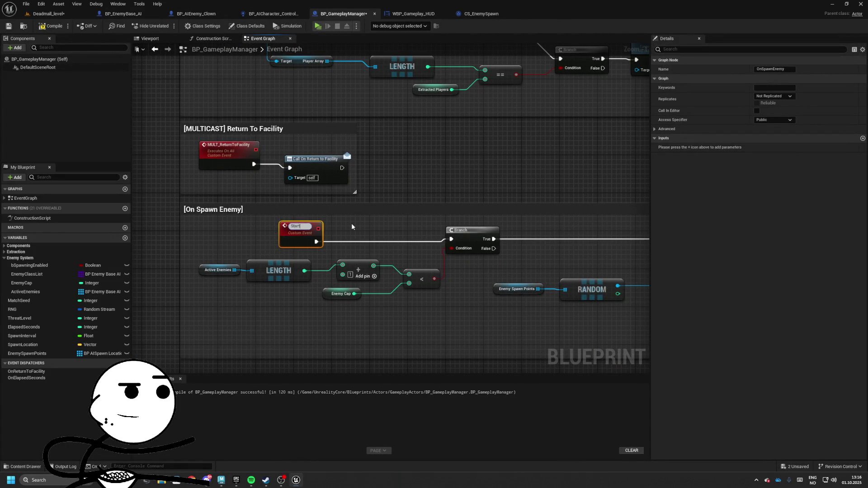
{"action": "left_click_drag", "start_coordinate": [302, 226], "coordinate": [255, 231]}
{"action": "left_click_drag", "start_coordinate": [420, 273], "coordinate": [420, 271]}
{"action": "left_click_drag", "start_coordinate": [420, 232], "coordinate": [420, 261]}
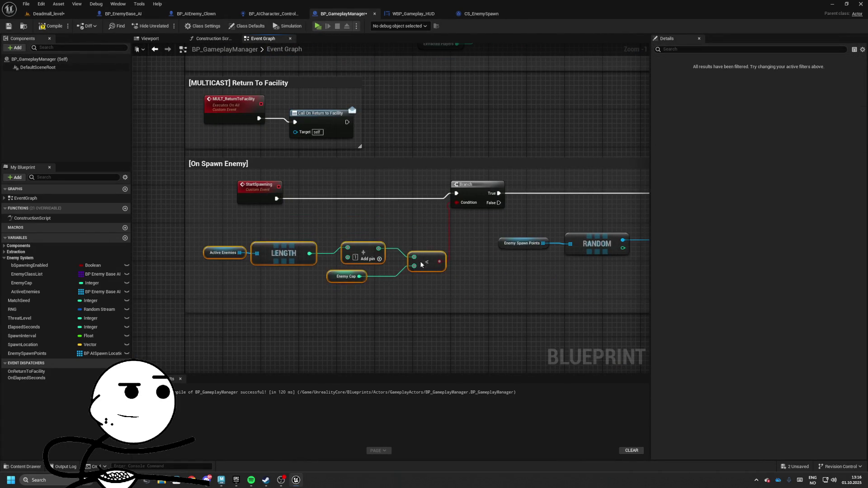
{"action": "left_click_drag", "start_coordinate": [310, 191], "coordinate": [325, 200]}
Tidy the graph by moving the Spawn Enemy VFX comment, math nodes and Branch.
{"action": "mouse_move", "coordinate": [266, 201]}
{"action": "left_mouse_down"}
{"action": "mouse_move", "coordinate": [295, 210]}
{"action": "mouse_move", "coordinate": [406, 203]}
{"action": "left_mouse_up"}
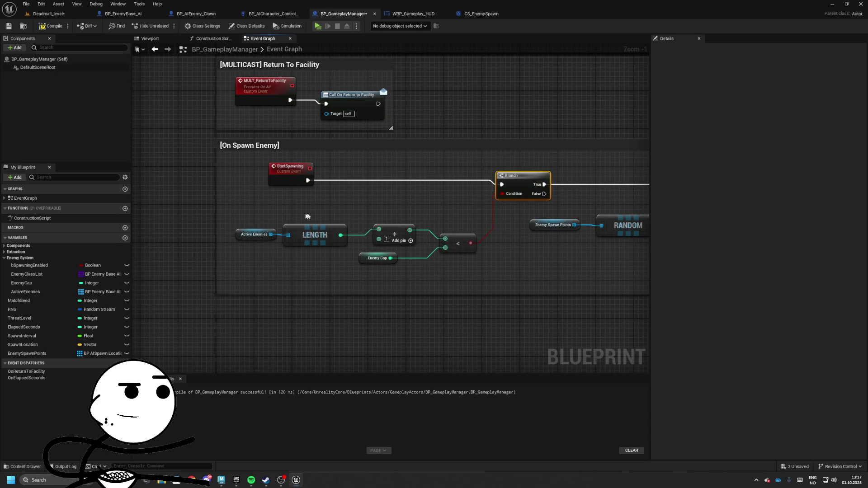
{"action": "left_click_drag", "start_coordinate": [291, 204], "coordinate": [235, 208]}
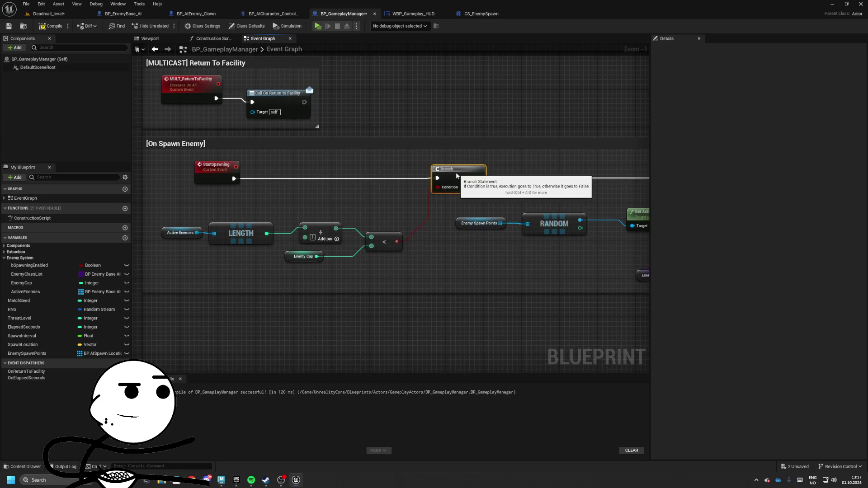
{"action": "left_click_drag", "start_coordinate": [464, 177], "coordinate": [265, 192]}
{"action": "scroll", "coordinate": [270, 194], "scroll_direction": "down", "scroll_amount": 4}
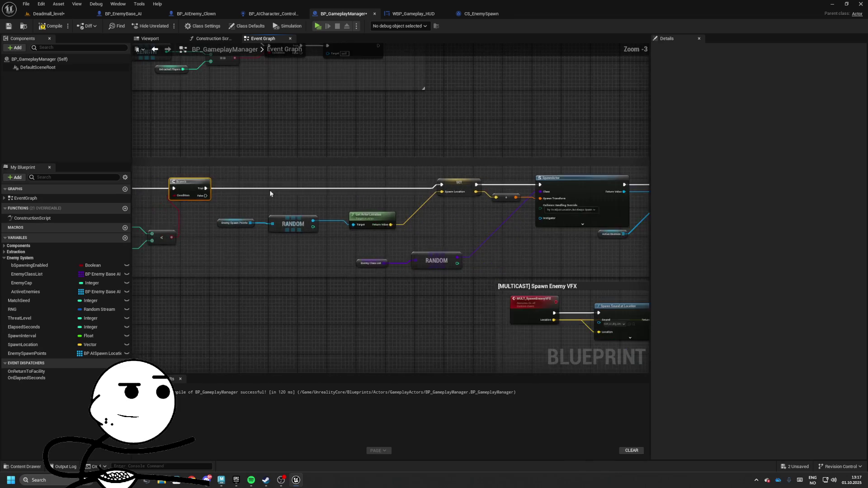
{"action": "mouse_move", "coordinate": [353, 236]}
{"action": "left_mouse_down"}
{"action": "mouse_move", "coordinate": [443, 254]}
{"action": "mouse_move", "coordinate": [431, 303]}
{"action": "mouse_move", "coordinate": [409, 322]}
{"action": "left_mouse_up"}
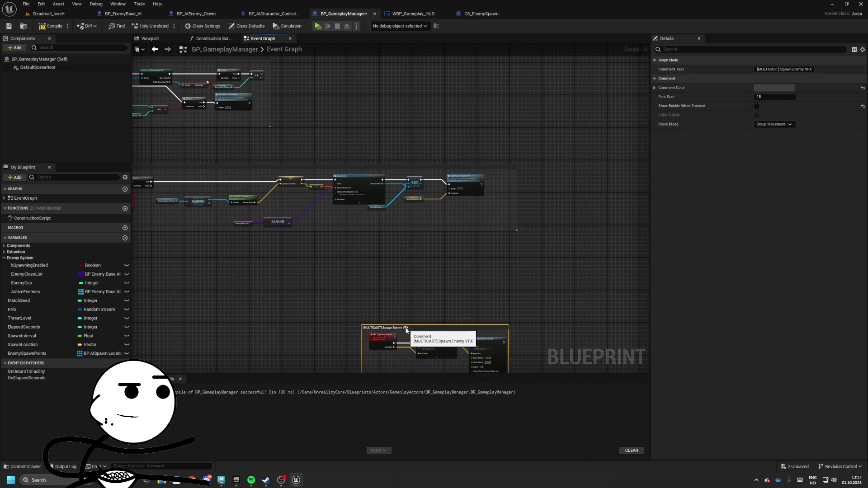
{"action": "left_click_drag", "start_coordinate": [308, 259], "coordinate": [476, 265]}
{"action": "left_click", "coordinate": [445, 242]}
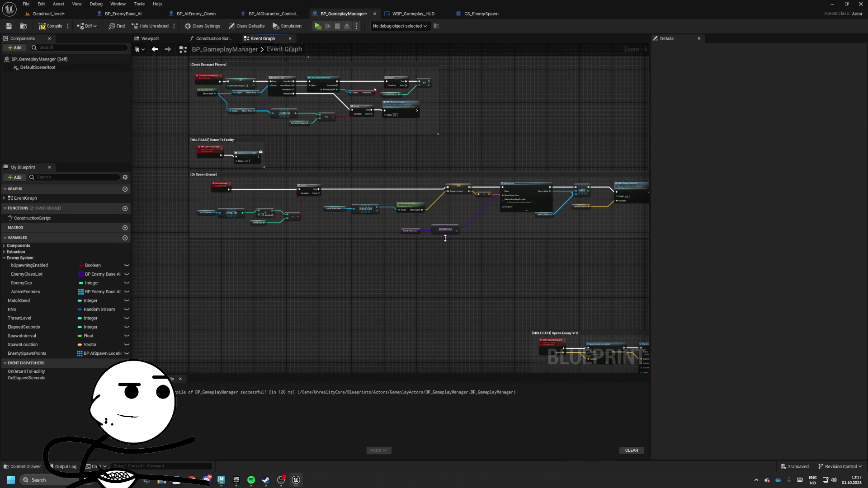
{"action": "left_click_drag", "start_coordinate": [357, 201], "coordinate": [285, 196]}
{"action": "left_click_drag", "start_coordinate": [543, 280], "coordinate": [541, 278]}
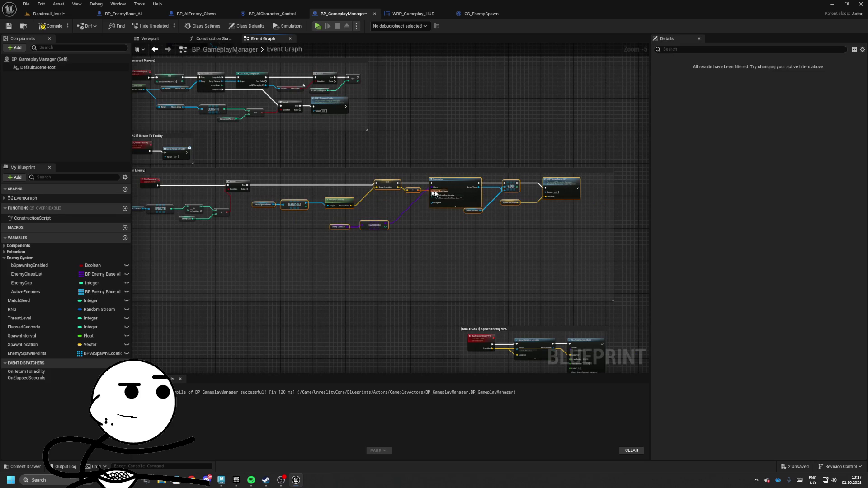
{"action": "scroll", "coordinate": [373, 255], "scroll_direction": "up", "scroll_amount": 4}
{"action": "left_click_drag", "start_coordinate": [222, 229], "coordinate": [442, 295]}
{"action": "left_click_drag", "start_coordinate": [429, 234], "coordinate": [428, 224]}
{"action": "left_click_drag", "start_coordinate": [447, 194], "coordinate": [466, 194]}
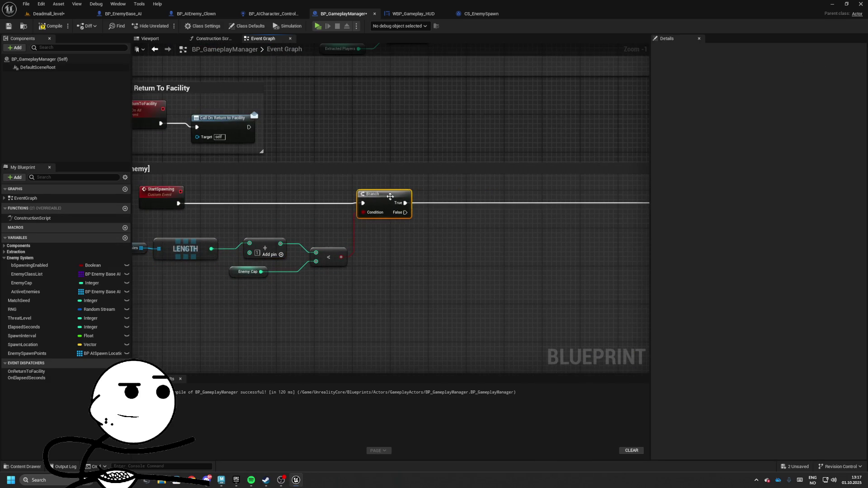
Add Sequence, Gate, second Sequence and Delay nodes around the Branch.
{"action": "left_click", "coordinate": [383, 194]}
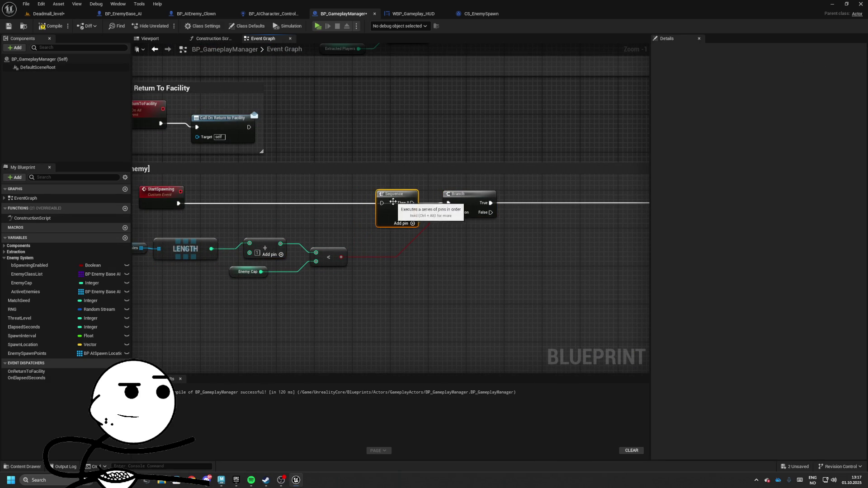
{"action": "left_click", "coordinate": [419, 197]}
{"action": "left_click", "coordinate": [473, 204]}
{"action": "scroll", "coordinate": [240, 178], "scroll_direction": "down", "scroll_amount": 4}
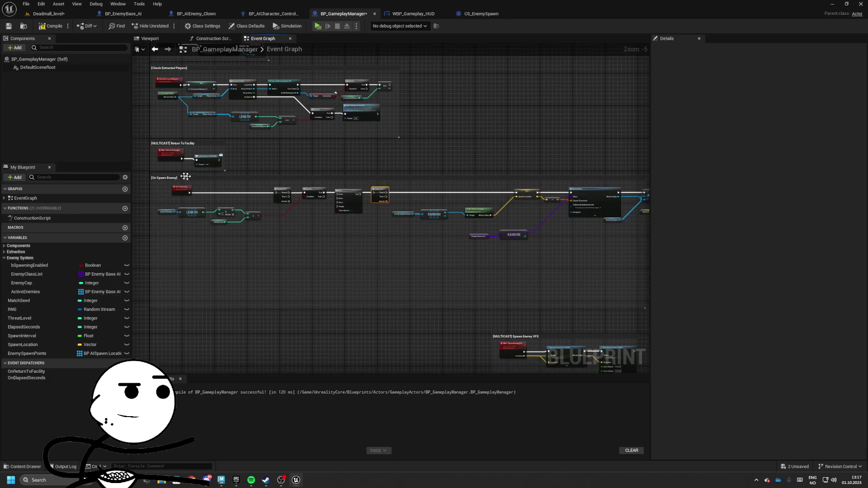
{"action": "scroll", "coordinate": [217, 195], "scroll_direction": "up", "scroll_amount": 1}
{"action": "scroll", "coordinate": [400, 203], "scroll_direction": "up", "scroll_amount": 5}
{"action": "left_click", "coordinate": [400, 207]}
Wire the Delay into Sequence Then 1, Branch True into Gate Open, and Spawn Interval into Duration.
{"action": "left_click", "coordinate": [294, 171]}
{"action": "left_click_drag", "start_coordinate": [339, 198], "coordinate": [481, 242]}
{"action": "mouse_move", "coordinate": [429, 236]}
{"action": "left_mouse_down"}
{"action": "mouse_move", "coordinate": [419, 241]}
{"action": "mouse_move", "coordinate": [633, 237]}
{"action": "mouse_move", "coordinate": [129, 231]}
{"action": "mouse_move", "coordinate": [248, 244]}
{"action": "mouse_move", "coordinate": [322, 233]}
{"action": "left_mouse_up"}
{"action": "mouse_move", "coordinate": [378, 231]}
{"action": "left_mouse_down"}
{"action": "mouse_move", "coordinate": [360, 226]}
{"action": "mouse_move", "coordinate": [386, 236]}
{"action": "mouse_move", "coordinate": [528, 246]}
{"action": "left_mouse_up"}
{"action": "mouse_move", "coordinate": [373, 228]}
{"action": "left_mouse_down"}
{"action": "mouse_move", "coordinate": [370, 238]}
{"action": "mouse_move", "coordinate": [415, 244]}
{"action": "mouse_move", "coordinate": [401, 215]}
{"action": "left_mouse_up"}
{"action": "left_click", "coordinate": [403, 219], "text": "ctrl"}
{"action": "right_click", "coordinate": [500, 221]}
{"action": "mouse_move", "coordinate": [27, 340]}
{"action": "left_mouse_down"}
{"action": "mouse_move", "coordinate": [420, 199]}
{"action": "mouse_move", "coordinate": [426, 173]}
{"action": "left_mouse_up"}
Delete the Branch, Gate and both Sequence nodes again.
{"action": "left_click_drag", "start_coordinate": [335, 162], "coordinate": [471, 187]}
{"action": "left_click_drag", "start_coordinate": [351, 185], "coordinate": [277, 149]}
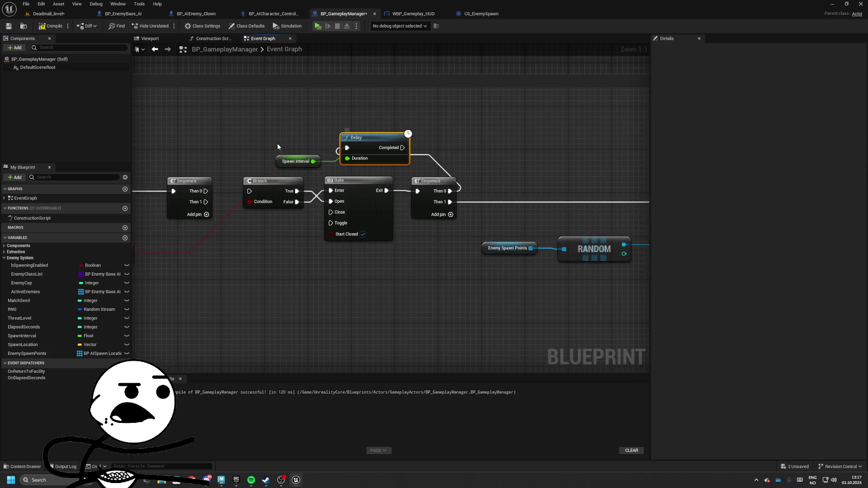
{"action": "left_click", "coordinate": [259, 182], "text": "ctrl"}
{"action": "key", "text": "Delete"}
{"action": "mouse_move", "coordinate": [345, 175]}
{"action": "left_mouse_down"}
{"action": "mouse_move", "coordinate": [391, 191]}
{"action": "mouse_move", "coordinate": [509, 177]}
{"action": "mouse_move", "coordinate": [468, 154]}
{"action": "left_mouse_up"}
{"action": "left_click", "coordinate": [332, 175]}
{"action": "key", "text": "Delete"}
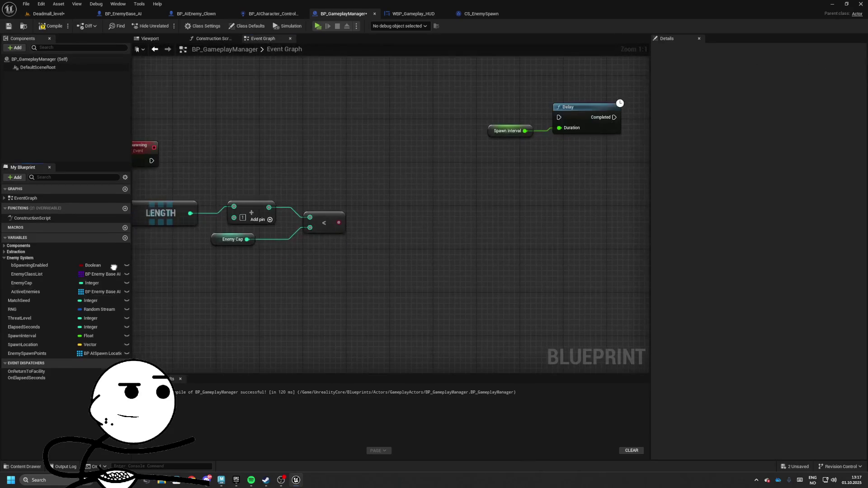
Move the Active Enemies comparison nodes right and down, and draw a wire from StartSpawning.
{"action": "left_click_drag", "start_coordinate": [208, 276], "coordinate": [384, 261]}
{"action": "left_click_drag", "start_coordinate": [553, 234], "coordinate": [490, 236]}
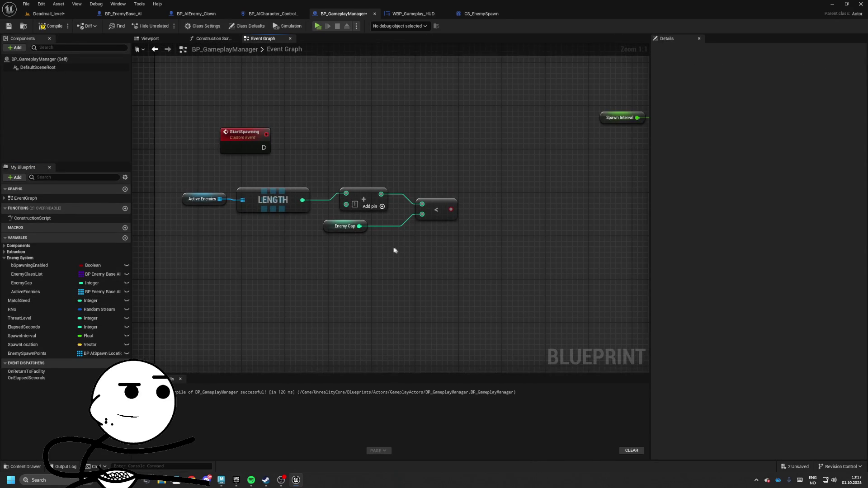
{"action": "left_click_drag", "start_coordinate": [182, 179], "coordinate": [442, 279]}
{"action": "left_click_drag", "start_coordinate": [449, 212], "coordinate": [508, 239]}
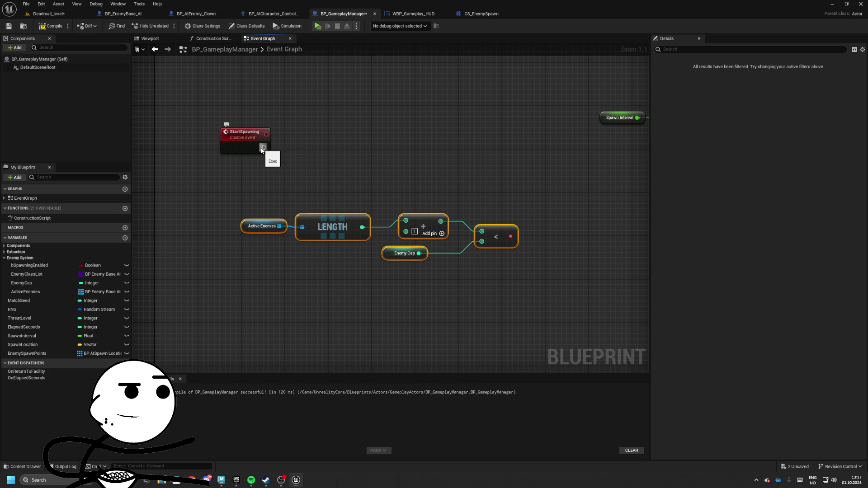
{"action": "mouse_move", "coordinate": [267, 146]}
{"action": "left_mouse_down"}
{"action": "mouse_move", "coordinate": [497, 153]}
{"action": "mouse_move", "coordinate": [659, 141]}
{"action": "mouse_move", "coordinate": [621, 143]}
{"action": "mouse_move", "coordinate": [674, 151]}
{"action": "mouse_move", "coordinate": [466, 151]}
{"action": "left_mouse_up"}
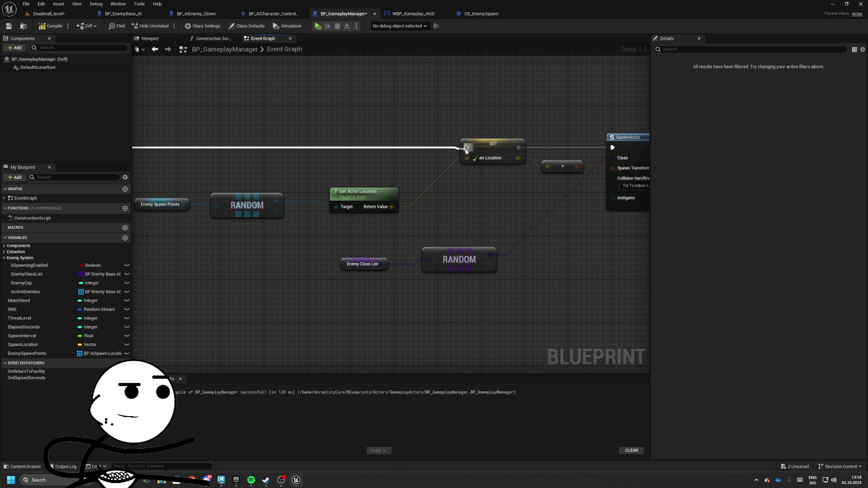
{"action": "left_click_drag", "start_coordinate": [182, 158], "coordinate": [436, 163]}
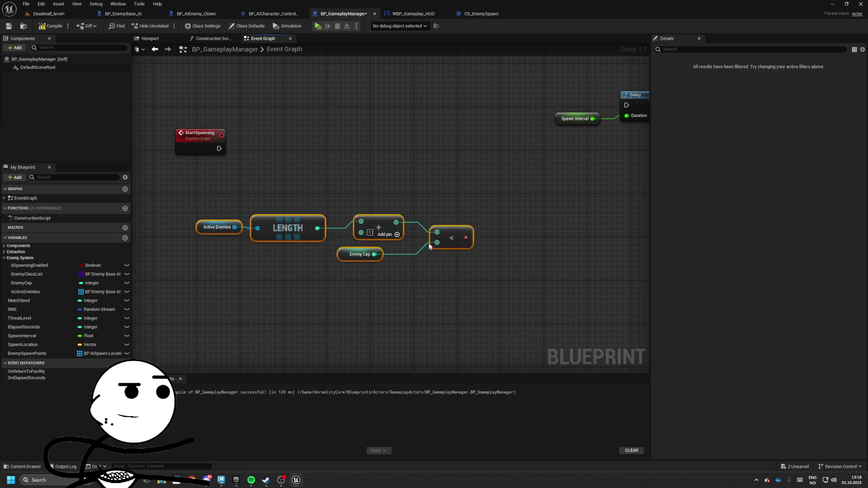
Add a Branch driven by the less-than result and connect it to StartSpawning's exec flow.
{"action": "left_click_drag", "start_coordinate": [520, 210], "coordinate": [560, 173]}
{"action": "type", "text": "find"}
{"action": "key", "text": "Return"}
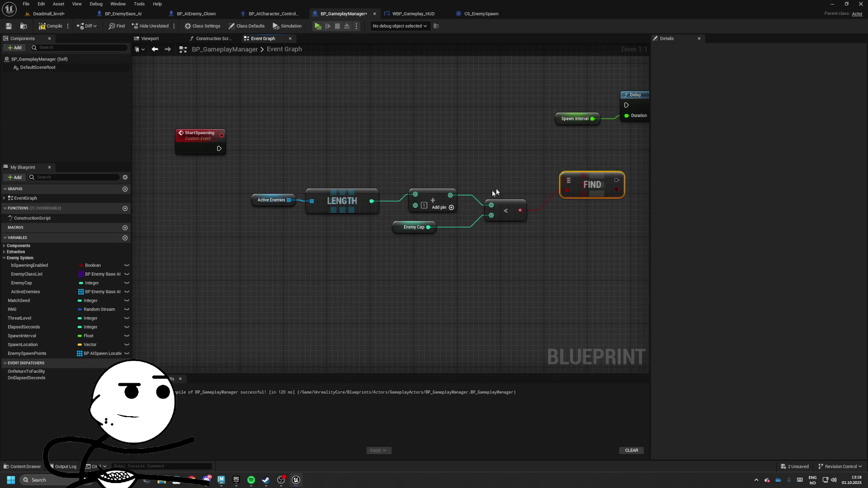
{"action": "left_click_drag", "start_coordinate": [409, 209], "coordinate": [409, 209]}
{"action": "type", "text": "branch"}
{"action": "key", "text": "Return"}
{"action": "mouse_move", "coordinate": [472, 169]}
{"action": "left_mouse_down"}
{"action": "mouse_move", "coordinate": [217, 166]}
{"action": "mouse_move", "coordinate": [271, 177]}
{"action": "mouse_move", "coordinate": [192, 169]}
{"action": "left_mouse_up"}
{"action": "left_click_drag", "start_coordinate": [542, 181], "coordinate": [353, 218]}
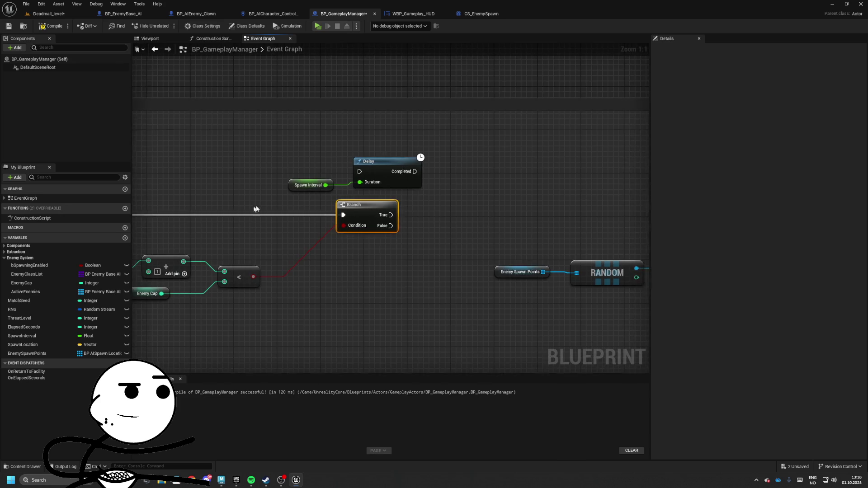
Promote the Delay Duration to a StartSpawning input, then compile and save.
{"action": "left_click_drag", "start_coordinate": [465, 149], "coordinate": [520, 184]}
{"action": "mouse_move", "coordinate": [590, 158]}
{"action": "left_mouse_down"}
{"action": "mouse_move", "coordinate": [323, 185]}
{"action": "mouse_move", "coordinate": [291, 201]}
{"action": "mouse_move", "coordinate": [341, 213]}
{"action": "mouse_move", "coordinate": [271, 218]}
{"action": "left_mouse_up"}
{"action": "left_click", "coordinate": [341, 213]}
{"action": "left_click", "coordinate": [271, 219], "text": "alt"}
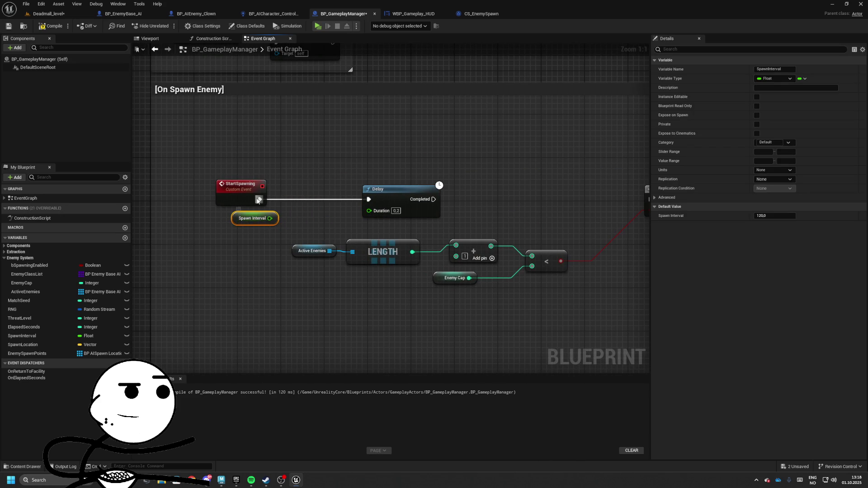
{"action": "left_click_drag", "start_coordinate": [369, 211], "coordinate": [245, 194]}
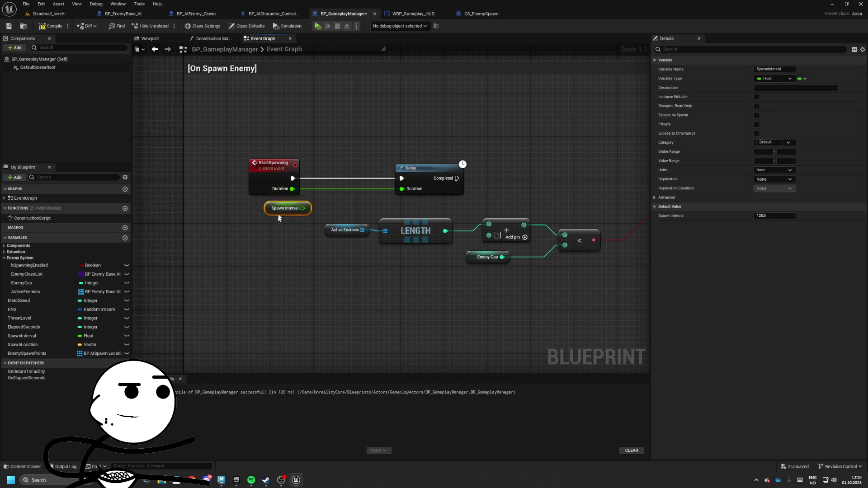
{"action": "left_click", "coordinate": [48, 25]}
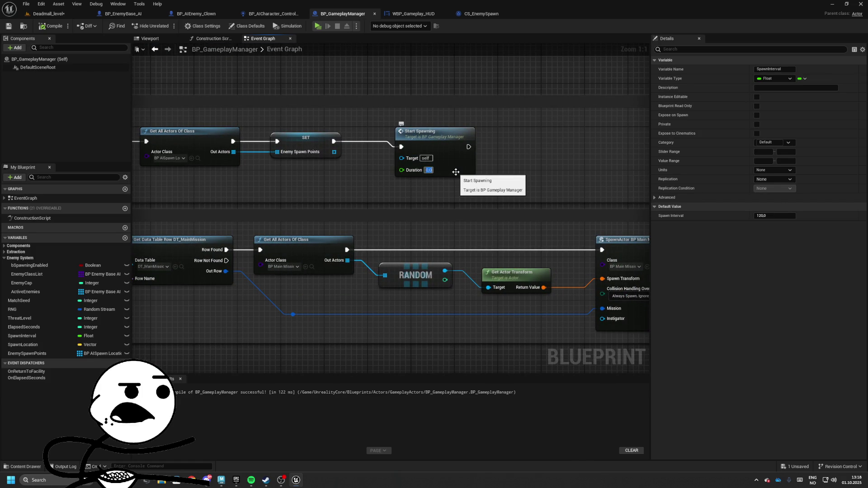
Reposition the Spawn Interval, Enemy Cap and comparison nodes beside the Branch.
{"action": "scroll", "coordinate": [374, 239], "scroll_direction": "down", "scroll_amount": 5}
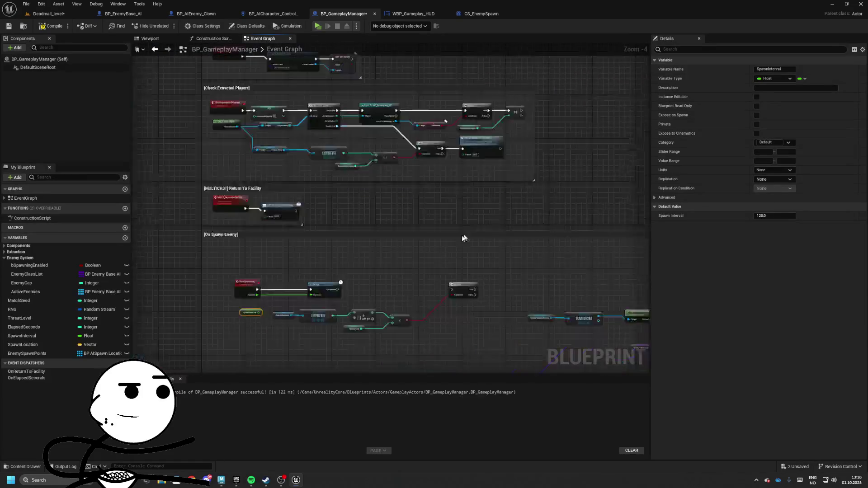
{"action": "scroll", "coordinate": [299, 201], "scroll_direction": "up", "scroll_amount": 5}
{"action": "mouse_move", "coordinate": [557, 212]}
{"action": "left_mouse_down"}
{"action": "mouse_move", "coordinate": [316, 206]}
{"action": "mouse_move", "coordinate": [511, 199]}
{"action": "mouse_move", "coordinate": [467, 202]}
{"action": "left_mouse_up"}
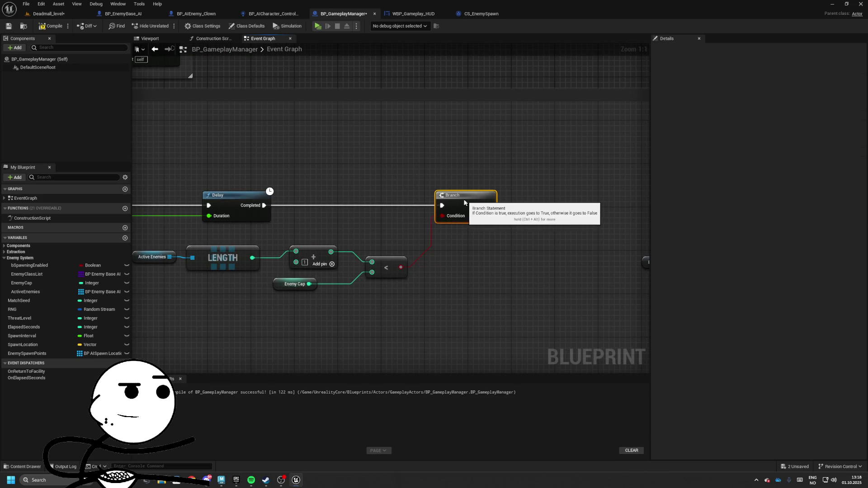
{"action": "left_click_drag", "start_coordinate": [241, 226], "coordinate": [405, 221]}
{"action": "left_click_drag", "start_coordinate": [281, 254], "coordinate": [574, 318]}
{"action": "left_click_drag", "start_coordinate": [550, 263], "coordinate": [574, 264]}
{"action": "left_click_drag", "start_coordinate": [585, 234], "coordinate": [424, 232]}
{"action": "left_click_drag", "start_coordinate": [313, 228], "coordinate": [355, 228]}
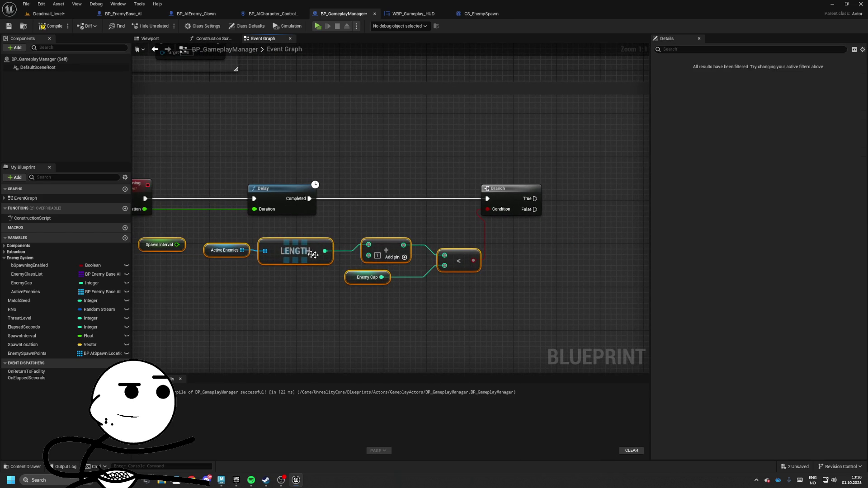
{"action": "left_click", "coordinate": [225, 249]}
{"action": "mouse_move", "coordinate": [226, 253]}
{"action": "left_mouse_down"}
{"action": "mouse_move", "coordinate": [255, 255]}
{"action": "mouse_move", "coordinate": [236, 258]}
{"action": "mouse_move", "coordinate": [284, 240]}
{"action": "left_mouse_up"}
{"action": "left_click_drag", "start_coordinate": [382, 262], "coordinate": [332, 271]}
{"action": "left_click", "coordinate": [253, 287]}
Rearrange the spawn point, RANDOM, Enemy Class List and spawning chain nodes further left.
{"action": "mouse_move", "coordinate": [417, 235]}
{"action": "left_mouse_down"}
{"action": "mouse_move", "coordinate": [320, 240]}
{"action": "mouse_move", "coordinate": [78, 222]}
{"action": "left_mouse_up"}
{"action": "left_click_drag", "start_coordinate": [194, 226], "coordinate": [68, 227]}
{"action": "left_click_drag", "start_coordinate": [520, 205], "coordinate": [618, 208]}
{"action": "mouse_move", "coordinate": [298, 248]}
{"action": "left_mouse_down"}
{"action": "mouse_move", "coordinate": [330, 287]}
{"action": "mouse_move", "coordinate": [226, 315]}
{"action": "left_mouse_up"}
{"action": "left_click_drag", "start_coordinate": [446, 242], "coordinate": [554, 324]}
{"action": "left_click_drag", "start_coordinate": [535, 272], "coordinate": [310, 295]}
{"action": "left_click_drag", "start_coordinate": [669, 235], "coordinate": [385, 244]}
{"action": "scroll", "coordinate": [385, 244], "scroll_direction": "down", "scroll_amount": 3}
{"action": "left_click_drag", "start_coordinate": [256, 130], "coordinate": [630, 221]}
{"action": "mouse_move", "coordinate": [606, 163]}
{"action": "left_mouse_down"}
{"action": "mouse_move", "coordinate": [457, 163]}
{"action": "mouse_move", "coordinate": [526, 163]}
{"action": "mouse_move", "coordinate": [479, 163]}
{"action": "mouse_move", "coordinate": [336, 118]}
{"action": "left_mouse_up"}
{"action": "left_click", "coordinate": [487, 134]}
Add a Delay fed by SpawnInterval and wire its output back into the Branch.
{"action": "left_click", "coordinate": [337, 118]}
{"action": "mouse_move", "coordinate": [28, 336]}
{"action": "left_mouse_down"}
{"action": "mouse_move", "coordinate": [340, 154]}
{"action": "mouse_move", "coordinate": [341, 131]}
{"action": "mouse_move", "coordinate": [243, 158]}
{"action": "left_mouse_up"}
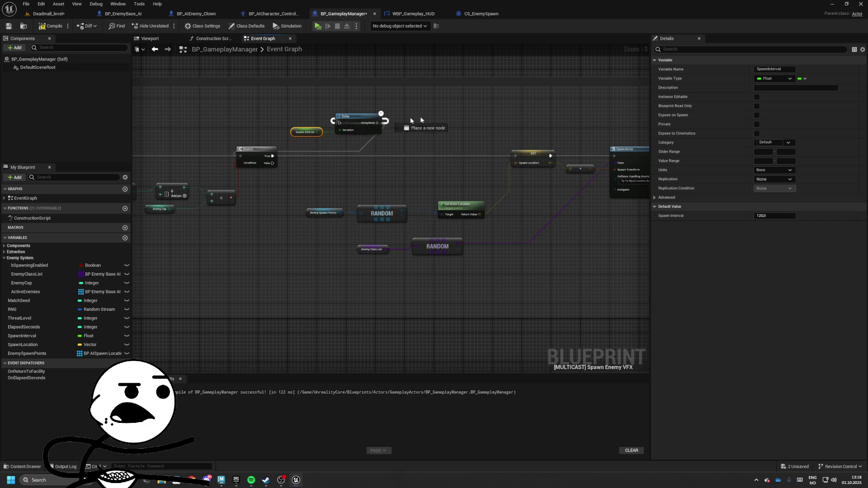
{"action": "left_click_drag", "start_coordinate": [340, 123], "coordinate": [593, 141]}
{"action": "mouse_move", "coordinate": [325, 134]}
{"action": "left_mouse_down"}
{"action": "mouse_move", "coordinate": [300, 102]}
{"action": "mouse_move", "coordinate": [370, 158]}
{"action": "left_mouse_up"}
{"action": "mouse_move", "coordinate": [360, 124]}
{"action": "left_mouse_down"}
{"action": "mouse_move", "coordinate": [209, 129]}
{"action": "mouse_move", "coordinate": [296, 117]}
{"action": "mouse_move", "coordinate": [489, 135]}
{"action": "mouse_move", "coordinate": [347, 136]}
{"action": "mouse_move", "coordinate": [447, 141]}
{"action": "left_mouse_up"}
{"action": "mouse_move", "coordinate": [284, 144]}
{"action": "left_mouse_down"}
{"action": "mouse_move", "coordinate": [394, 144]}
{"action": "mouse_move", "coordinate": [380, 128]}
{"action": "mouse_move", "coordinate": [342, 130]}
{"action": "left_mouse_up"}
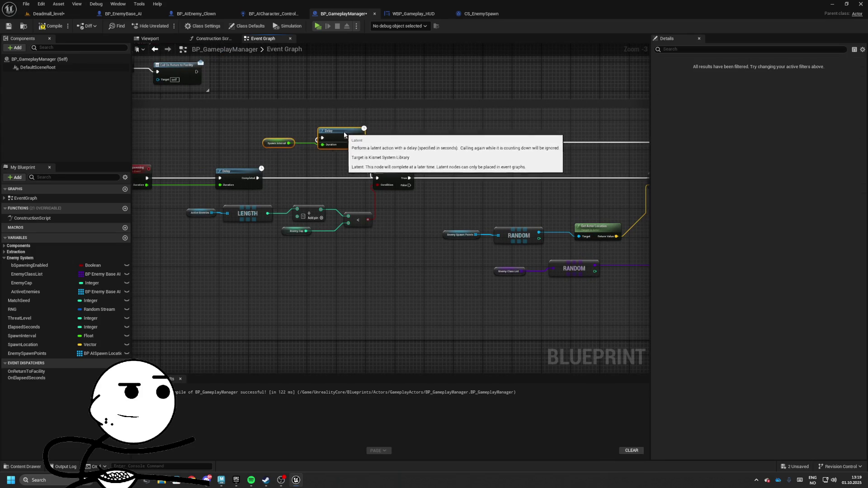
{"action": "mouse_move", "coordinate": [581, 141]}
{"action": "left_mouse_down"}
{"action": "mouse_move", "coordinate": [395, 176]}
{"action": "mouse_move", "coordinate": [626, 175]}
{"action": "left_mouse_up"}
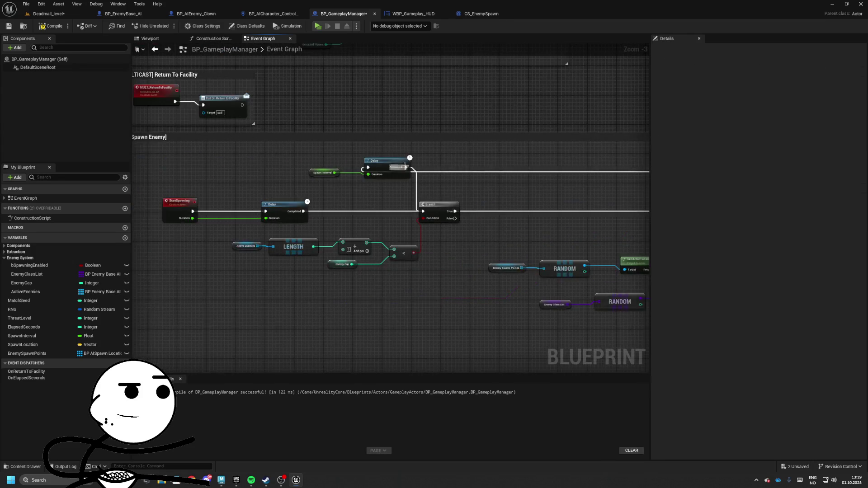
Add reroute points so the loop wire runs from Spawn Enemy VFX back to the Delay.
{"action": "double_click", "coordinate": [428, 171]}
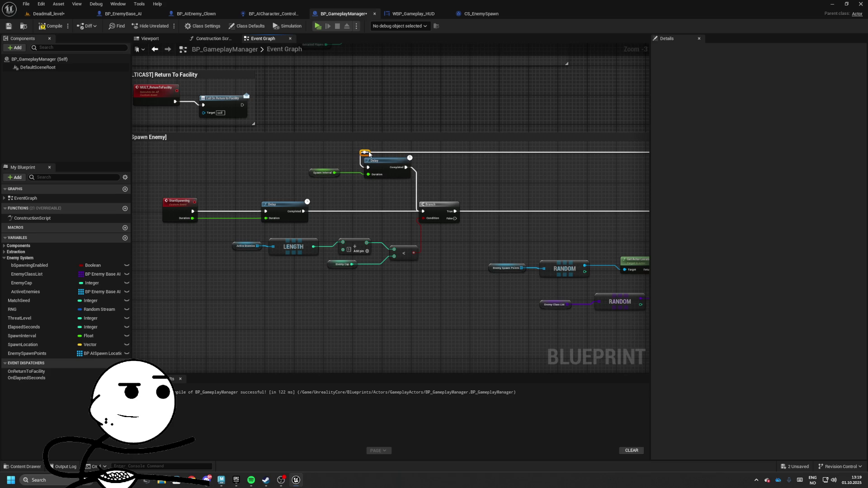
{"action": "left_click", "coordinate": [323, 173]}
{"action": "left_click_drag", "start_coordinate": [633, 179], "coordinate": [398, 163]}
{"action": "double_click", "coordinate": [407, 156]}
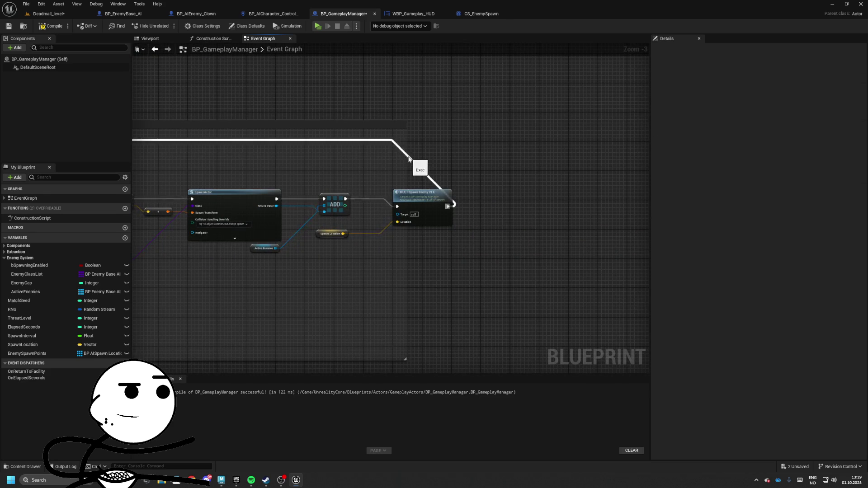
{"action": "mouse_move", "coordinate": [288, 146]}
{"action": "left_mouse_down"}
{"action": "mouse_move", "coordinate": [380, 149]}
{"action": "mouse_move", "coordinate": [452, 181]}
{"action": "mouse_move", "coordinate": [507, 165]}
{"action": "left_mouse_up"}
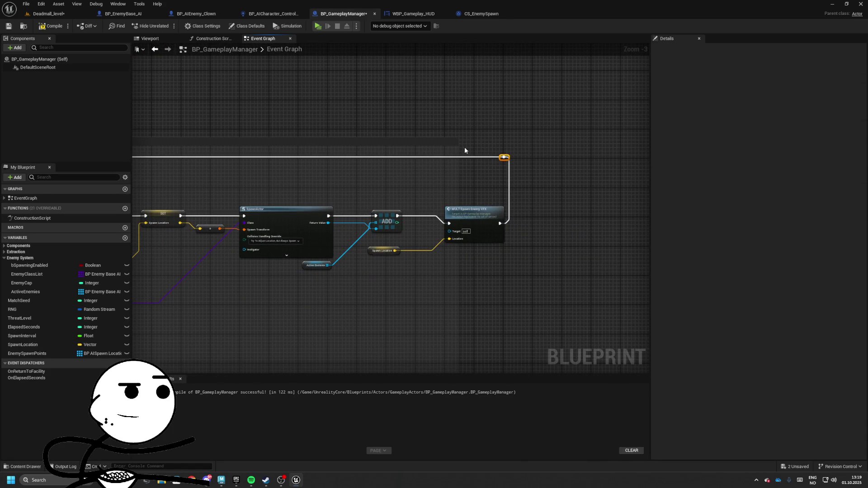
{"action": "mouse_move", "coordinate": [248, 164]}
{"action": "left_mouse_down"}
{"action": "mouse_move", "coordinate": [497, 136]}
{"action": "mouse_move", "coordinate": [384, 165]}
{"action": "mouse_move", "coordinate": [453, 190]}
{"action": "left_mouse_up"}
{"action": "left_click", "coordinate": [322, 184]}
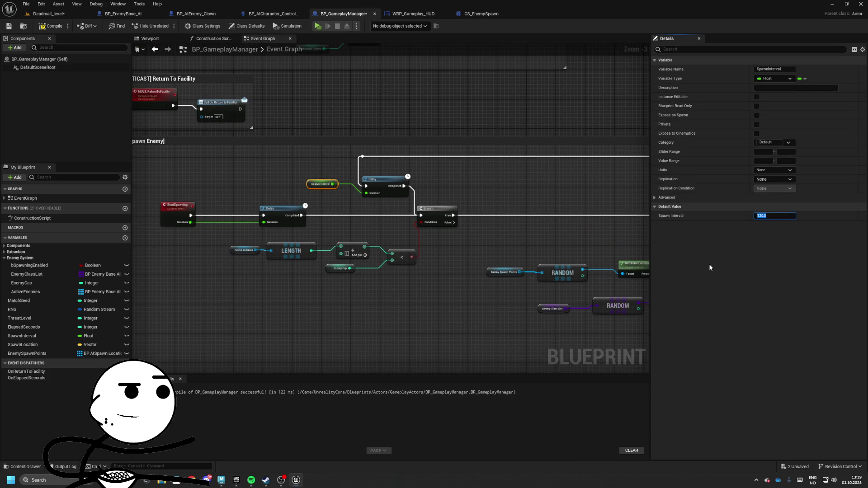
Pan across the graph to locate the Start Spawning call and Spawn Enemy VFX node.
{"action": "left_click_drag", "start_coordinate": [314, 163], "coordinate": [360, 345]}
{"action": "left_click_drag", "start_coordinate": [348, 135], "coordinate": [348, 246]}
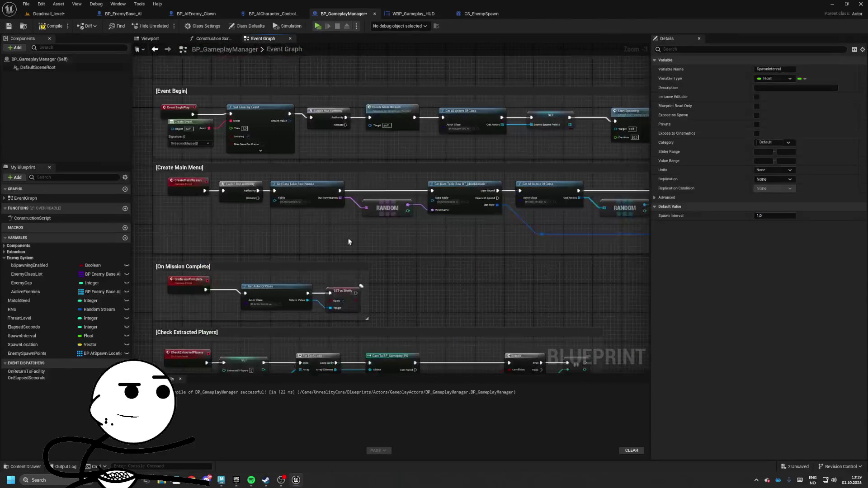
{"action": "left_click_drag", "start_coordinate": [384, 136], "coordinate": [384, 233]}
{"action": "left_click_drag", "start_coordinate": [231, 91], "coordinate": [229, 199]}
{"action": "right_click", "coordinate": [526, 208]}
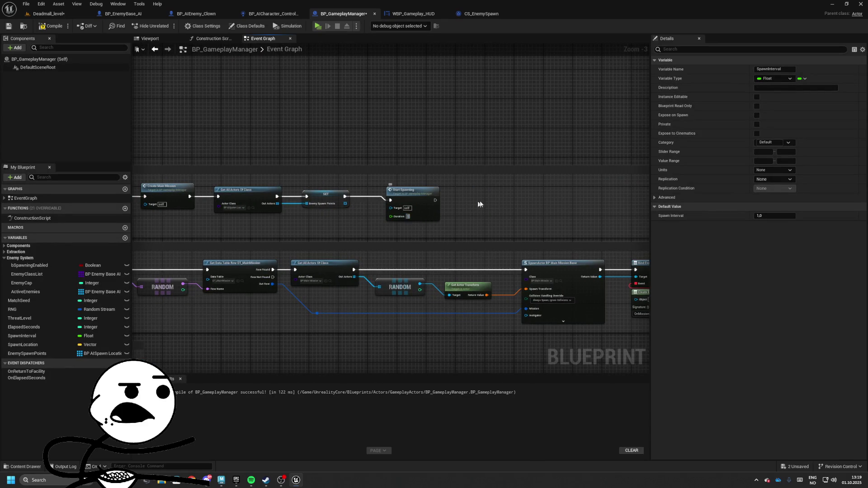
{"action": "right_click", "coordinate": [309, 79]}
{"action": "key", "text": "Escape"}
{"action": "mouse_move", "coordinate": [642, 362]}
{"action": "left_mouse_down"}
{"action": "mouse_move", "coordinate": [461, 220]}
{"action": "mouse_move", "coordinate": [496, 200]}
{"action": "mouse_move", "coordinate": [440, 203]}
{"action": "left_mouse_up"}
Add a Print String after Spawn Enemy VFX showing the Active Enemies Length.
{"action": "left_click_drag", "start_coordinate": [505, 195], "coordinate": [529, 197]}
{"action": "type", "text": "print"}
{"action": "key", "text": "Return"}
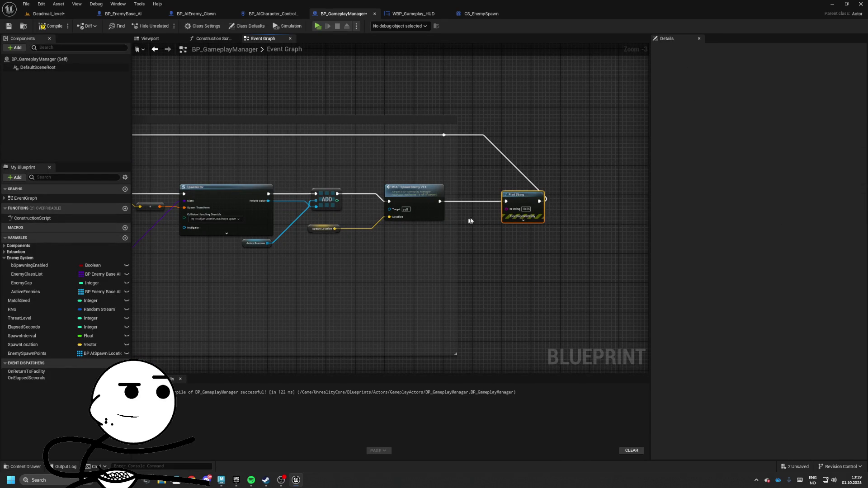
{"action": "mouse_move", "coordinate": [267, 243]}
{"action": "left_mouse_down"}
{"action": "mouse_move", "coordinate": [387, 243]}
{"action": "mouse_move", "coordinate": [464, 230]}
{"action": "left_mouse_up"}
{"action": "type", "text": "le"}
{"action": "key", "text": "Return"}
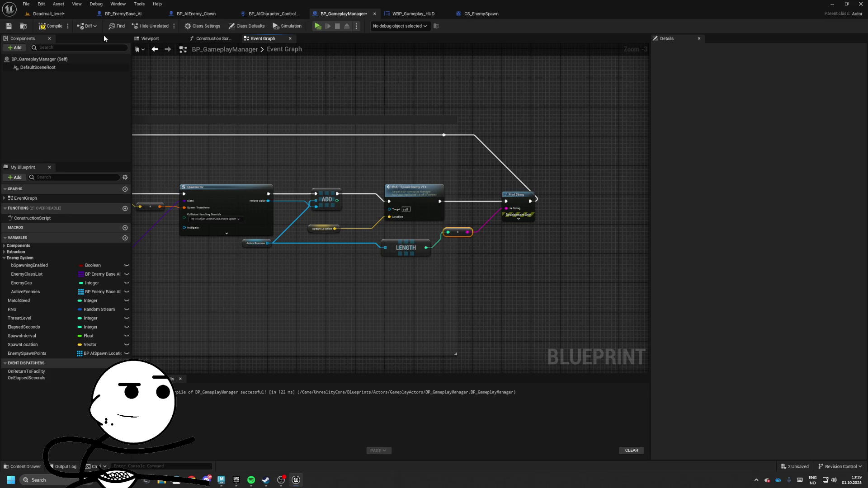
Save BP_GameplayManager, switch to Deadmall_level and play it in a preview.
{"action": "left_click", "coordinate": [8, 26]}
{"action": "left_click", "coordinate": [86, 14]}
{"action": "left_click", "coordinate": [179, 26]}
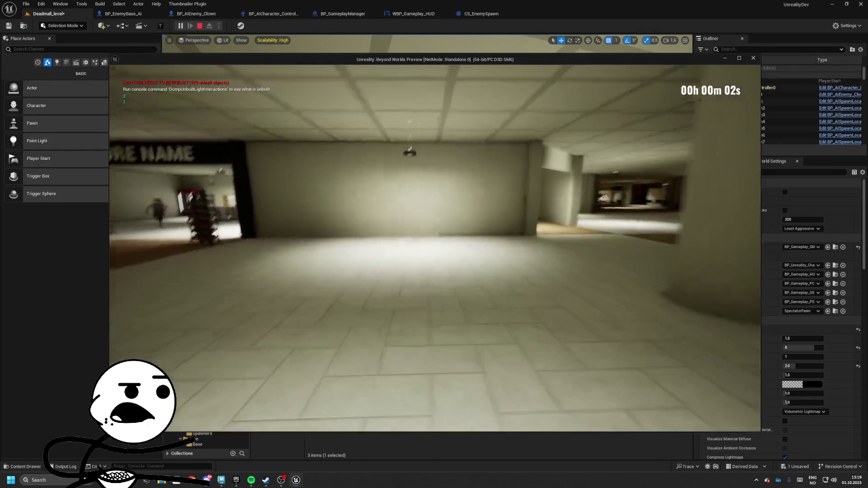
Walk forward through the mall in play mode to watch enemies spawn, then stop the session.
{"action": "key", "text": "w"}
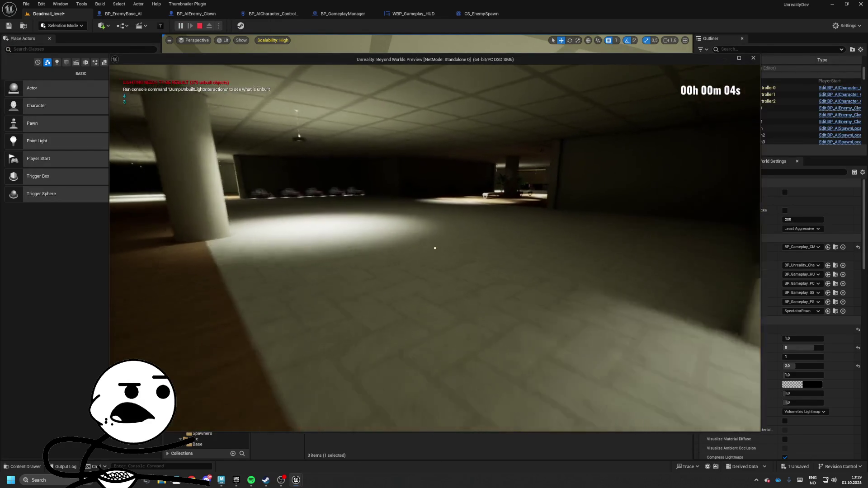
{"action": "key", "text": "w"}
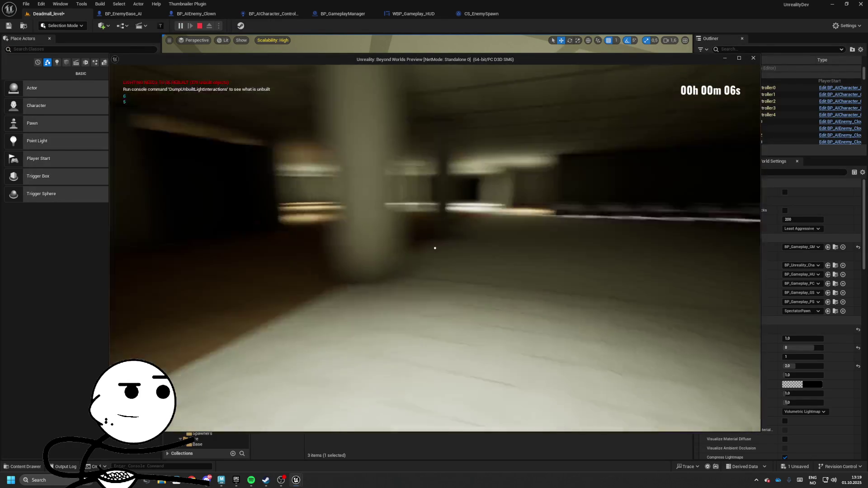
{"action": "key", "text": "w"}
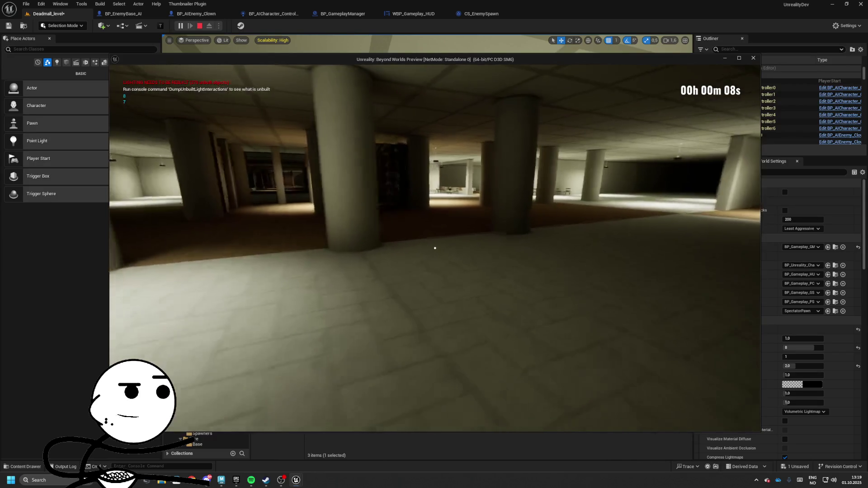
{"action": "key", "text": "w"}
{"action": "key", "text": "w"}
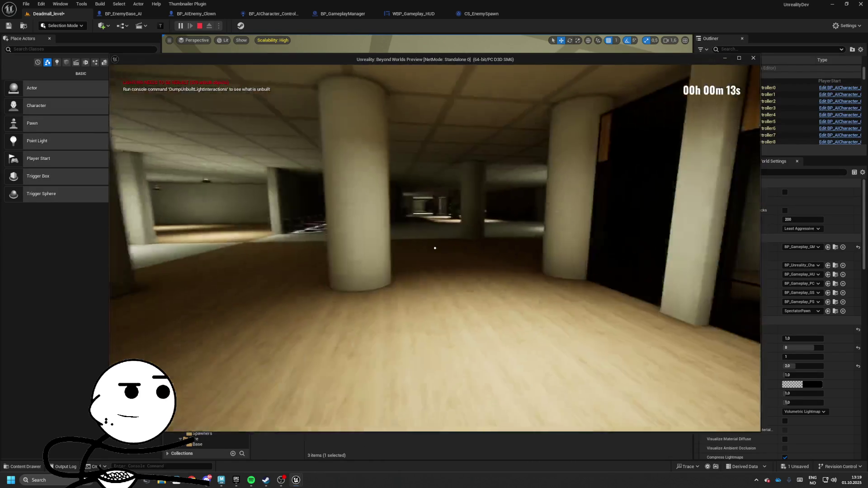
{"action": "key", "text": "Escape"}
Cycle through the CS_EnemySpawn, WBP_Gameplay_HUD and BP_GameplayManager editor tabs.
{"action": "left_click", "coordinate": [480, 14]}
{"action": "left_click", "coordinate": [409, 15]}
{"action": "left_click", "coordinate": [332, 14]}
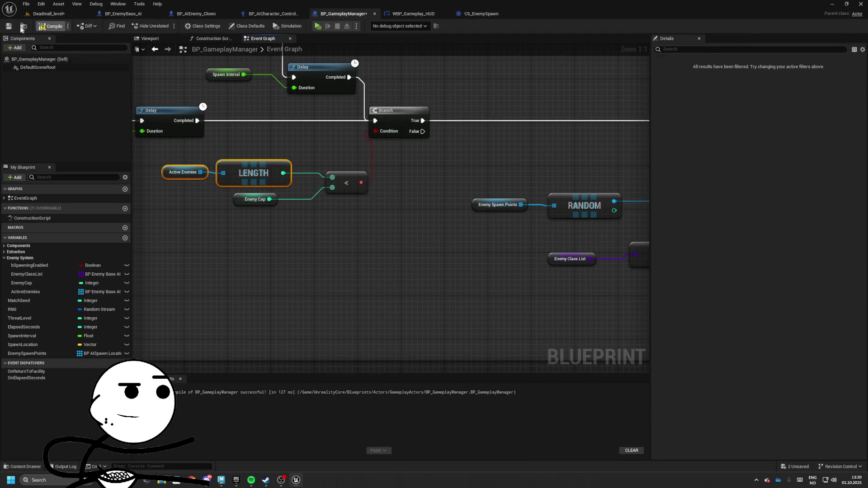
Play-test Deadmall_level in a new window, view it in wireframe with F1, then stop.
{"action": "left_click", "coordinate": [68, 16]}
{"action": "left_click", "coordinate": [180, 25]}
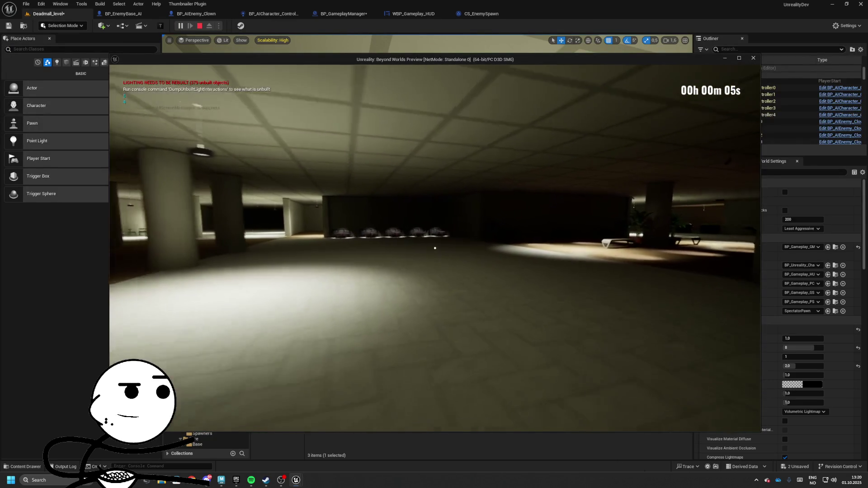
{"action": "key", "text": "F1"}
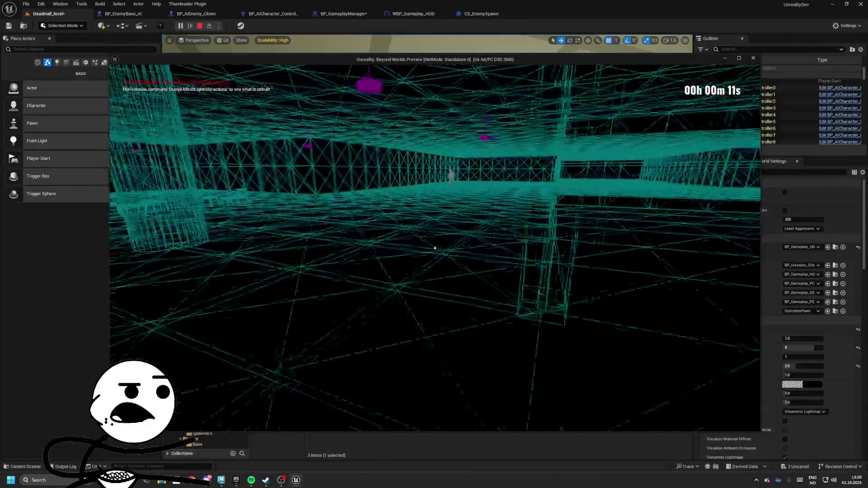
{"action": "key", "text": "Escape"}
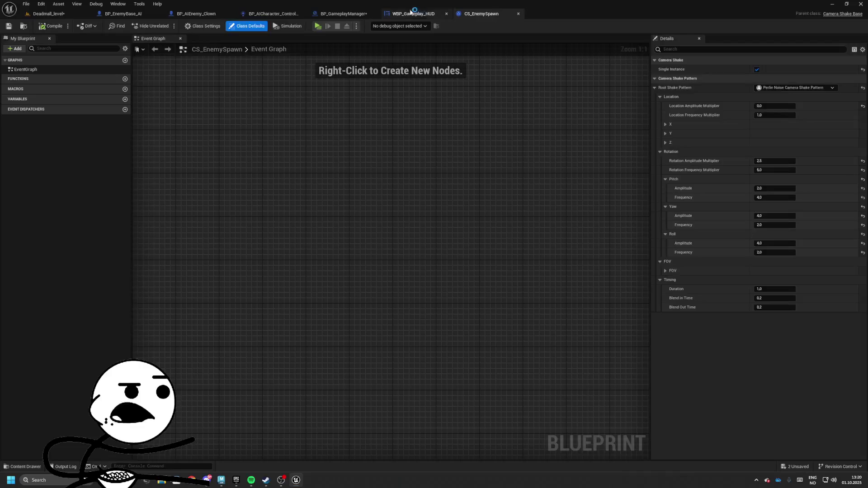
Wire the MULT Spawn Enemy VFX output into the spawn loop and confirm SpawnInterval's default value.
{"action": "left_click", "coordinate": [344, 13]}
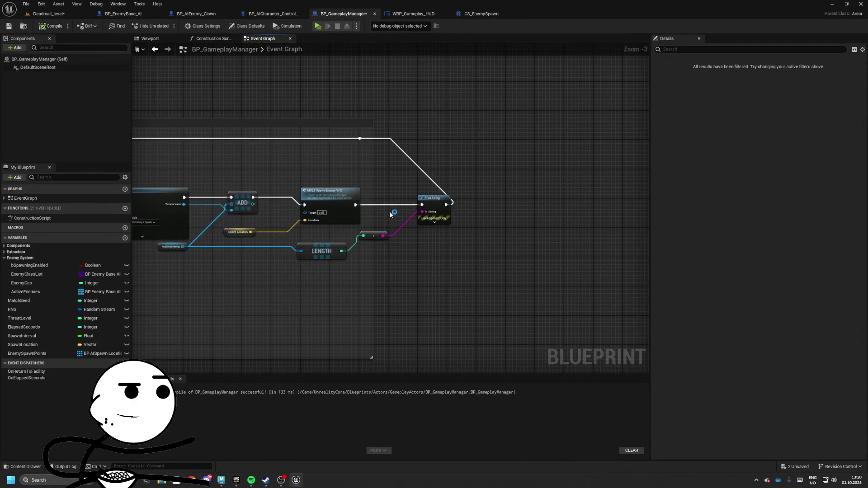
{"action": "left_click_drag", "start_coordinate": [374, 157], "coordinate": [360, 139]}
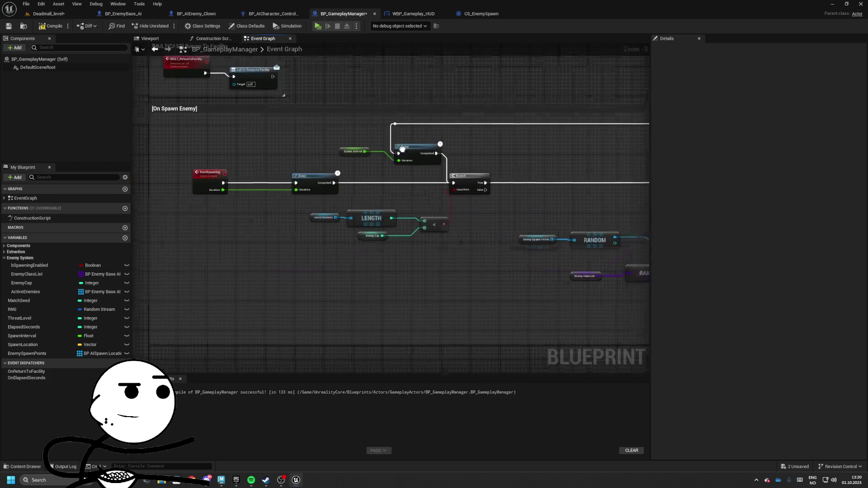
{"action": "left_click", "coordinate": [466, 186]}
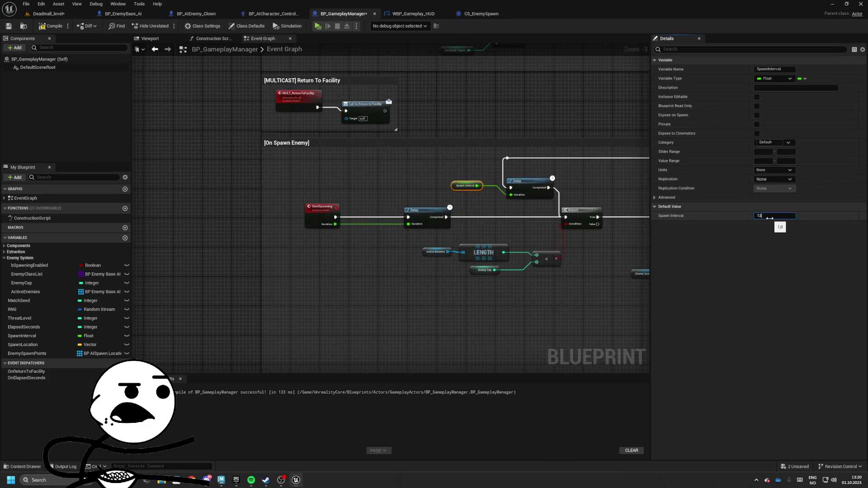
{"action": "key", "text": "Return"}
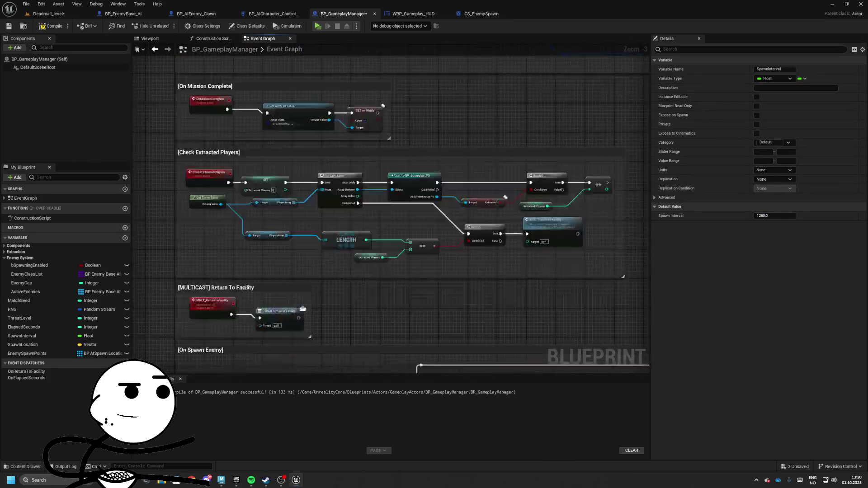
Move the Start Spawning node up and left, then compile and save BP_GameplayManager.
{"action": "left_click", "coordinate": [500, 264]}
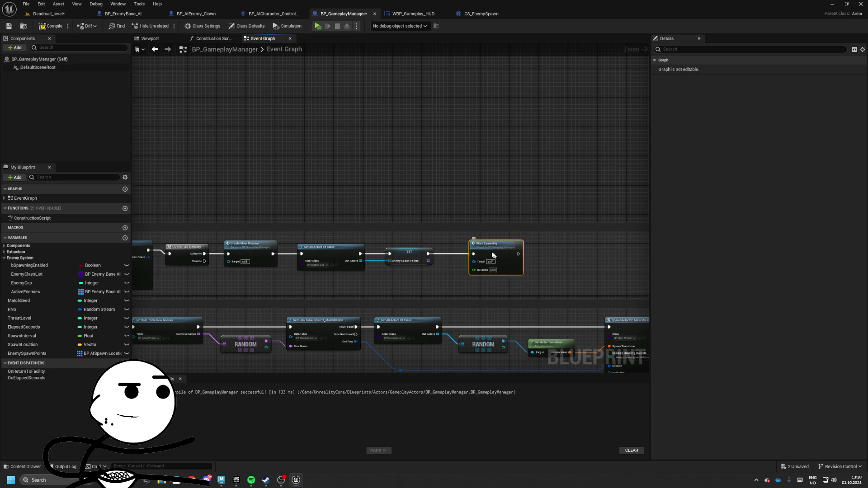
{"action": "left_click_drag", "start_coordinate": [505, 270], "coordinate": [419, 242]}
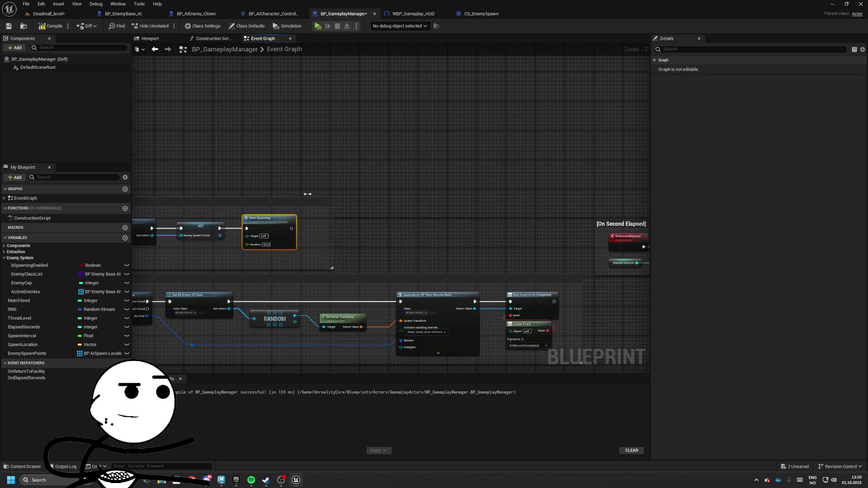
{"action": "key", "text": "ctrl+s"}
{"action": "left_click_drag", "start_coordinate": [342, 193], "coordinate": [496, 165]}
Promote Start Spawning's Duration input to a new float variable named InitialSpawnDelay.
{"action": "scroll", "coordinate": [514, 204], "scroll_direction": "up", "scroll_amount": 3}
{"action": "right_click", "coordinate": [515, 195]}
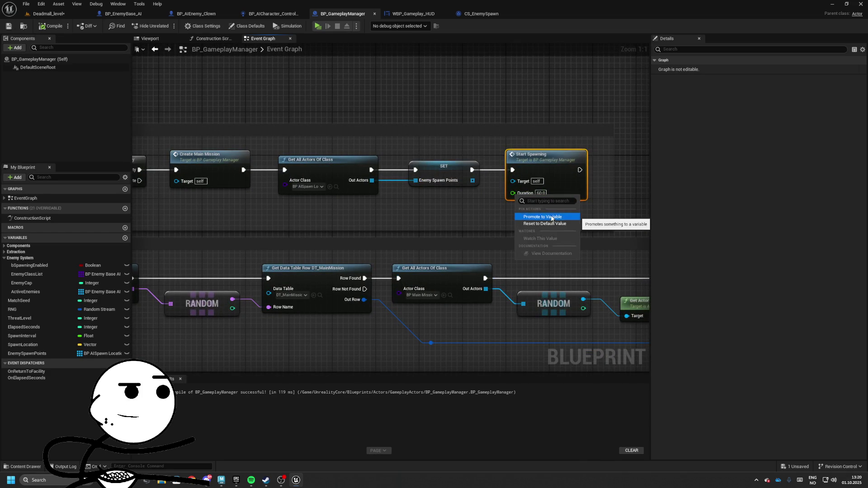
{"action": "left_click", "coordinate": [552, 218]}
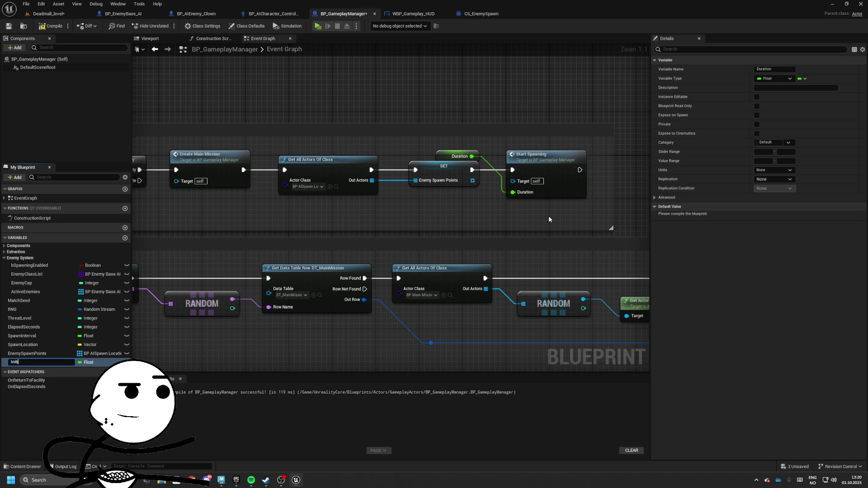
{"action": "type", "text": "InitialSpawnDe"}
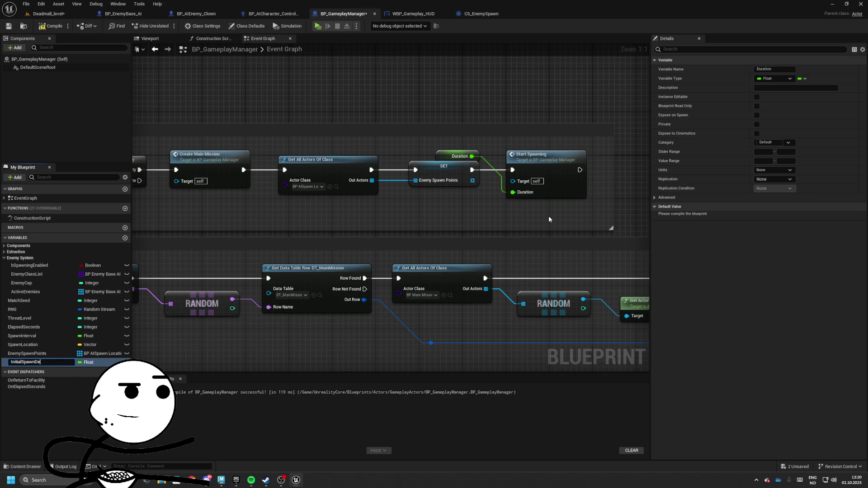
{"action": "type", "text": "lay"}
{"action": "key", "text": "Return"}
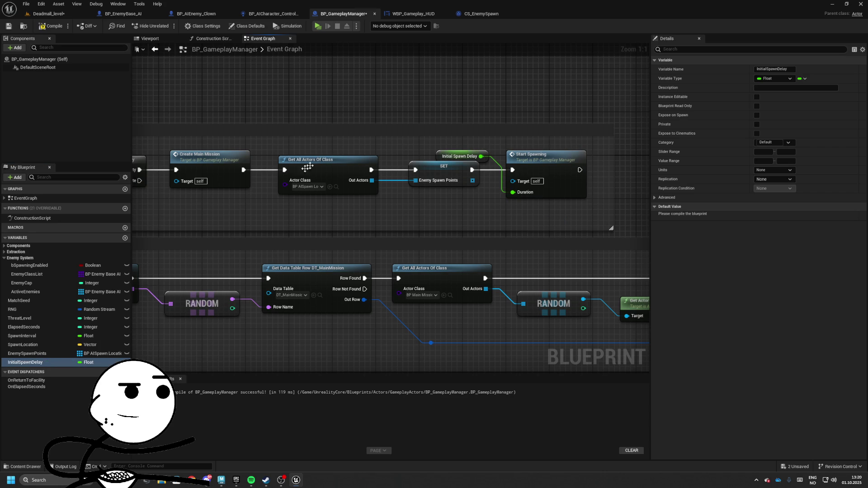
Move SpawnInterval higher in Enemy System, keep SpawnLocation, and place InitialSpawnDelay below Start Spawning.
{"action": "mouse_move", "coordinate": [21, 336]}
{"action": "left_mouse_down"}
{"action": "mouse_move", "coordinate": [23, 260]}
{"action": "mouse_move", "coordinate": [38, 348]}
{"action": "left_mouse_up"}
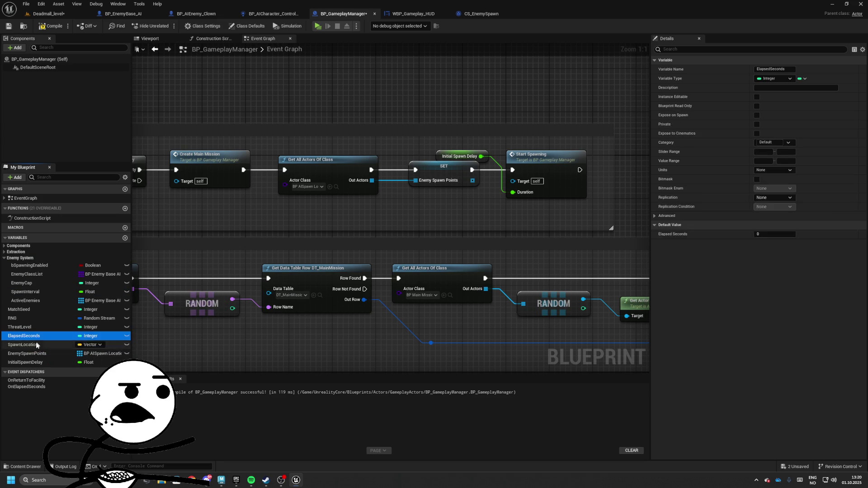
{"action": "key", "text": "Delete"}
{"action": "left_click", "coordinate": [497, 253]}
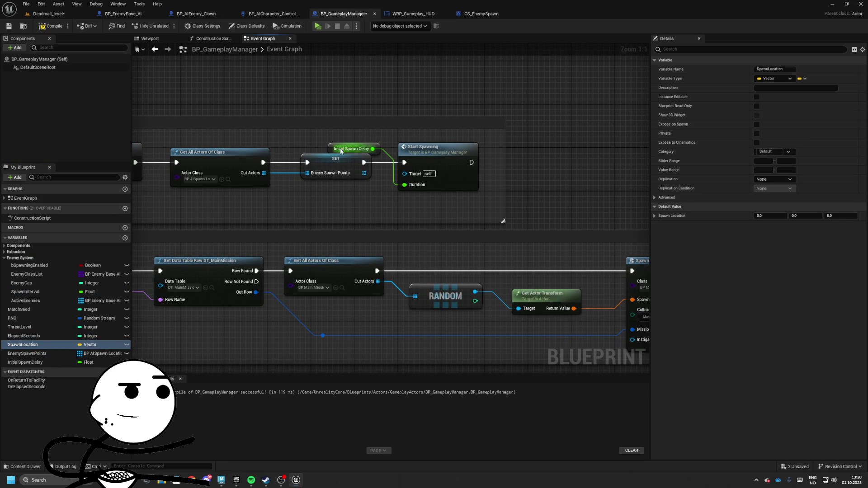
{"action": "left_click_drag", "start_coordinate": [361, 150], "coordinate": [361, 193]}
{"action": "scroll", "coordinate": [356, 211], "scroll_direction": "down", "scroll_amount": 4}
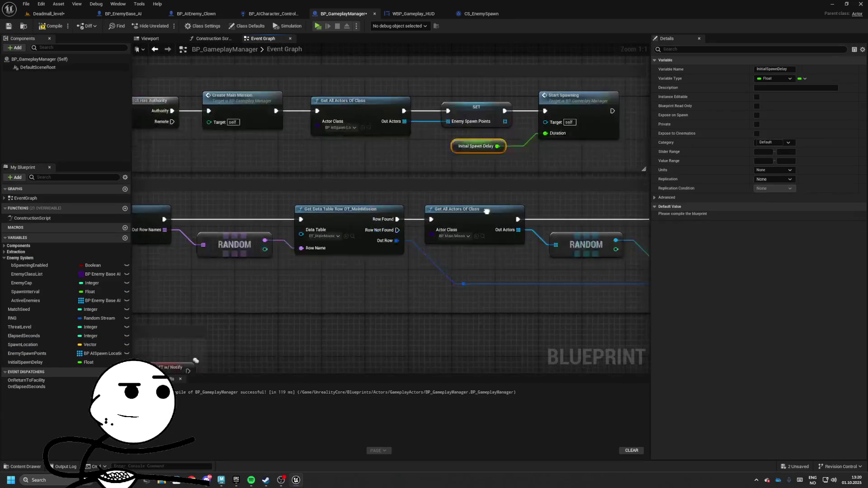
{"action": "scroll", "coordinate": [368, 241], "scroll_direction": "down", "scroll_amount": 2}
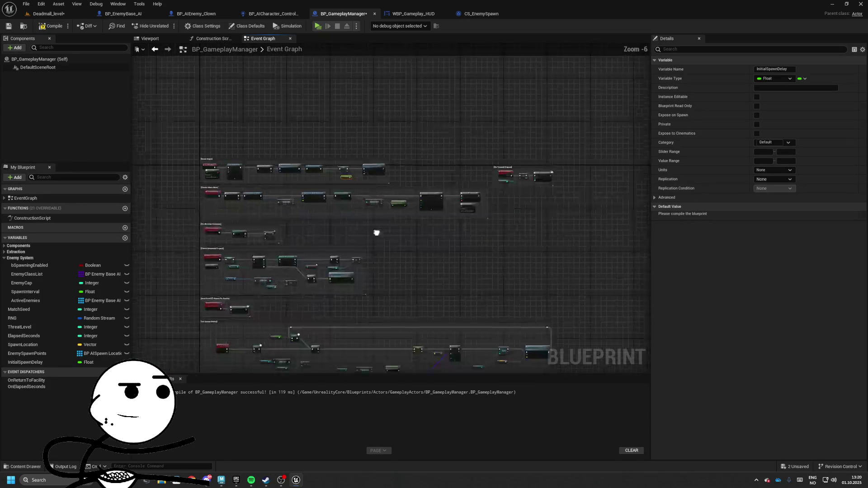
Shift the Enemy Spawn Points, RANDOM and Get Actor Location nodes slightly left.
{"action": "scroll", "coordinate": [275, 246], "scroll_direction": "up", "scroll_amount": 5}
{"action": "left_click_drag", "start_coordinate": [276, 245], "coordinate": [288, 205]}
{"action": "mouse_move", "coordinate": [367, 216]}
{"action": "left_mouse_down"}
{"action": "mouse_move", "coordinate": [408, 197]}
{"action": "mouse_move", "coordinate": [478, 194]}
{"action": "left_mouse_up"}
{"action": "left_click_drag", "start_coordinate": [394, 302], "coordinate": [395, 302]}
{"action": "mouse_move", "coordinate": [445, 236]}
{"action": "left_mouse_down"}
{"action": "mouse_move", "coordinate": [192, 234]}
{"action": "mouse_move", "coordinate": [483, 227]}
{"action": "left_mouse_up"}
{"action": "mouse_move", "coordinate": [401, 231]}
{"action": "left_mouse_down"}
{"action": "mouse_move", "coordinate": [358, 231]}
{"action": "mouse_move", "coordinate": [406, 226]}
{"action": "left_mouse_up"}
{"action": "left_click", "coordinate": [403, 239]}
{"action": "left_click", "coordinate": [361, 228]}
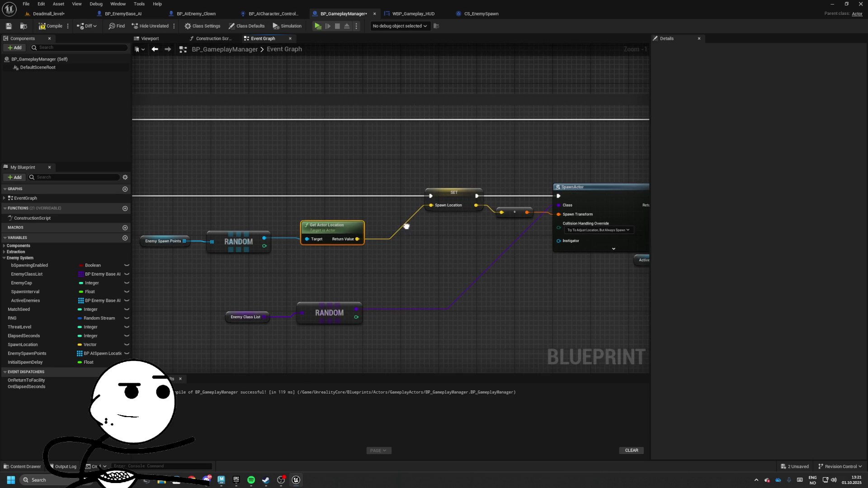
Rename SpawnLocation to RandomSpawnLocation and group it with EnemySpawnPoints under Enemy System.
{"action": "double_click", "coordinate": [43, 345]}
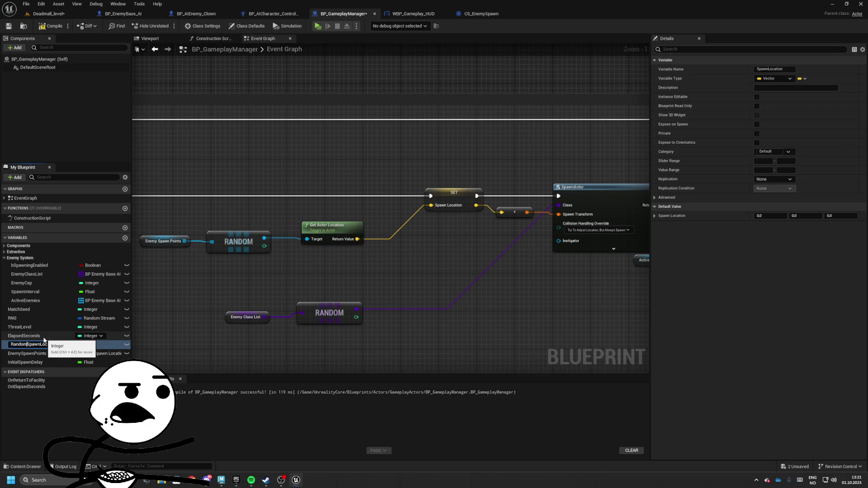
{"action": "key", "text": "Return"}
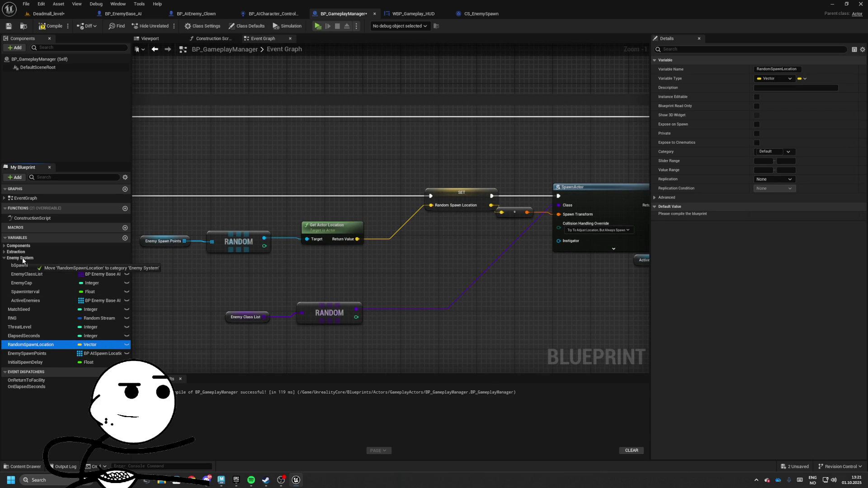
{"action": "left_click_drag", "start_coordinate": [22, 261], "coordinate": [23, 261]}
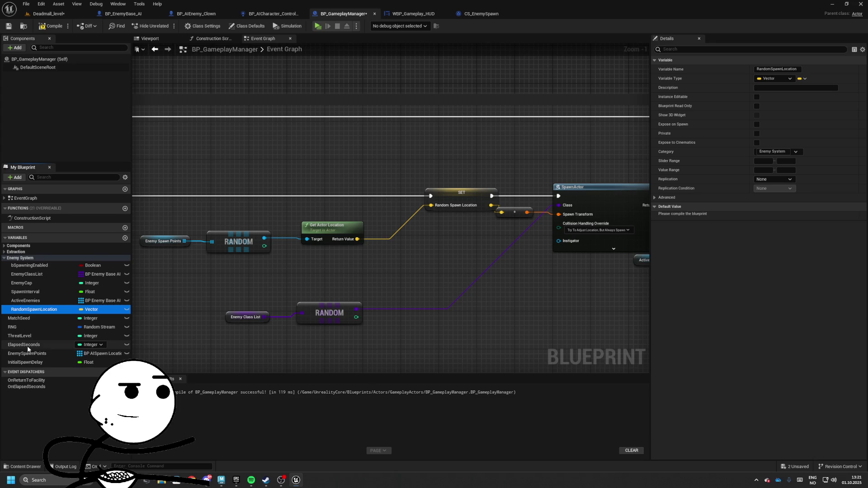
{"action": "left_click_drag", "start_coordinate": [32, 354], "coordinate": [25, 260]}
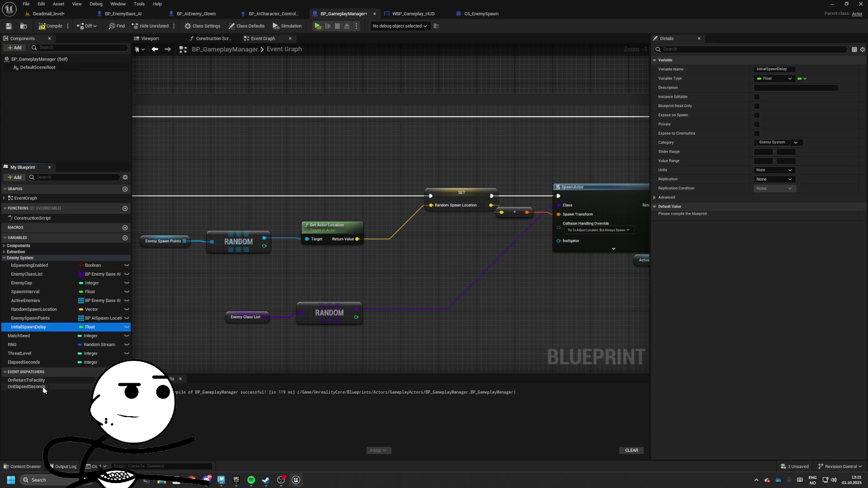
Compile the blueprint and move Enemy Class List and its RANDOM node beside SET.
{"action": "left_click", "coordinate": [43, 26]}
{"action": "mouse_move", "coordinate": [341, 173]}
{"action": "left_mouse_down"}
{"action": "mouse_move", "coordinate": [423, 190]}
{"action": "mouse_move", "coordinate": [408, 188]}
{"action": "mouse_move", "coordinate": [500, 152]}
{"action": "left_mouse_up"}
{"action": "left_click_drag", "start_coordinate": [397, 258], "coordinate": [518, 326]}
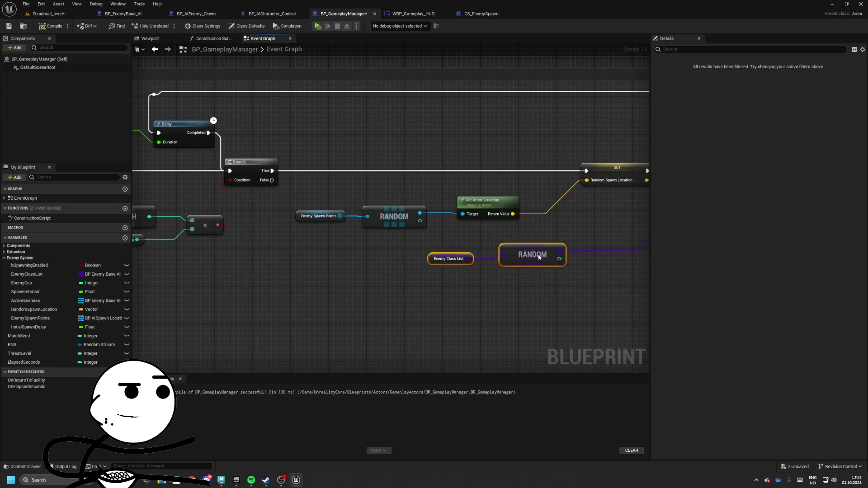